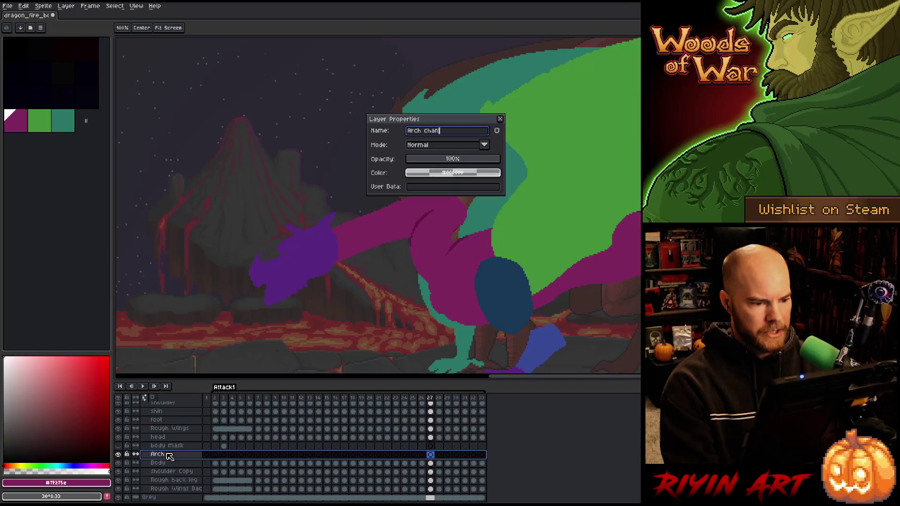
Confirm the layer name 'Arch change' and zoom in on the dragon's arm with the pencil ready.
{"action": "key", "text": "Return"}
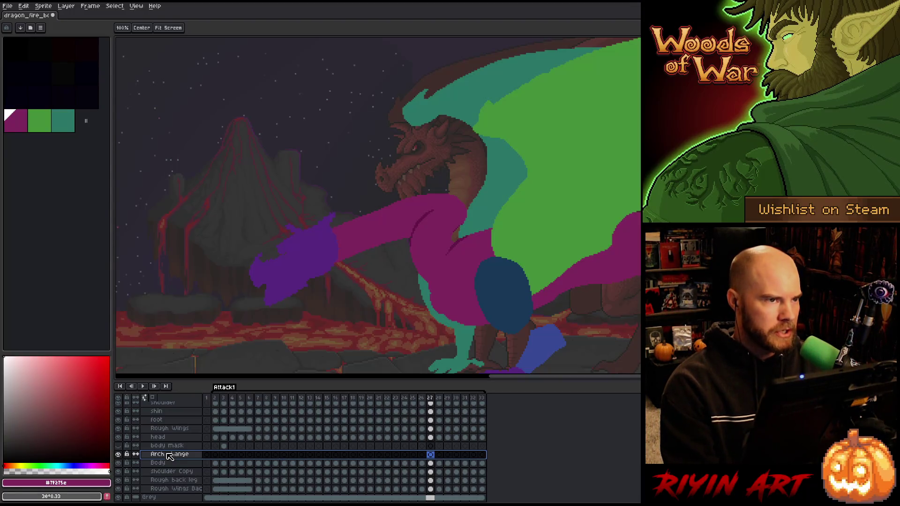
{"action": "scroll", "coordinate": [331, 249], "scroll_direction": "up", "scroll_amount": 1}
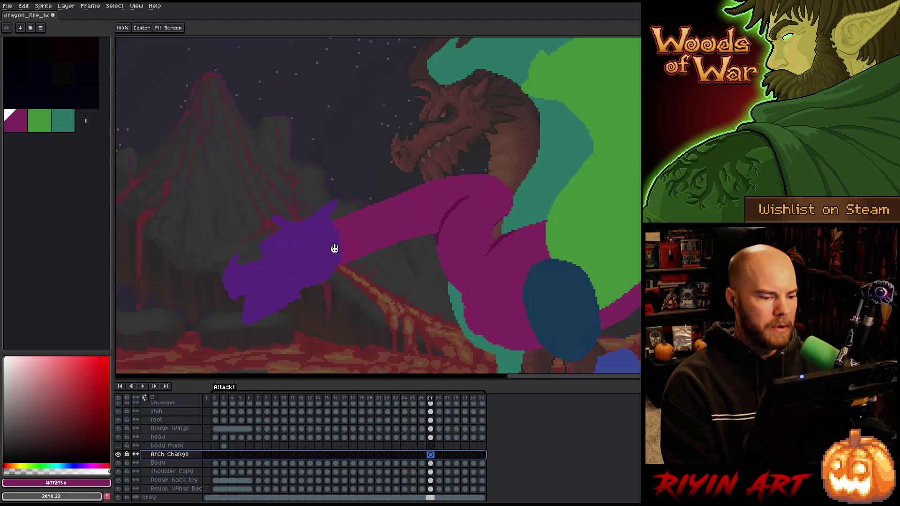
{"action": "left_click_drag", "start_coordinate": [403, 256], "coordinate": [416, 228]}
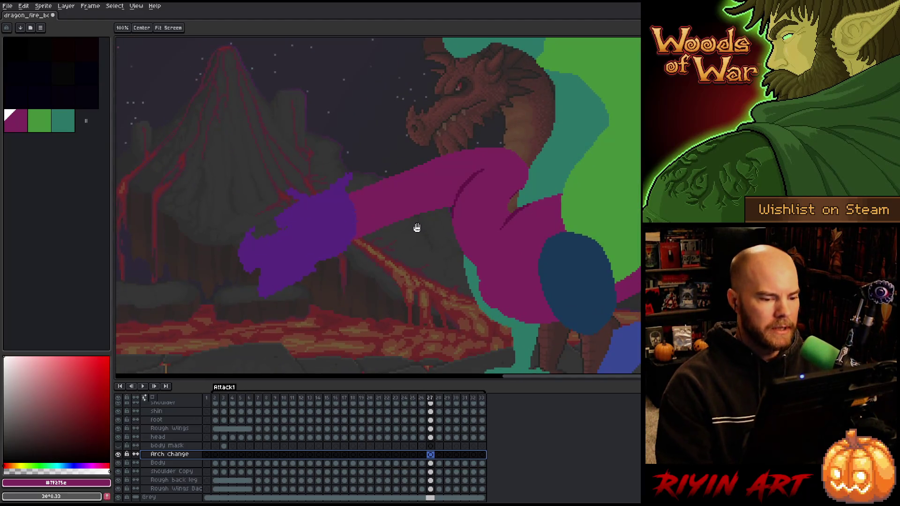
{"action": "key", "text": "b"}
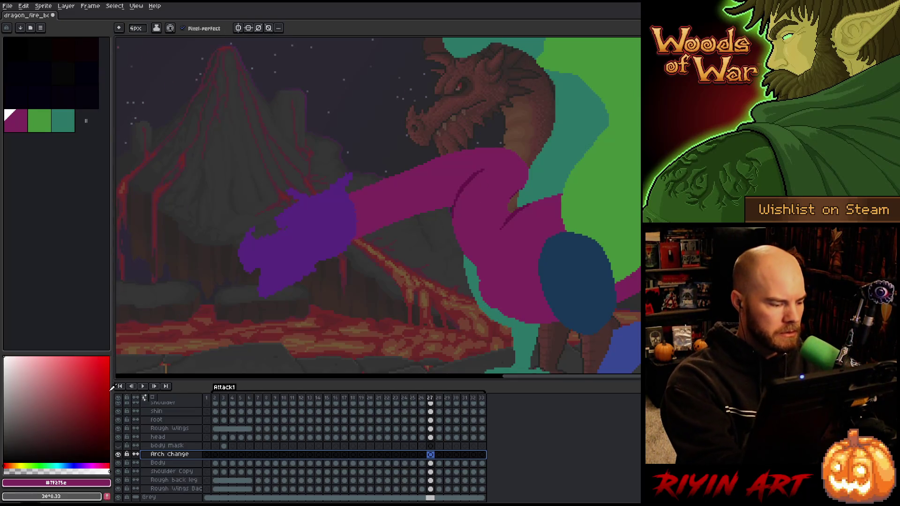
{"action": "key", "text": "i"}
{"action": "key", "text": "b"}
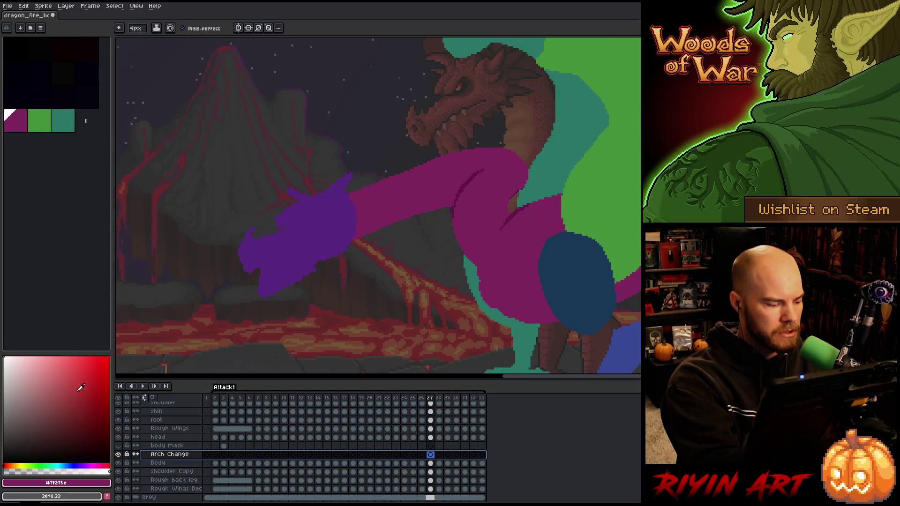
Try orange-red, the arm's magenta, blue-violet and dark teal as drawing colours, undoing each test.
{"action": "left_click", "coordinate": [13, 464]}
{"action": "left_click_drag", "start_coordinate": [385, 149], "coordinate": [424, 157]}
{"action": "key", "text": "ctrl+z"}
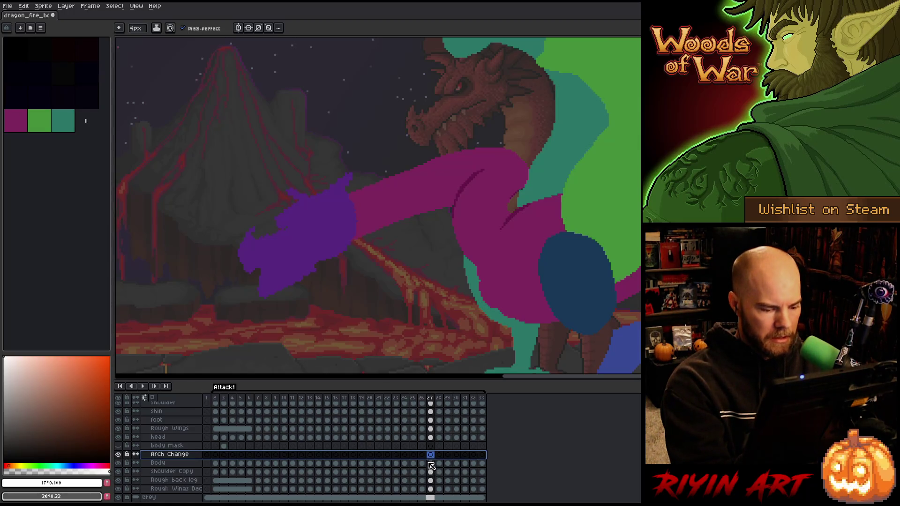
{"action": "left_click", "coordinate": [401, 188], "text": "alt"}
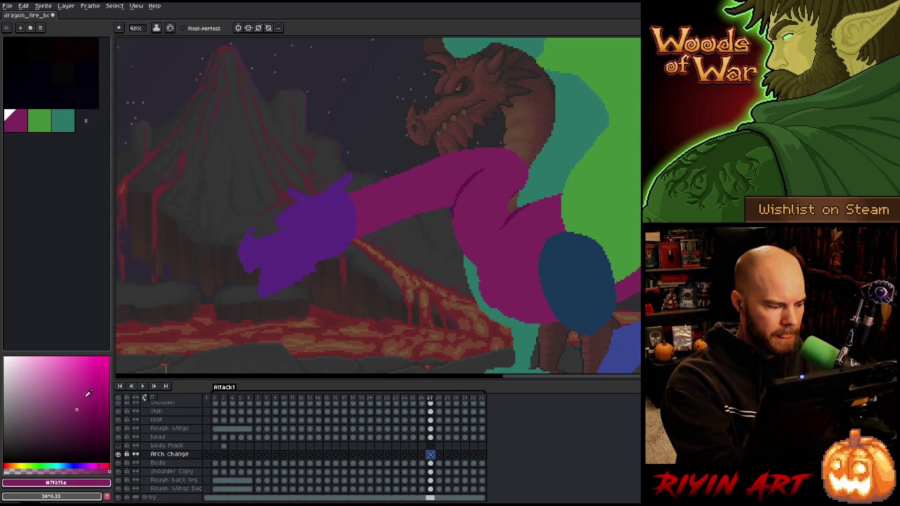
{"action": "left_click", "coordinate": [104, 466]}
{"action": "left_click_drag", "start_coordinate": [104, 466], "coordinate": [74, 467]}
{"action": "mouse_move", "coordinate": [94, 431]}
{"action": "left_mouse_down"}
{"action": "mouse_move", "coordinate": [96, 469]}
{"action": "mouse_move", "coordinate": [120, 442]}
{"action": "mouse_move", "coordinate": [94, 471]}
{"action": "mouse_move", "coordinate": [51, 466]}
{"action": "left_mouse_up"}
{"action": "left_click", "coordinate": [97, 435]}
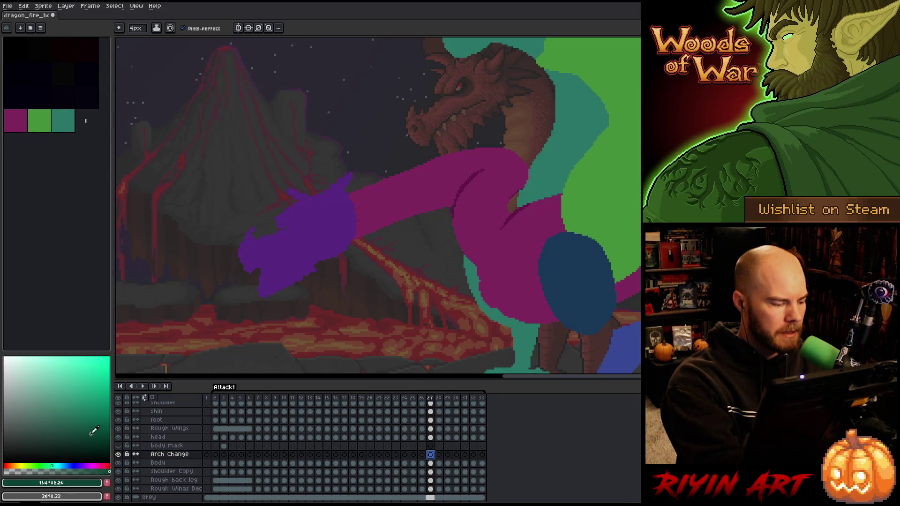
{"action": "key", "text": "ctrl+z"}
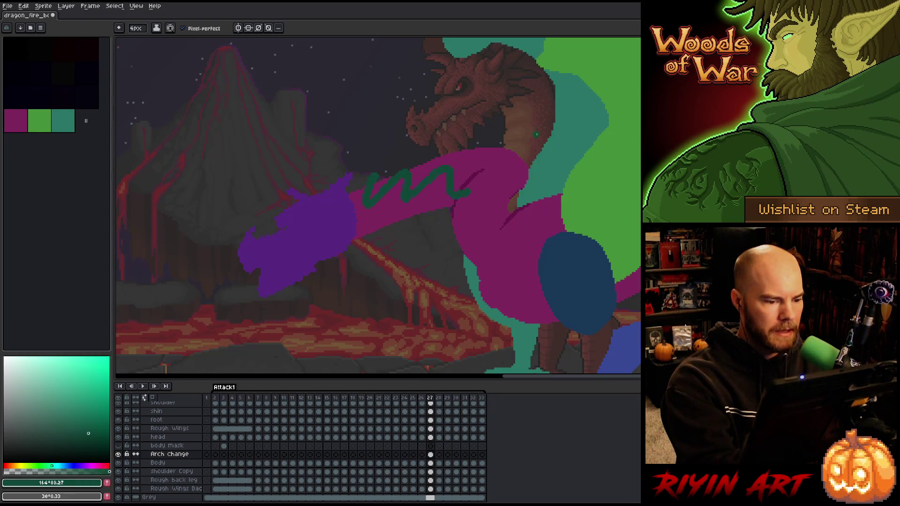
Lighten the colour, shift its hue to bright green, test it on the arm, and add it to the palette.
{"action": "left_click_drag", "start_coordinate": [90, 410], "coordinate": [80, 411]}
{"action": "mouse_move", "coordinate": [375, 206]}
{"action": "left_mouse_down"}
{"action": "mouse_move", "coordinate": [438, 155]}
{"action": "mouse_move", "coordinate": [483, 149]}
{"action": "left_mouse_up"}
{"action": "key", "text": "ctrl+z"}
{"action": "left_click_drag", "start_coordinate": [52, 466], "coordinate": [36, 466]}
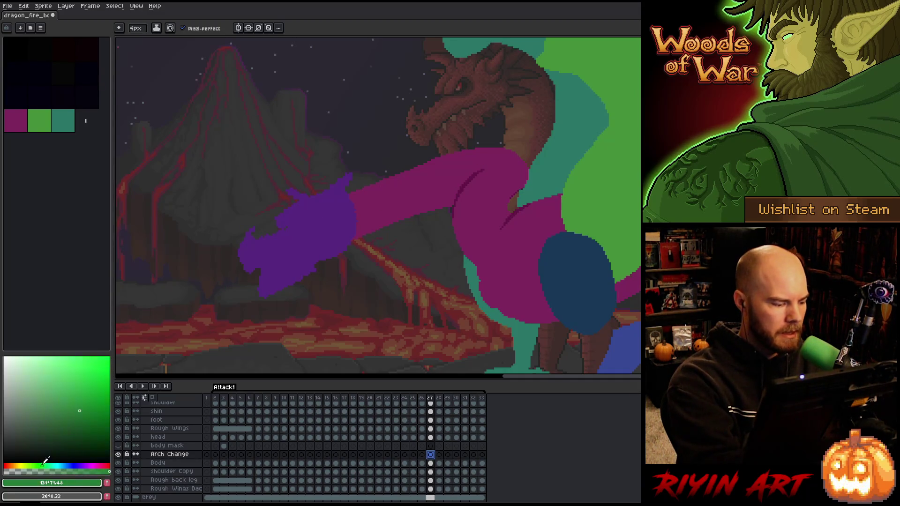
{"action": "mouse_move", "coordinate": [377, 197]}
{"action": "left_mouse_down"}
{"action": "mouse_move", "coordinate": [441, 155]}
{"action": "mouse_move", "coordinate": [474, 160]}
{"action": "left_mouse_up"}
{"action": "key", "text": "ctrl+z"}
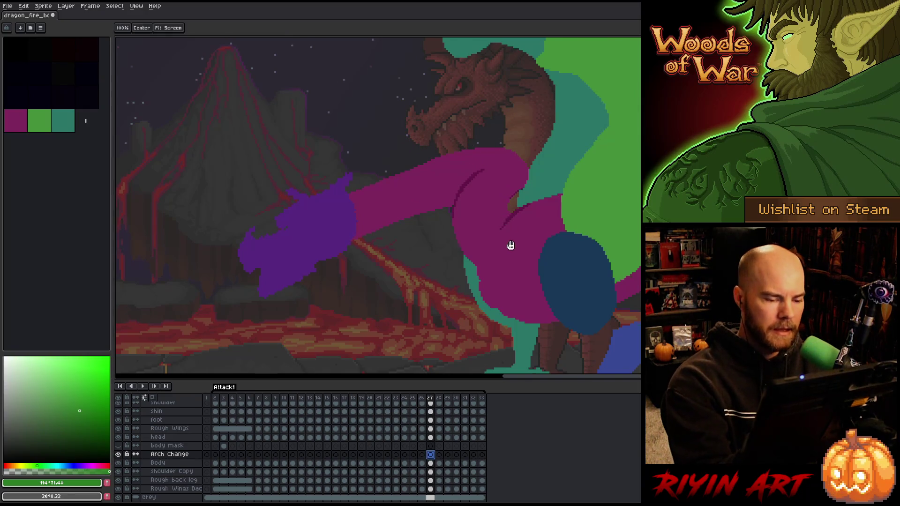
{"action": "scroll", "coordinate": [508, 245], "scroll_direction": "right", "scroll_amount": 3}
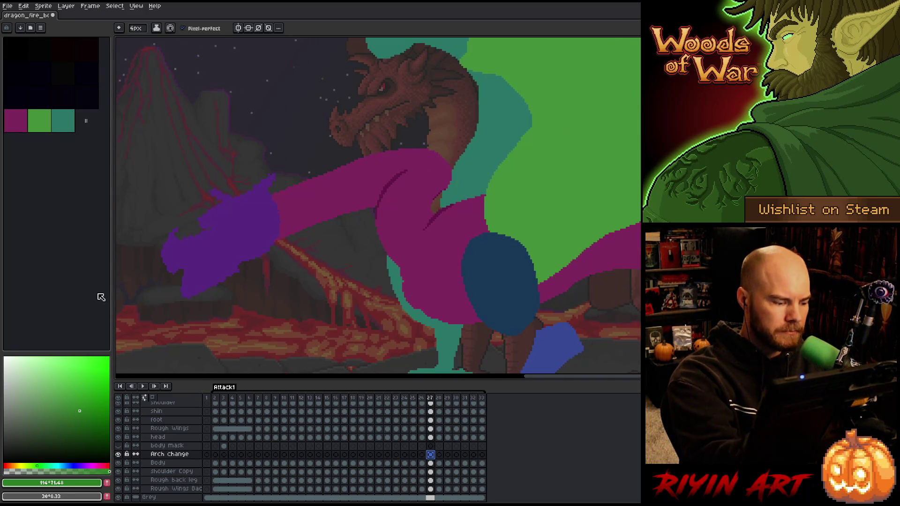
{"action": "left_click", "coordinate": [107, 483]}
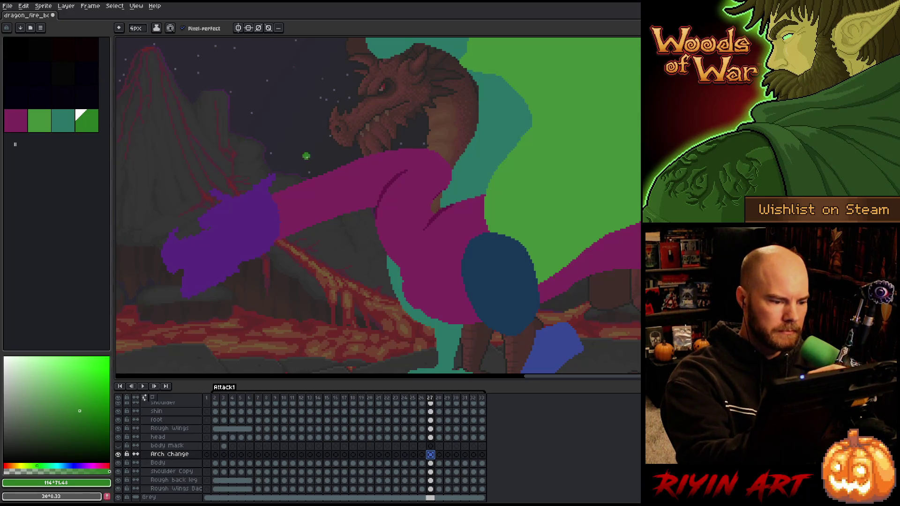
Outline a new green arm over the magenta arm with outer and inner curves and a small hook.
{"action": "mouse_move", "coordinate": [273, 197]}
{"action": "left_mouse_down"}
{"action": "mouse_move", "coordinate": [382, 145]}
{"action": "mouse_move", "coordinate": [429, 164]}
{"action": "mouse_move", "coordinate": [432, 216]}
{"action": "mouse_move", "coordinate": [428, 170]}
{"action": "mouse_move", "coordinate": [407, 134]}
{"action": "mouse_move", "coordinate": [373, 131]}
{"action": "mouse_move", "coordinate": [273, 197]}
{"action": "left_mouse_up"}
{"action": "key", "text": "ctrl+z"}
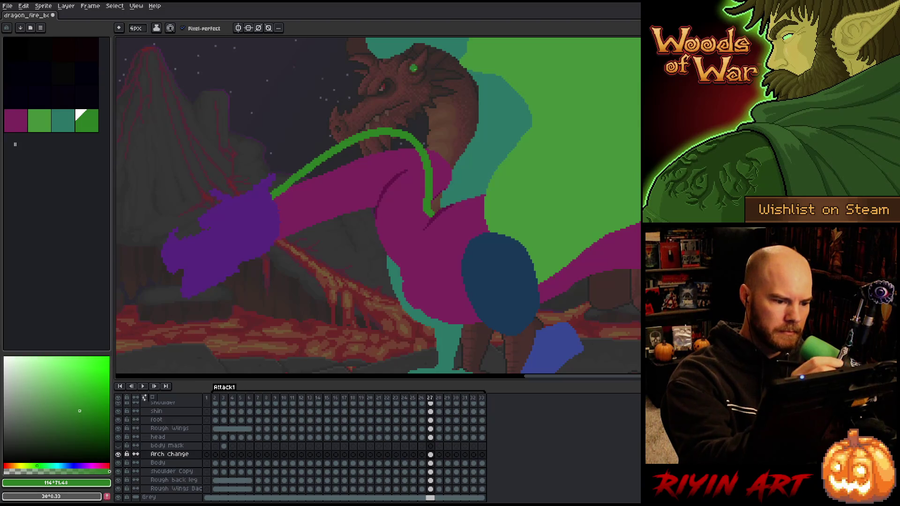
{"action": "mouse_move", "coordinate": [283, 228]}
{"action": "left_mouse_down"}
{"action": "mouse_move", "coordinate": [331, 188]}
{"action": "mouse_move", "coordinate": [368, 173]}
{"action": "mouse_move", "coordinate": [385, 207]}
{"action": "left_mouse_up"}
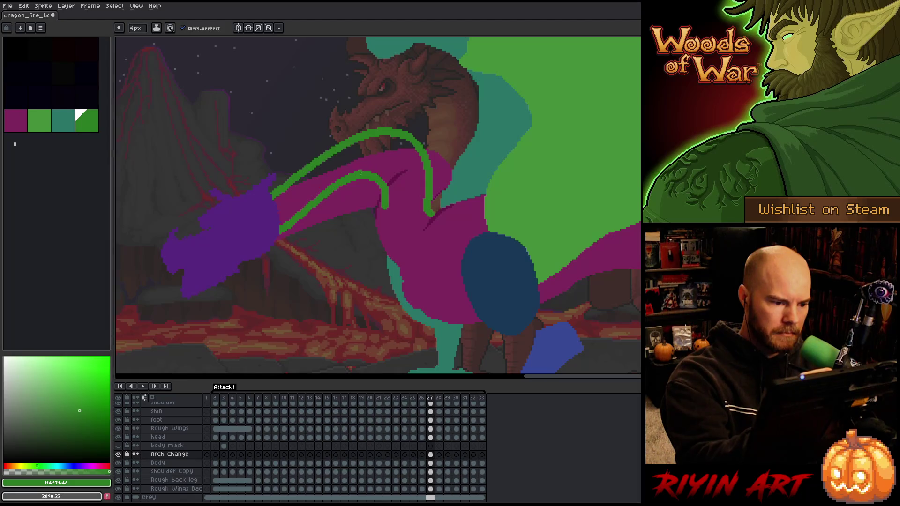
{"action": "key", "text": "ctrl+z"}
{"action": "mouse_move", "coordinate": [281, 234]}
{"action": "left_mouse_down"}
{"action": "mouse_move", "coordinate": [378, 169]}
{"action": "mouse_move", "coordinate": [384, 229]}
{"action": "mouse_move", "coordinate": [402, 265]}
{"action": "left_mouse_up"}
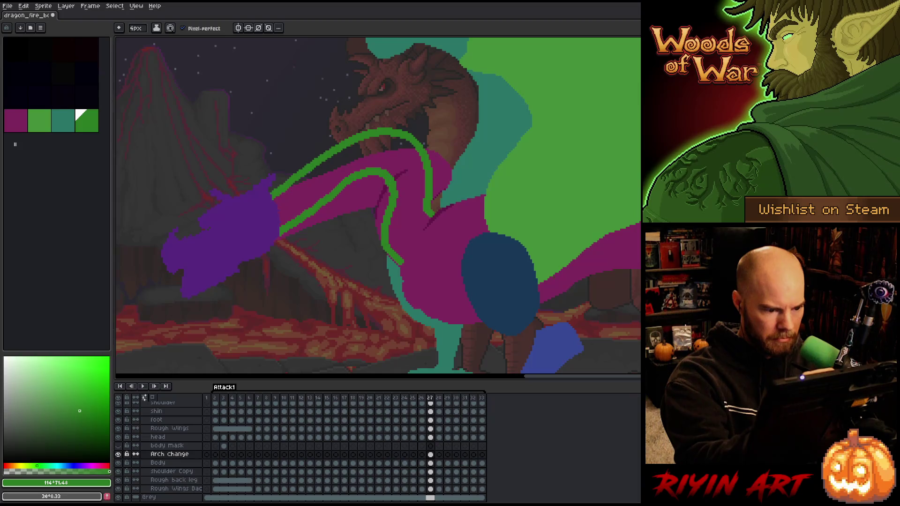
{"action": "left_click_drag", "start_coordinate": [402, 265], "coordinate": [431, 215]}
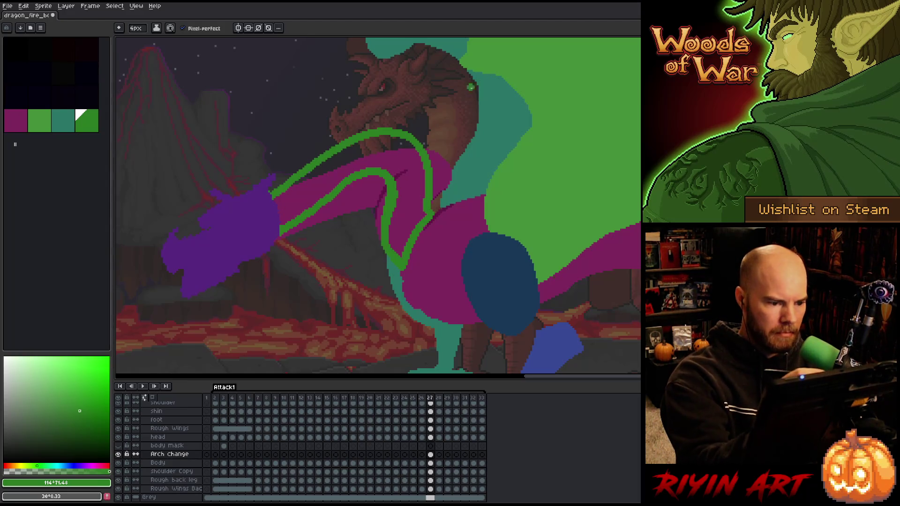
Fill the arm outline solid green with the paint bucket and compare it with the neighbouring frame.
{"action": "key", "text": "g"}
{"action": "left_click", "coordinate": [295, 211]}
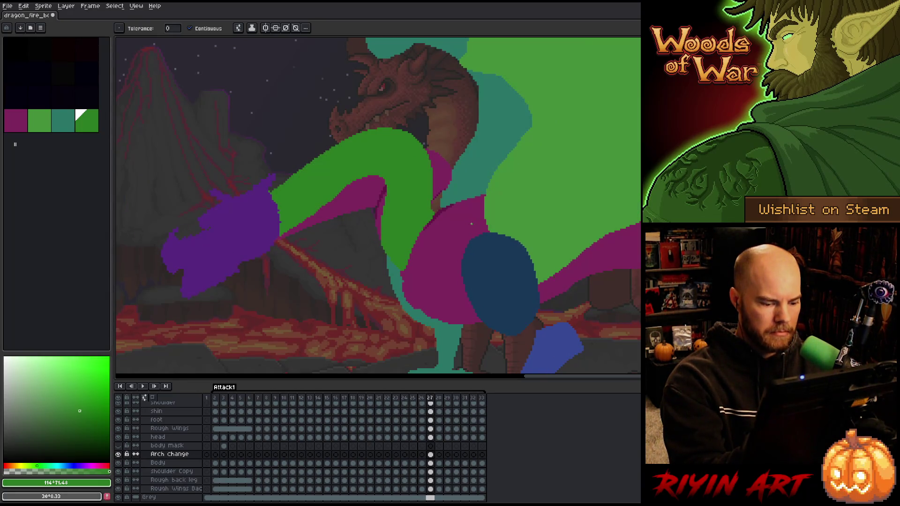
{"action": "key", "text": "period"}
{"action": "key", "text": "comma"}
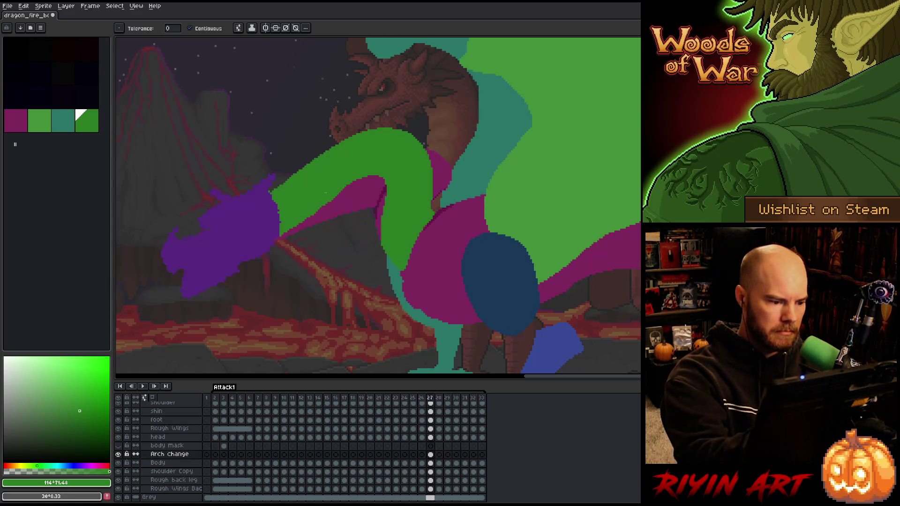
Select frame 28 on the Arch change layer with the pencil, comparing its pose against frame 27.
{"action": "key", "text": "period"}
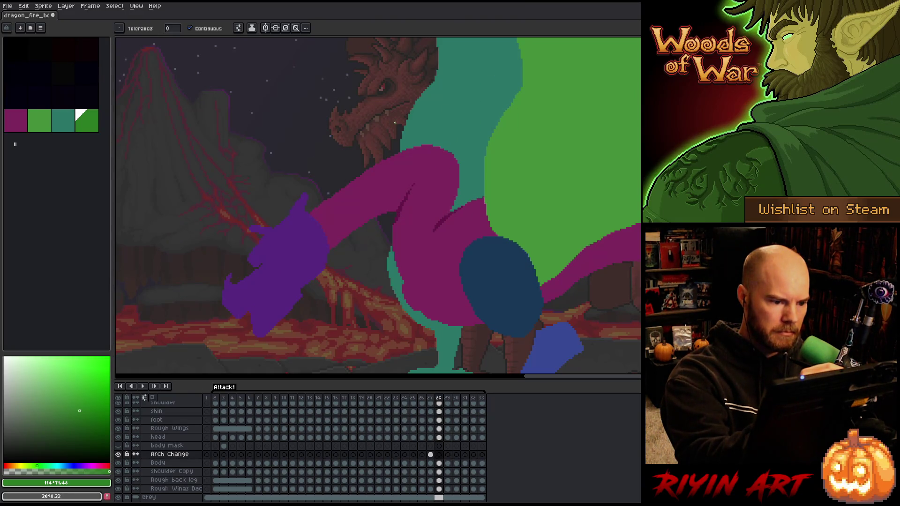
{"action": "left_click", "coordinate": [439, 455]}
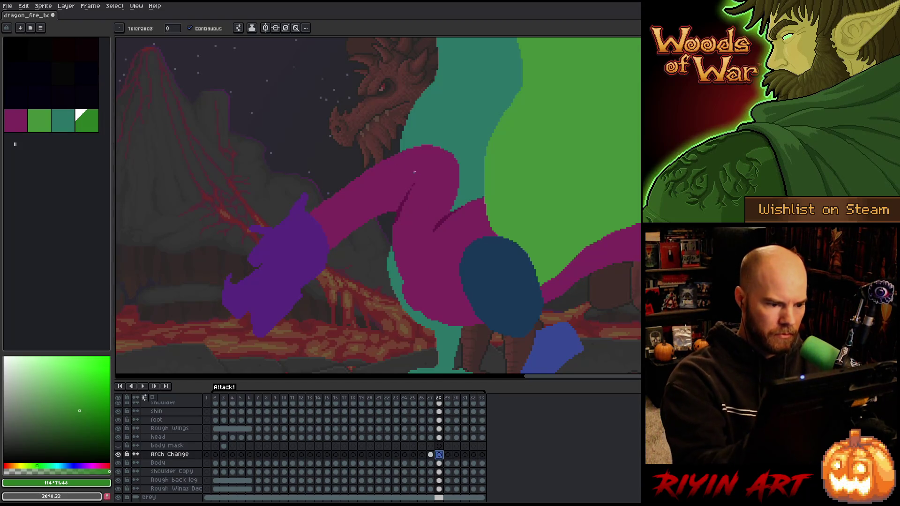
{"action": "key", "text": "b"}
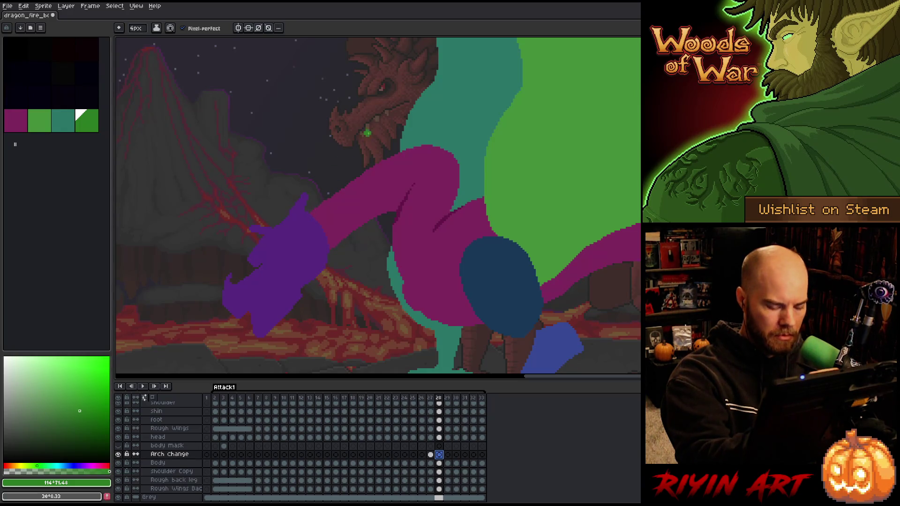
{"action": "key", "text": "comma"}
{"action": "key", "text": "period"}
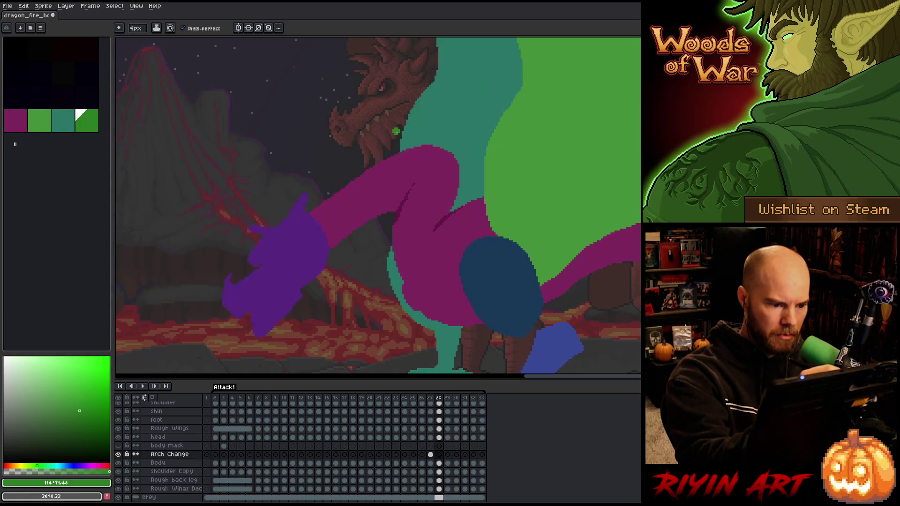
{"action": "key", "text": "comma"}
{"action": "key", "text": "period"}
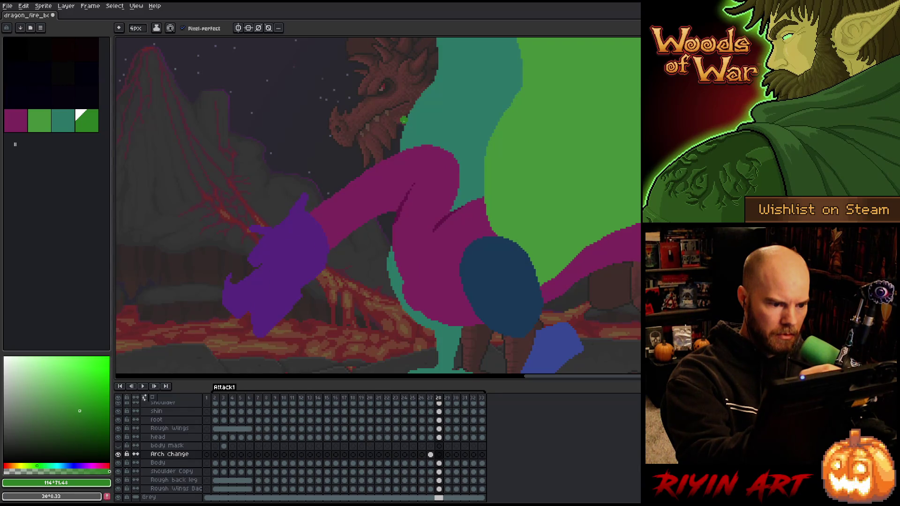
Sketch the green arm arch on frame 28 from the mouth to the purple hand, with a hooked end.
{"action": "mouse_move", "coordinate": [399, 119]}
{"action": "left_mouse_down"}
{"action": "mouse_move", "coordinate": [350, 150]}
{"action": "mouse_move", "coordinate": [308, 216]}
{"action": "left_mouse_up"}
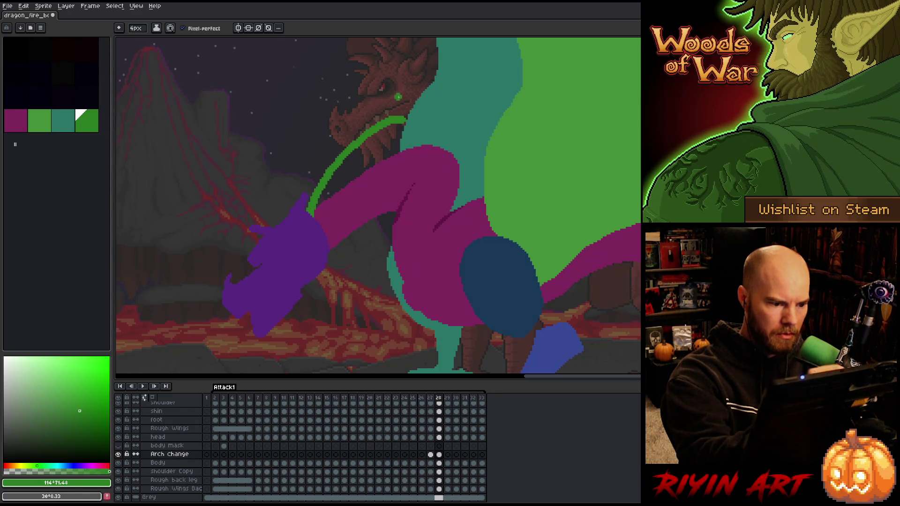
{"action": "mouse_move", "coordinate": [399, 117]}
{"action": "left_mouse_down"}
{"action": "mouse_move", "coordinate": [435, 151]}
{"action": "mouse_move", "coordinate": [437, 212]}
{"action": "left_mouse_up"}
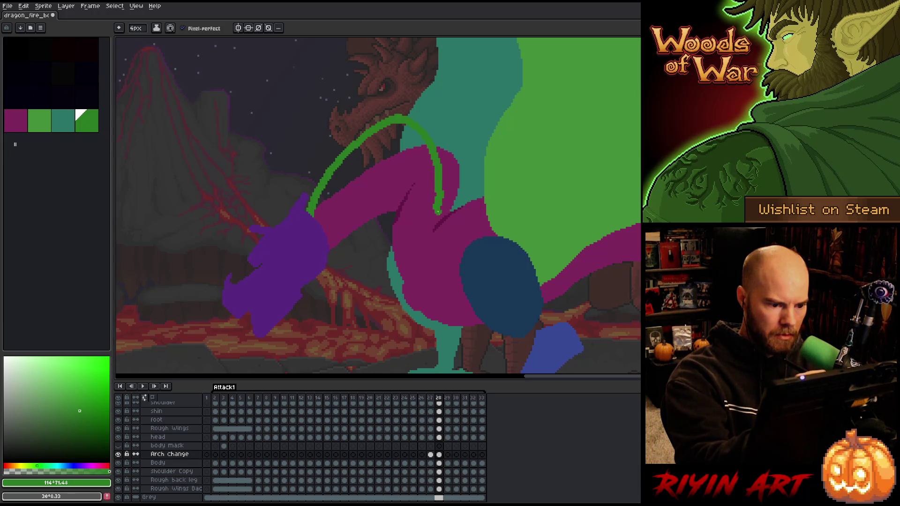
{"action": "key", "text": "comma"}
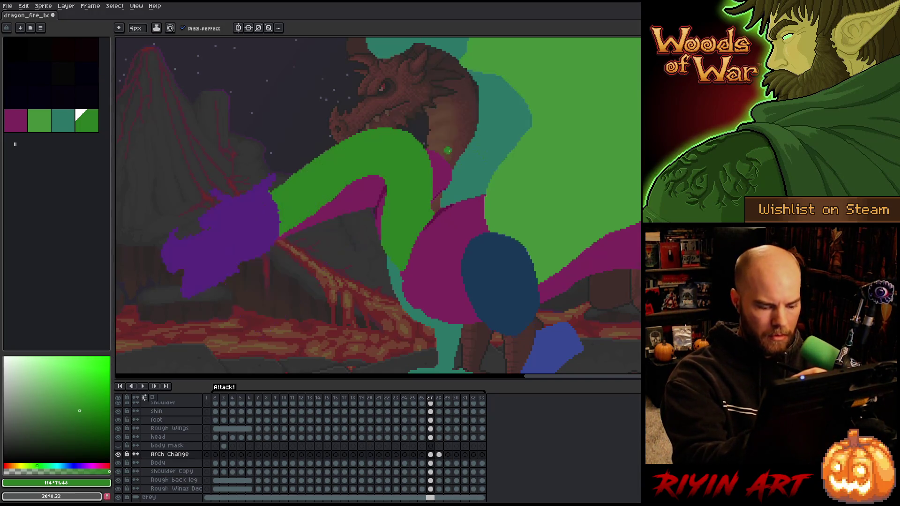
{"action": "key", "text": "period"}
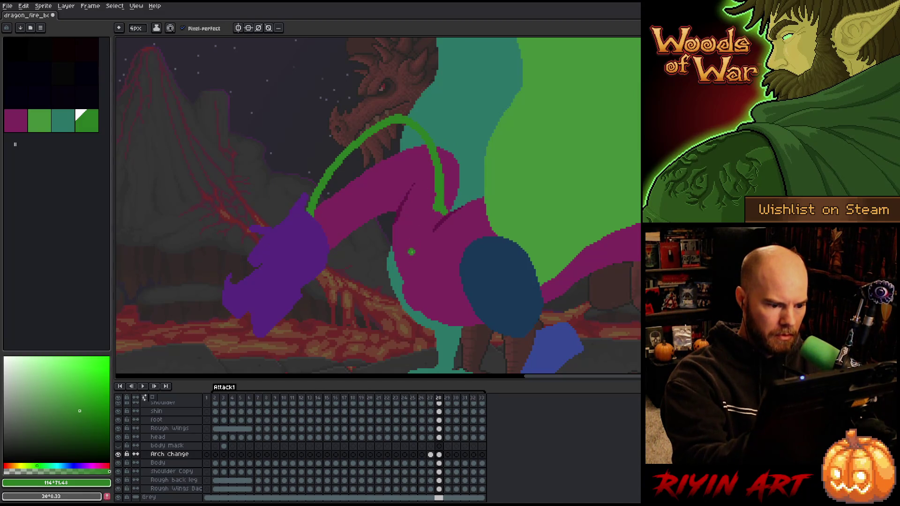
{"action": "mouse_move", "coordinate": [404, 277]}
{"action": "left_mouse_down"}
{"action": "mouse_move", "coordinate": [396, 155]}
{"action": "mouse_move", "coordinate": [323, 229]}
{"action": "left_mouse_up"}
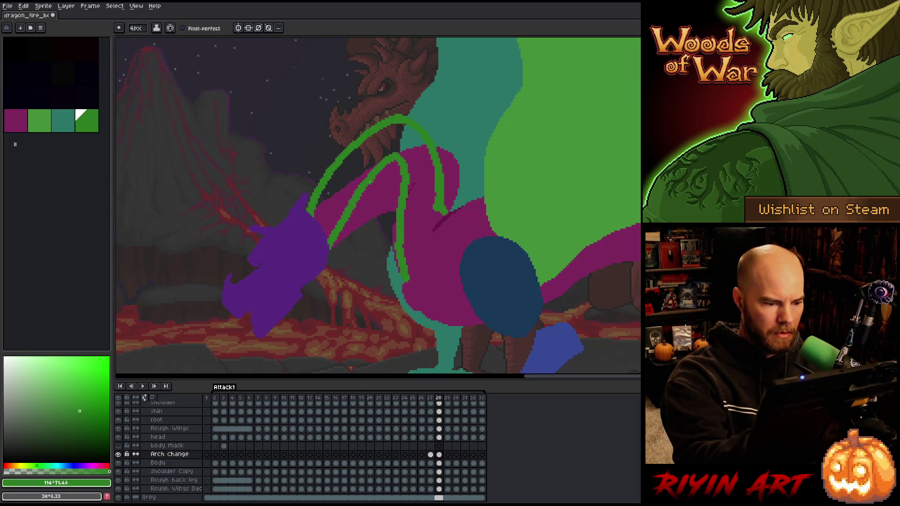
{"action": "key", "text": "ctrl+z"}
{"action": "mouse_move", "coordinate": [329, 250]}
{"action": "left_mouse_down"}
{"action": "mouse_move", "coordinate": [371, 177]}
{"action": "mouse_move", "coordinate": [412, 195]}
{"action": "mouse_move", "coordinate": [411, 279]}
{"action": "left_mouse_up"}
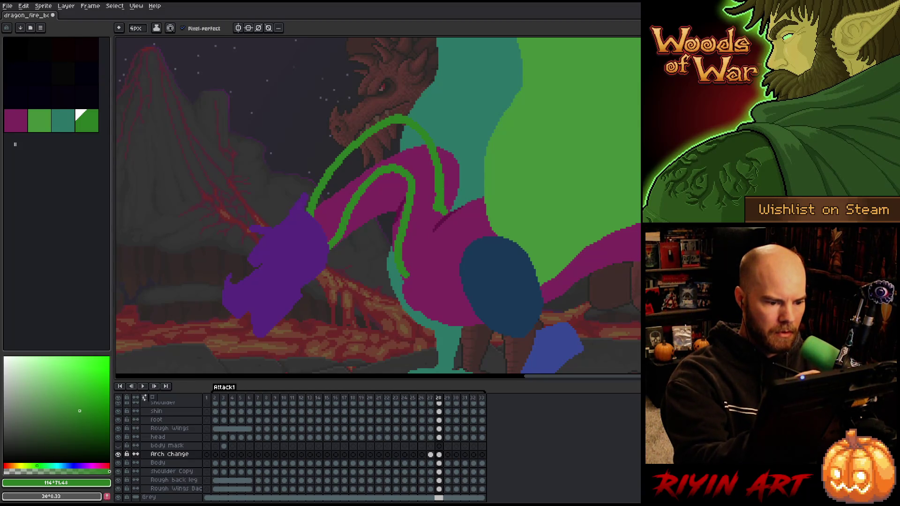
{"action": "mouse_move", "coordinate": [384, 163]}
{"action": "left_mouse_down"}
{"action": "mouse_move", "coordinate": [402, 178]}
{"action": "mouse_move", "coordinate": [394, 235]}
{"action": "mouse_move", "coordinate": [409, 289]}
{"action": "left_mouse_up"}
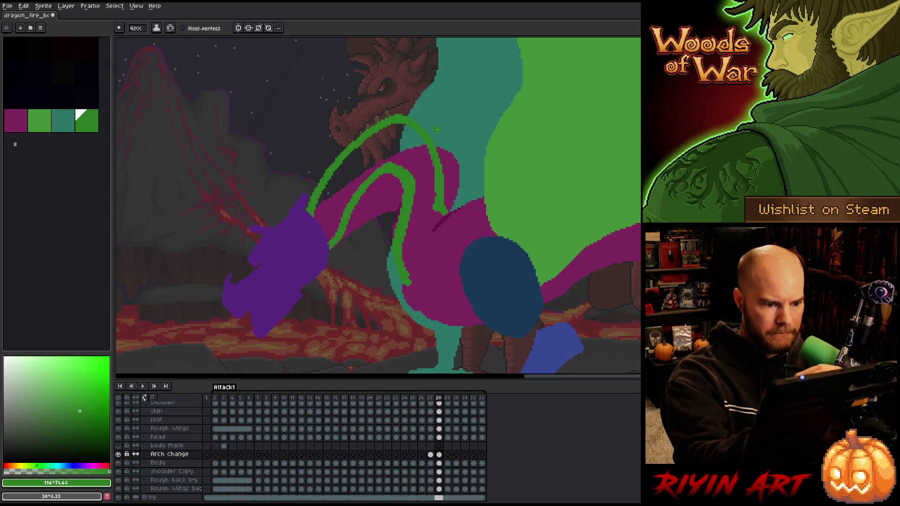
{"action": "mouse_move", "coordinate": [442, 213]}
{"action": "left_mouse_down"}
{"action": "mouse_move", "coordinate": [407, 282]}
{"action": "mouse_move", "coordinate": [420, 249]}
{"action": "left_mouse_up"}
Fill the frame 28 arch solid green, undo a stray fill, and check it against frame 27.
{"action": "key", "text": "e"}
{"action": "key", "text": "g"}
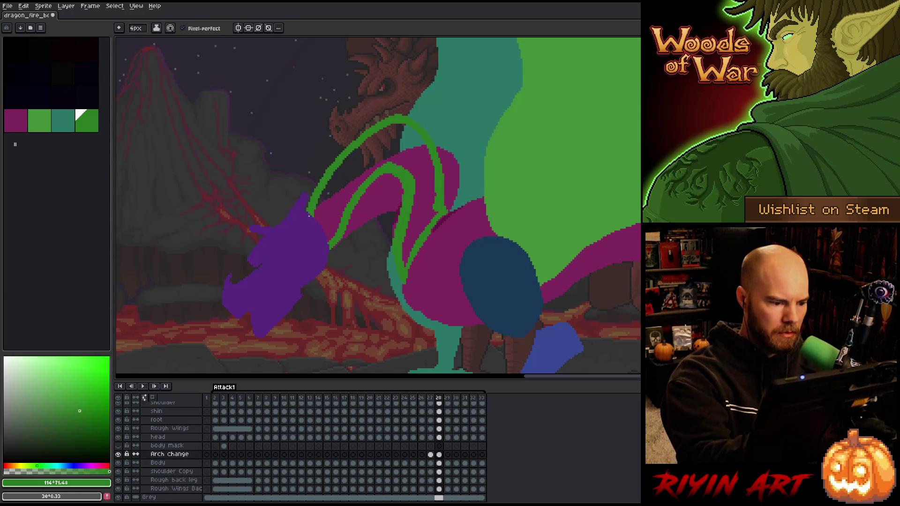
{"action": "left_click", "coordinate": [327, 237]}
{"action": "left_click", "coordinate": [495, 228]}
{"action": "key", "text": "ctrl+z"}
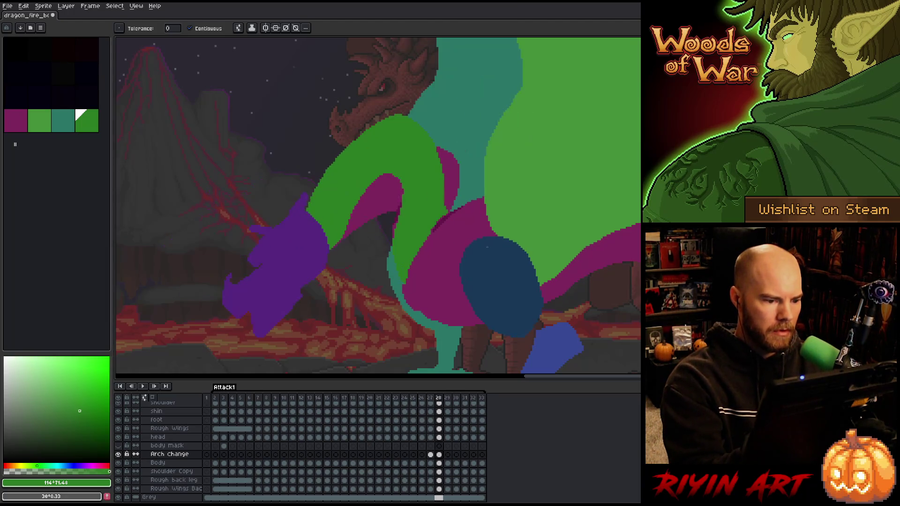
{"action": "key", "text": "Left"}
{"action": "key", "text": "Right"}
{"action": "key", "text": "Left"}
{"action": "key", "text": "Right"}
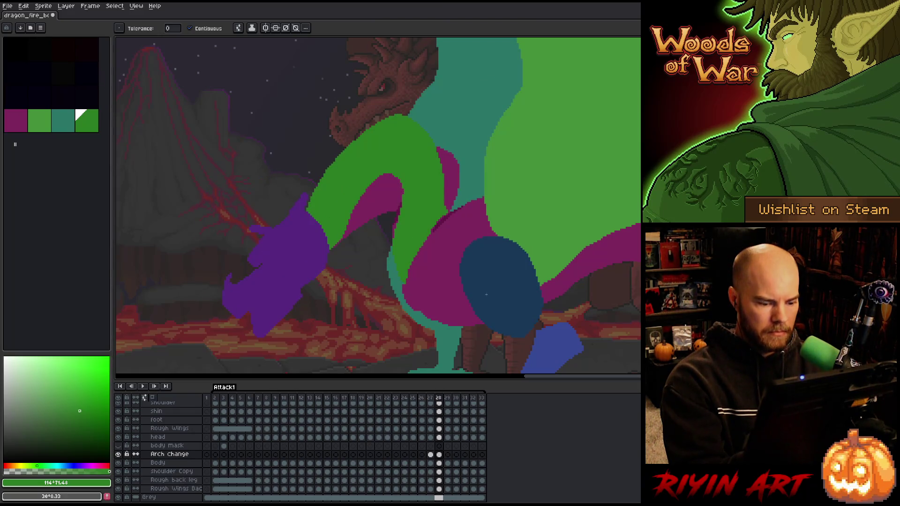
{"action": "left_click", "coordinate": [448, 454]}
Start the frame 29 arm outline, drawing its right side and outer arch toward the hand.
{"action": "key", "text": "b"}
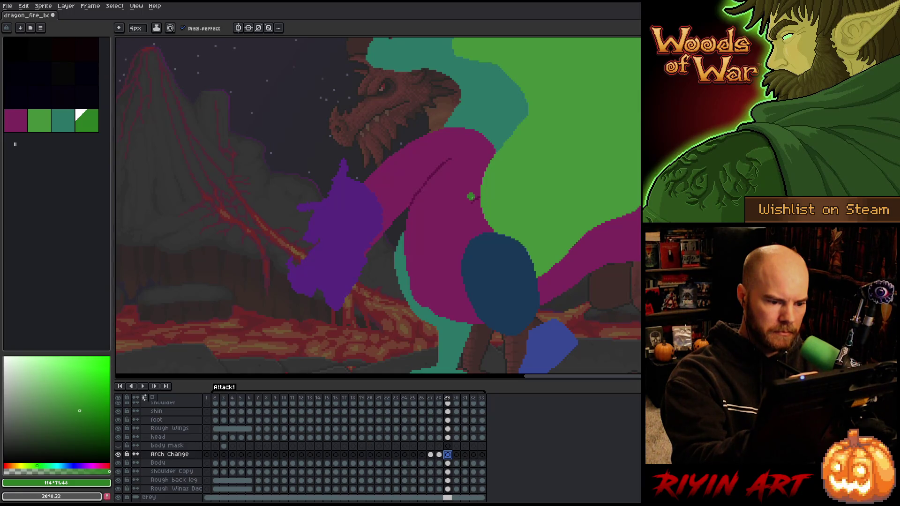
{"action": "left_click_drag", "start_coordinate": [475, 190], "coordinate": [480, 165]}
{"action": "key", "text": "comma"}
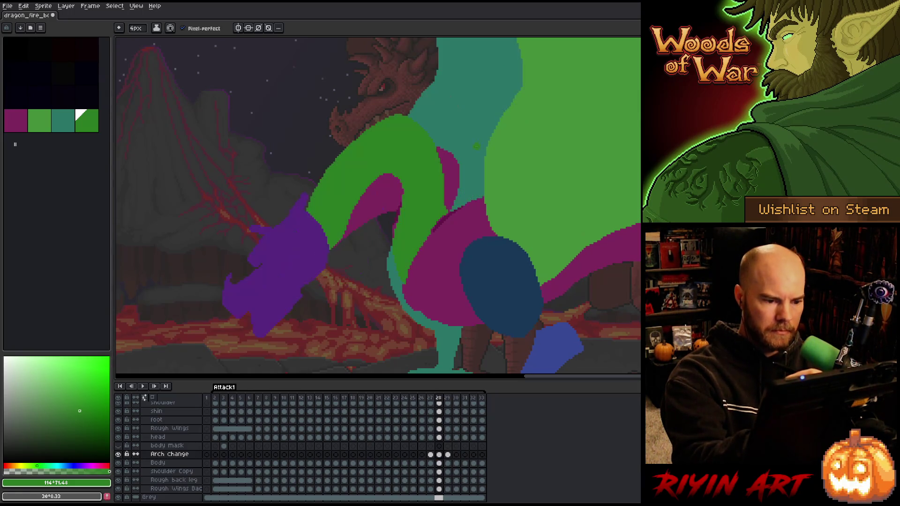
{"action": "key", "text": "period"}
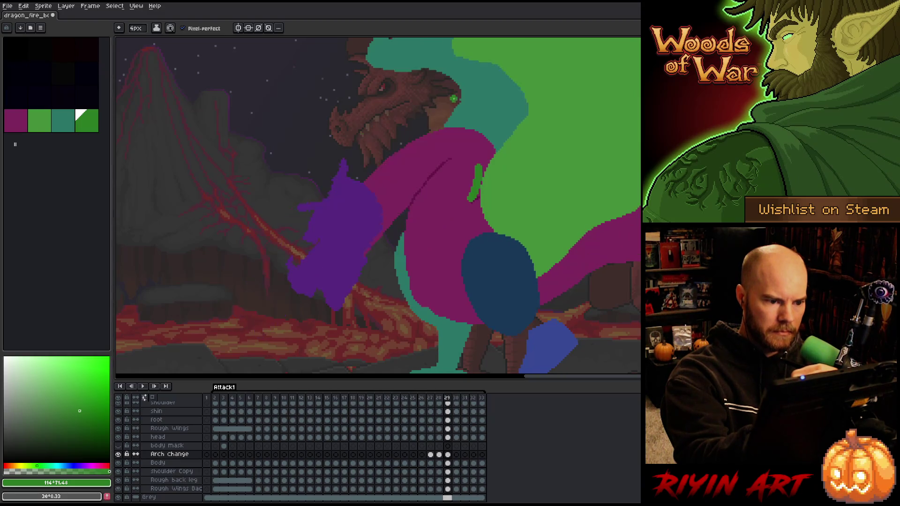
{"action": "key", "text": "comma"}
{"action": "key", "text": "period"}
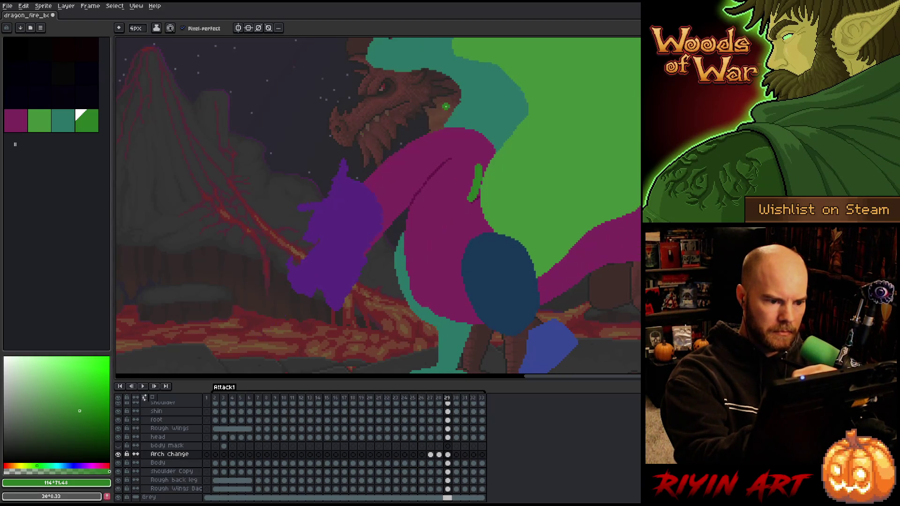
{"action": "left_click_drag", "start_coordinate": [474, 108], "coordinate": [479, 167]}
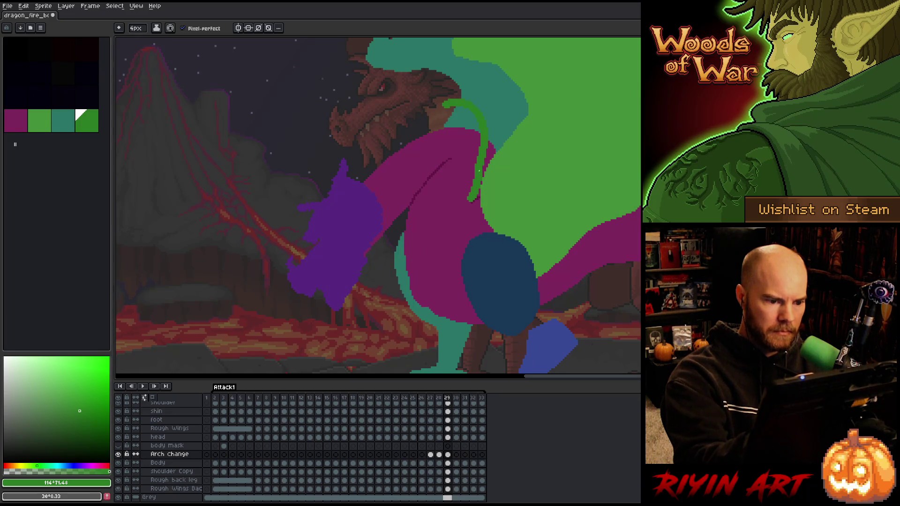
{"action": "mouse_move", "coordinate": [459, 96]}
{"action": "left_mouse_down"}
{"action": "mouse_move", "coordinate": [417, 103]}
{"action": "mouse_move", "coordinate": [361, 180]}
{"action": "left_mouse_up"}
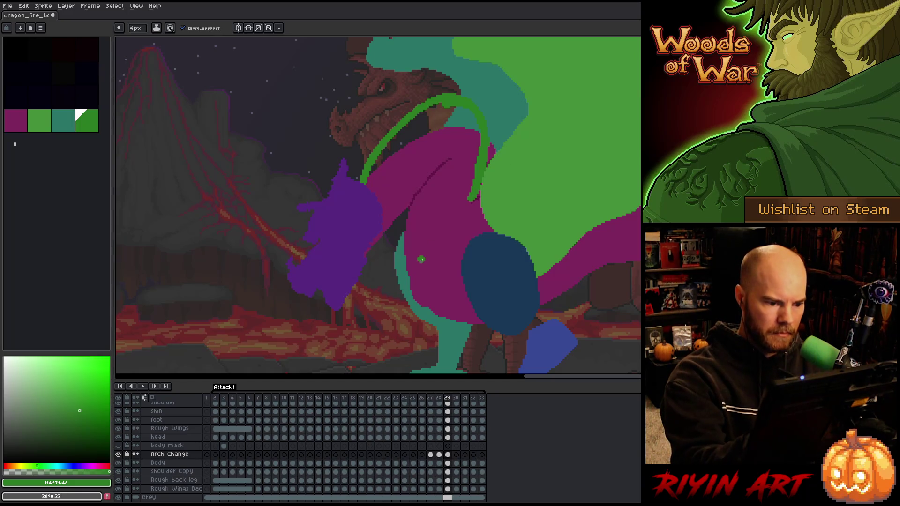
Draw the arm arch and inner stroke over the magenta body, and thicken the outer arc near the jaw.
{"action": "mouse_move", "coordinate": [385, 227]}
{"action": "left_mouse_down"}
{"action": "mouse_move", "coordinate": [403, 169]}
{"action": "mouse_move", "coordinate": [443, 139]}
{"action": "left_mouse_up"}
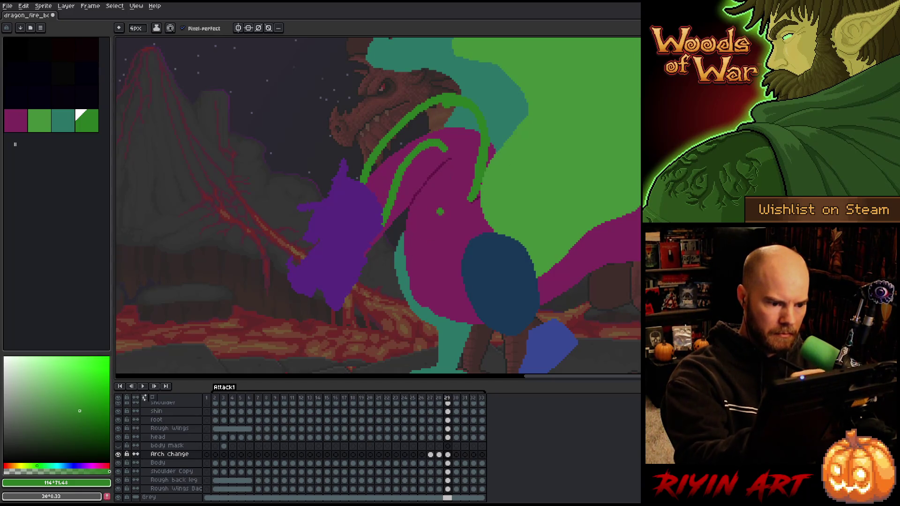
{"action": "key", "text": "ctrl+z"}
{"action": "mouse_move", "coordinate": [384, 222]}
{"action": "left_mouse_down"}
{"action": "mouse_move", "coordinate": [441, 154]}
{"action": "mouse_move", "coordinate": [445, 200]}
{"action": "left_mouse_up"}
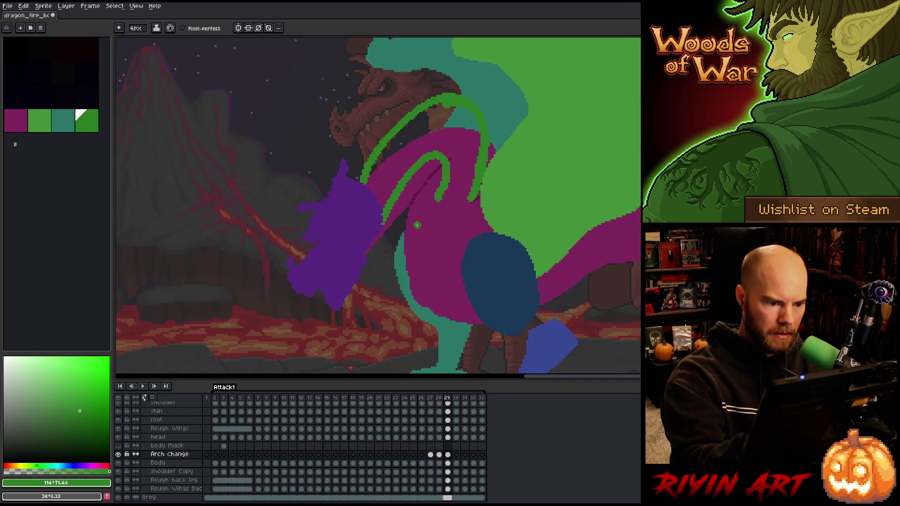
{"action": "mouse_move", "coordinate": [438, 160]}
{"action": "left_mouse_down"}
{"action": "mouse_move", "coordinate": [412, 218]}
{"action": "mouse_move", "coordinate": [408, 260]}
{"action": "left_mouse_up"}
{"action": "key", "text": "ctrl+z"}
{"action": "mouse_move", "coordinate": [441, 159]}
{"action": "left_mouse_down"}
{"action": "mouse_move", "coordinate": [410, 225]}
{"action": "mouse_move", "coordinate": [406, 265]}
{"action": "left_mouse_up"}
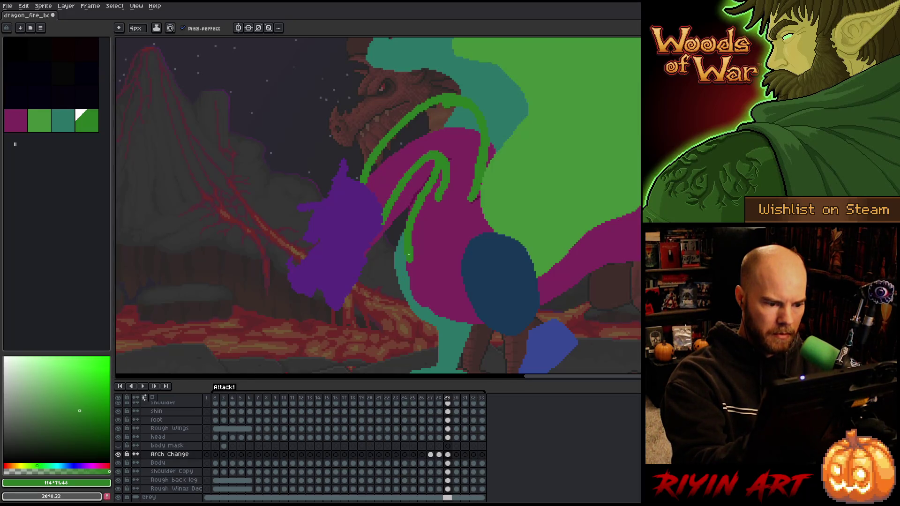
{"action": "left_click_drag", "start_coordinate": [409, 271], "coordinate": [468, 195]}
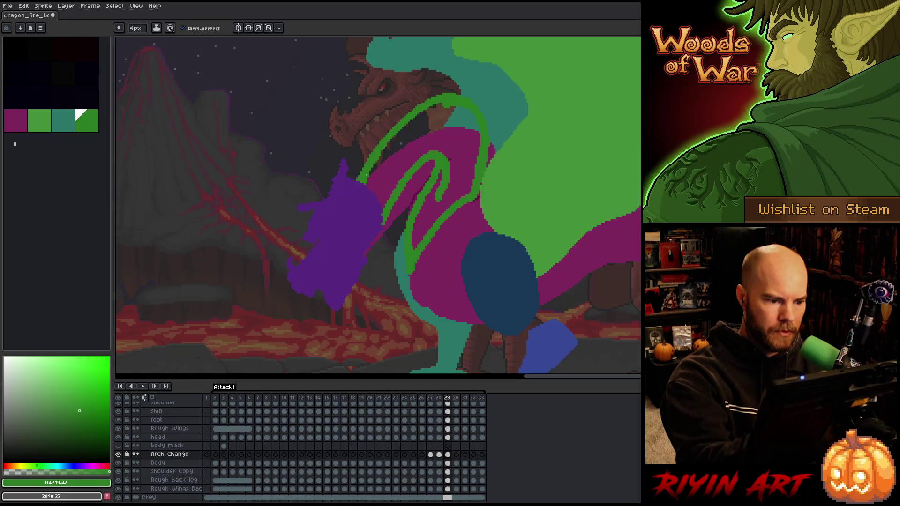
{"action": "left_click_drag", "start_coordinate": [434, 100], "coordinate": [369, 162]}
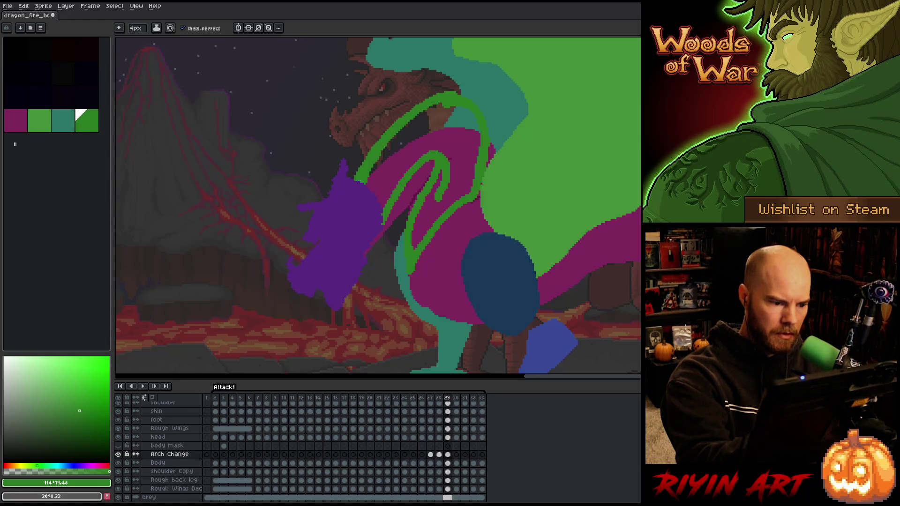
Fill the frame 29 arm outline solid green and compare it with frame 28.
{"action": "key", "text": "g"}
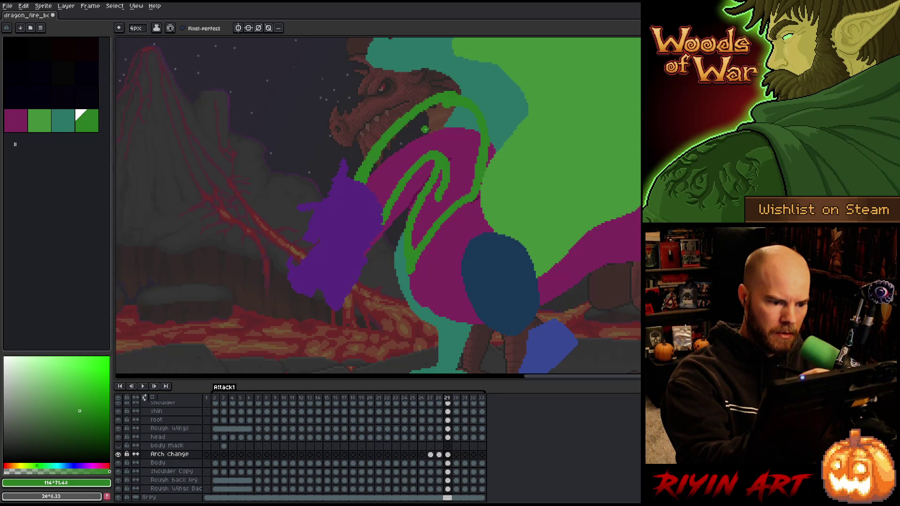
{"action": "left_click", "coordinate": [425, 130]}
{"action": "key", "text": "Left"}
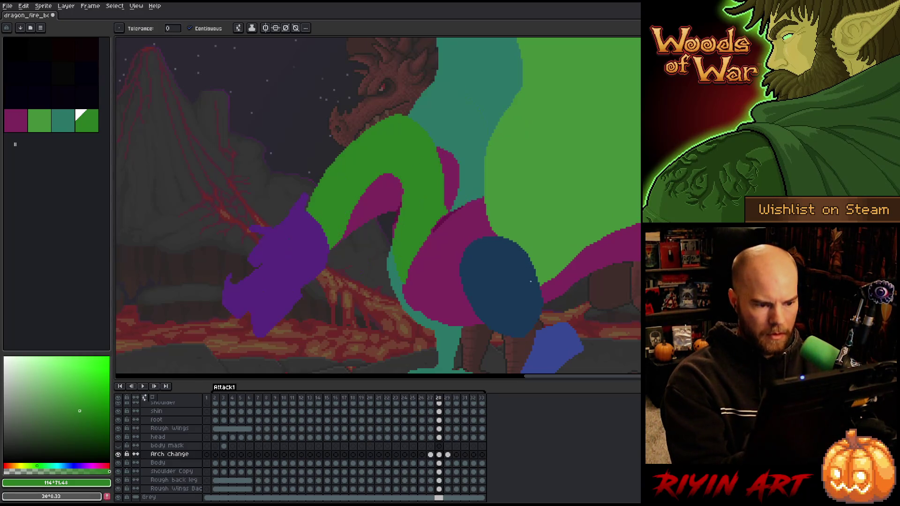
{"action": "key", "text": "Right"}
{"action": "key", "text": "Left"}
{"action": "key", "text": "Right"}
Add a magenta edge down the arm and outline the magenta arm tip.
{"action": "key", "text": "b"}
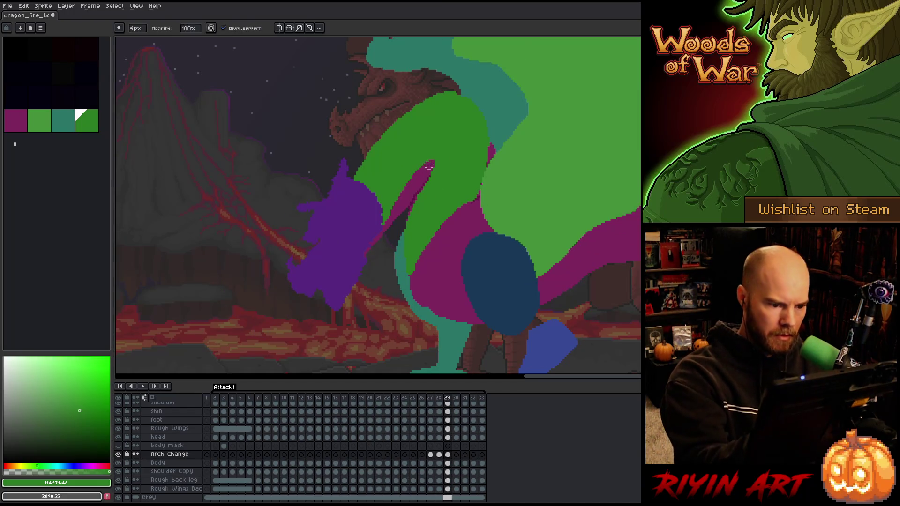
{"action": "left_click_drag", "start_coordinate": [427, 179], "coordinate": [409, 274]}
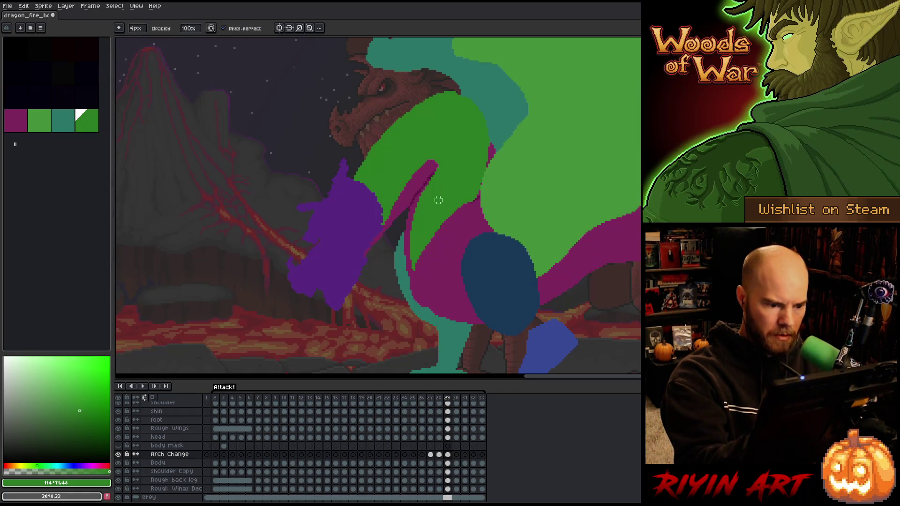
{"action": "key", "text": "ctrl+z"}
{"action": "left_click_drag", "start_coordinate": [432, 167], "coordinate": [405, 274]}
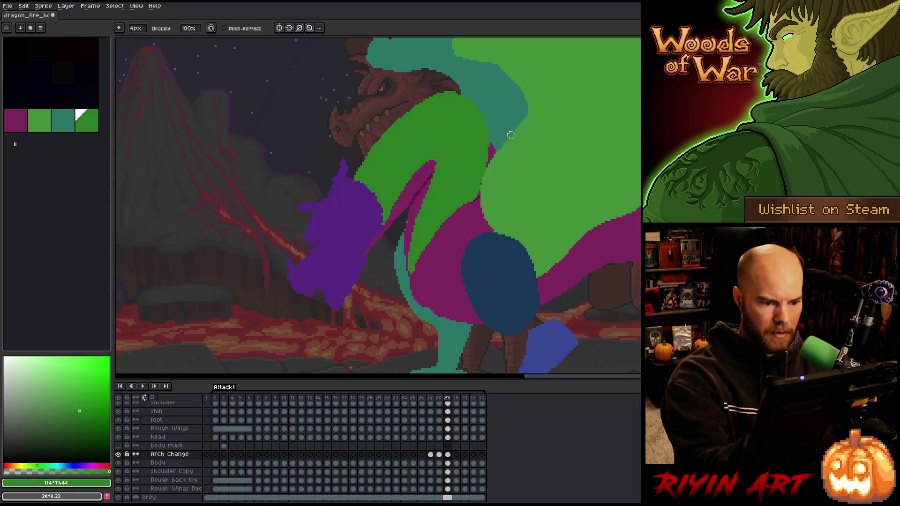
{"action": "key", "text": "Left"}
{"action": "key", "text": "Right"}
{"action": "key", "text": "Left"}
{"action": "key", "text": "Right"}
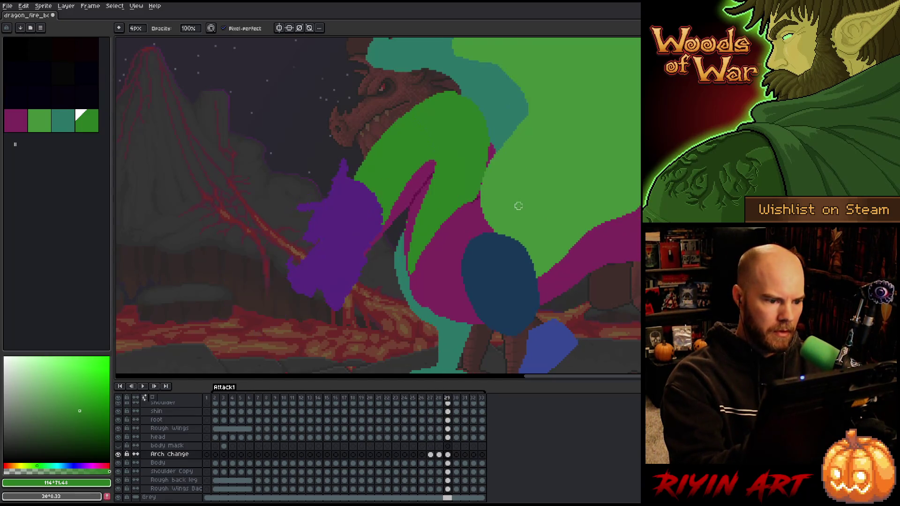
{"action": "mouse_move", "coordinate": [390, 213]}
{"action": "left_mouse_down"}
{"action": "mouse_move", "coordinate": [438, 154]}
{"action": "mouse_move", "coordinate": [414, 211]}
{"action": "left_mouse_up"}
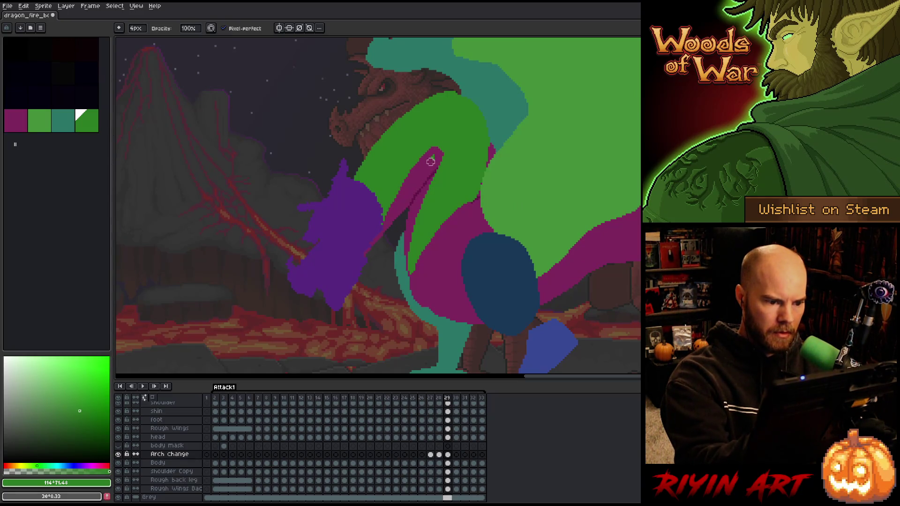
{"action": "key", "text": "e"}
Flip repeatedly between frames 28 and 29 to check the pose, then save the file.
{"action": "key", "text": "Left"}
{"action": "key", "text": "Right"}
{"action": "key", "text": "Left"}
{"action": "key", "text": "Right"}
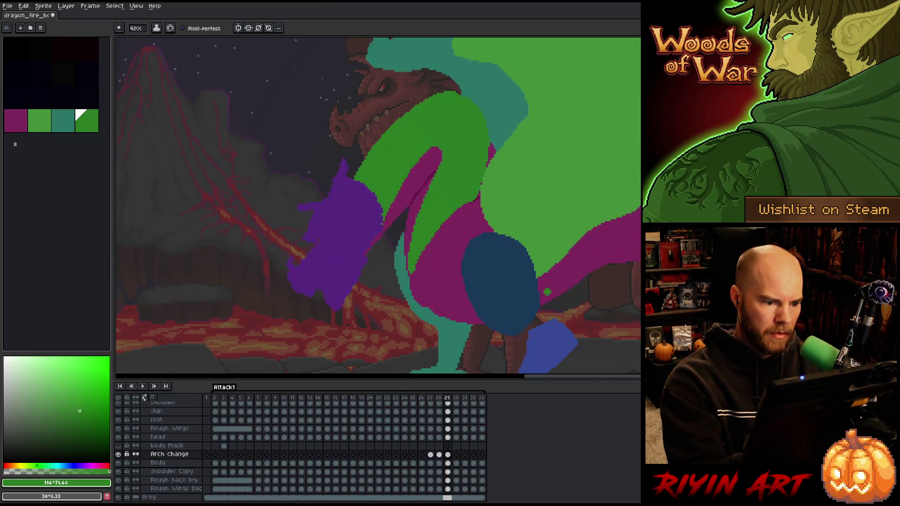
{"action": "key", "text": "Left"}
{"action": "key", "text": "Right"}
{"action": "key", "text": "Left"}
{"action": "key", "text": "Right"}
{"action": "key", "text": "Left"}
{"action": "key", "text": "Right"}
{"action": "key", "text": "Left"}
{"action": "key", "text": "Right"}
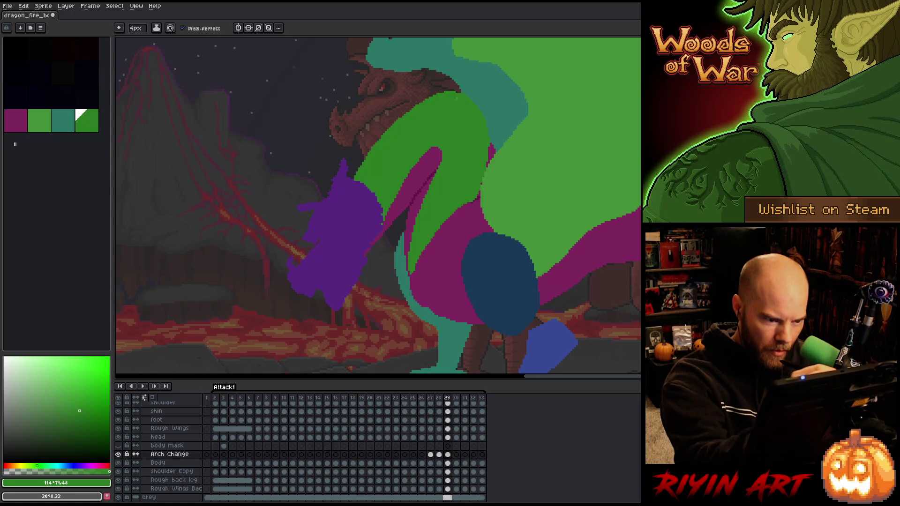
{"action": "key", "text": "ctrl+s"}
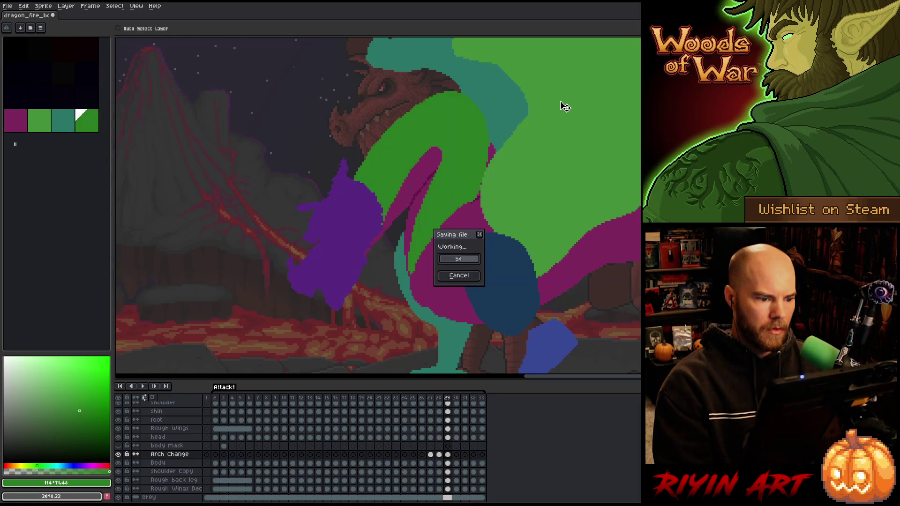
Save a copy of the animation as dragon_fire_boss_v13.aseprite.
{"action": "left_click", "coordinate": [8, 5]}
{"action": "left_click", "coordinate": [21, 50]}
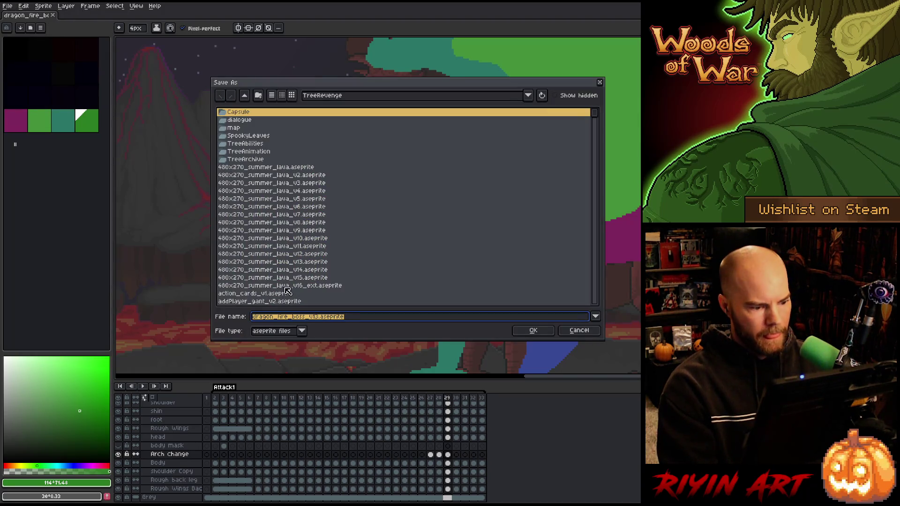
{"action": "left_click", "coordinate": [319, 319]}
{"action": "key", "text": "BackSpace"}
{"action": "type", "text": "3"}
{"action": "left_click", "coordinate": [533, 331]}
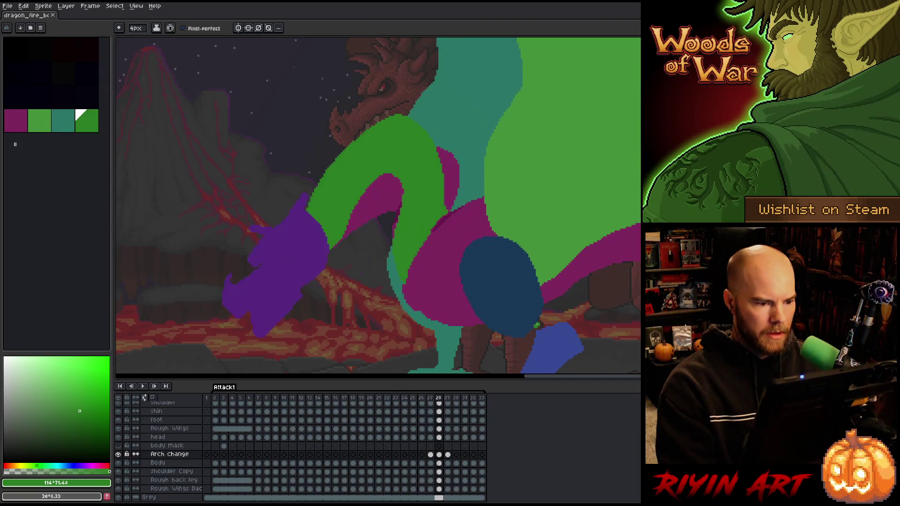
Switch to the eraser, flip between frames 28 and 29 to compare poses, and advance to frame 30.
{"action": "key", "text": "b"}
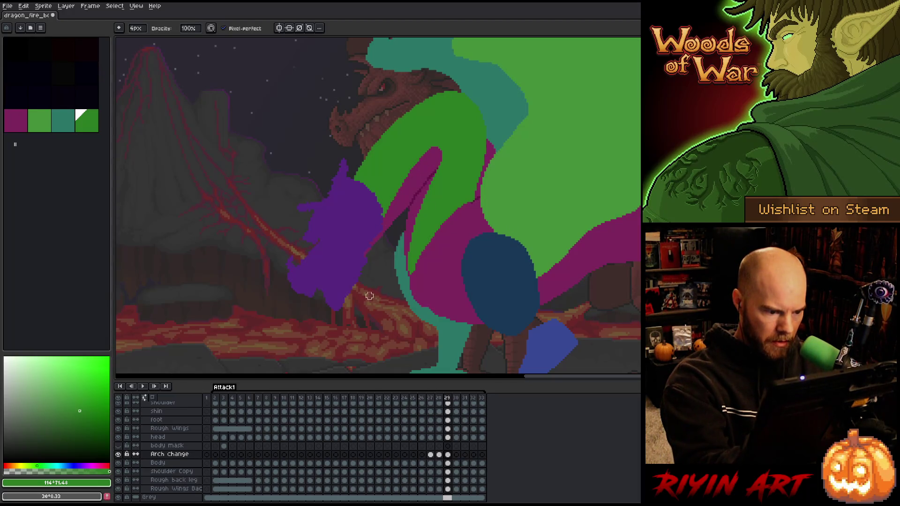
{"action": "key", "text": "e"}
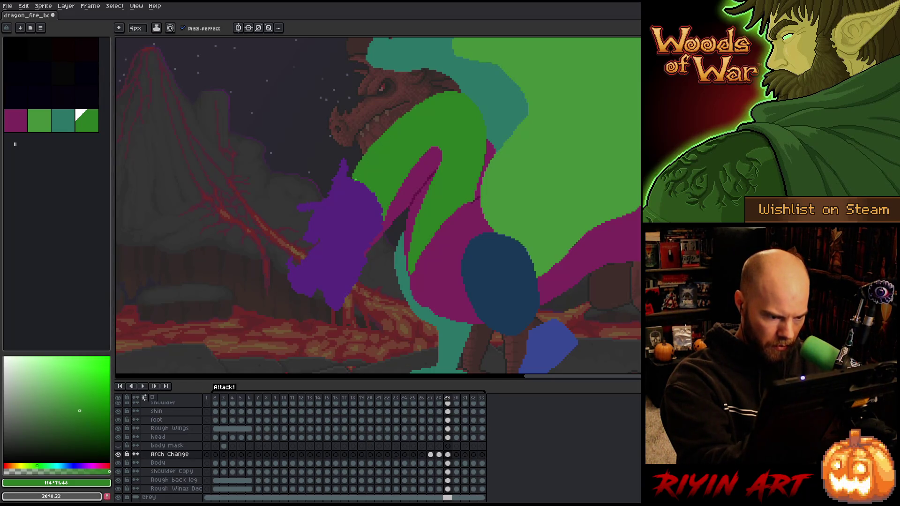
{"action": "key", "text": "Left"}
{"action": "key", "text": "Right"}
{"action": "key", "text": "Left"}
{"action": "key", "text": "Right"}
{"action": "key", "text": "Left"}
{"action": "key", "text": "Right"}
{"action": "key", "text": "Left"}
{"action": "key", "text": "Right"}
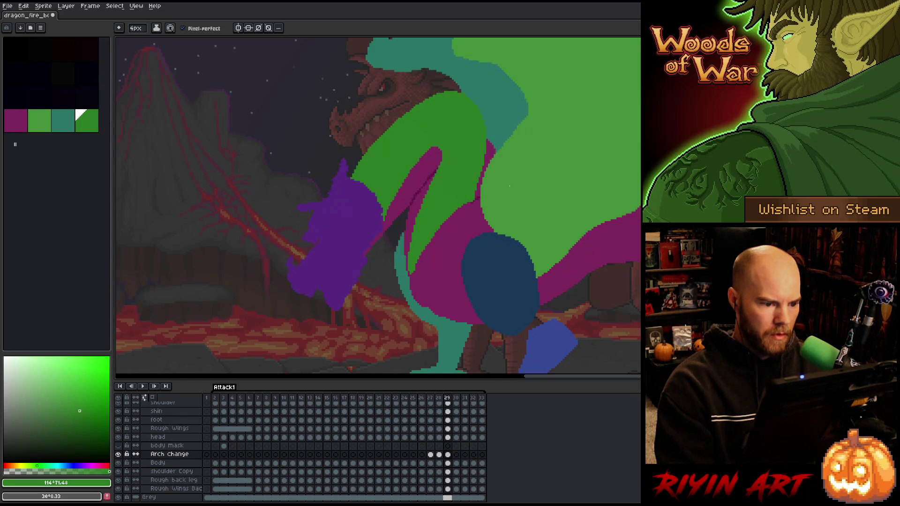
{"action": "key", "text": "Right"}
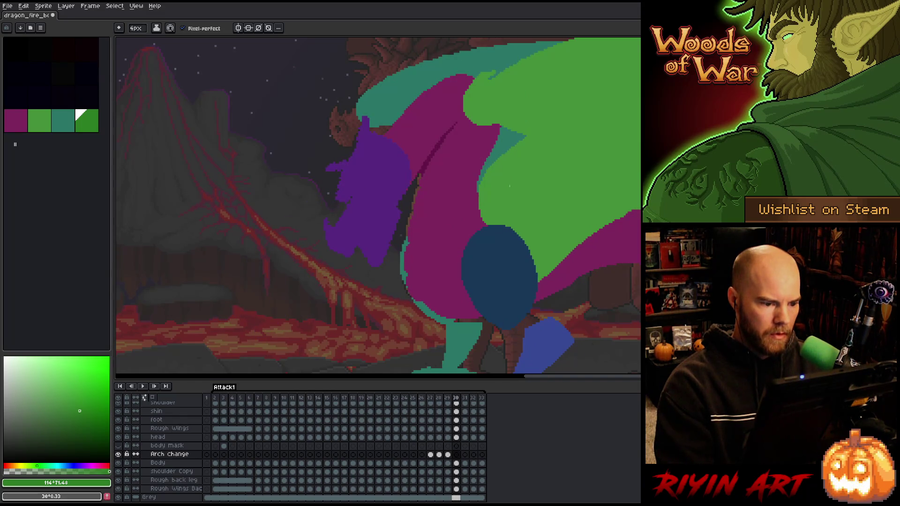
Compare frames 29 and 30, then sketch green lines down the neck edge and along its top.
{"action": "key", "text": "Left"}
{"action": "key", "text": "Right"}
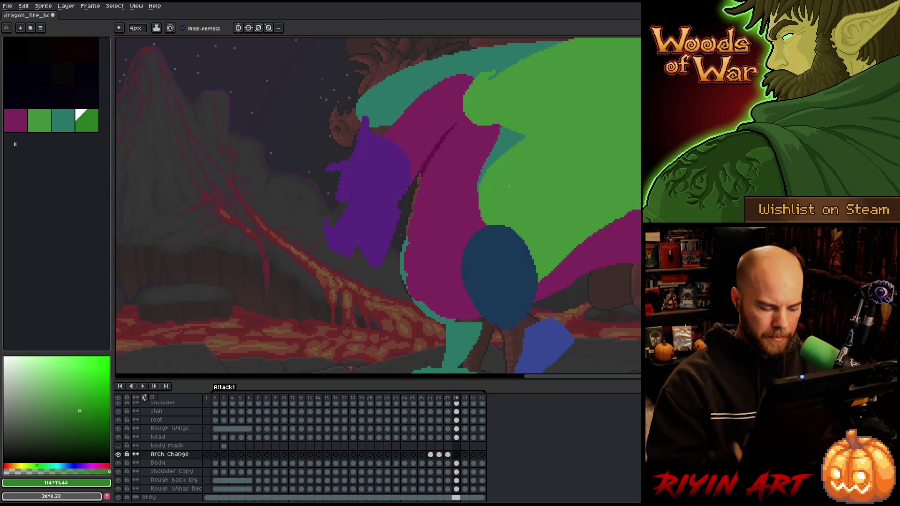
{"action": "key", "text": "Left"}
{"action": "key", "text": "Right"}
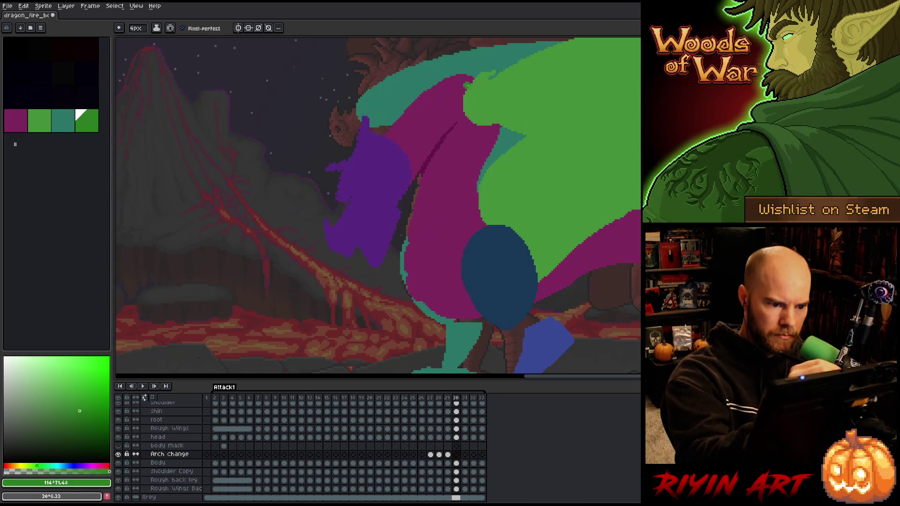
{"action": "left_click_drag", "start_coordinate": [494, 126], "coordinate": [472, 187]}
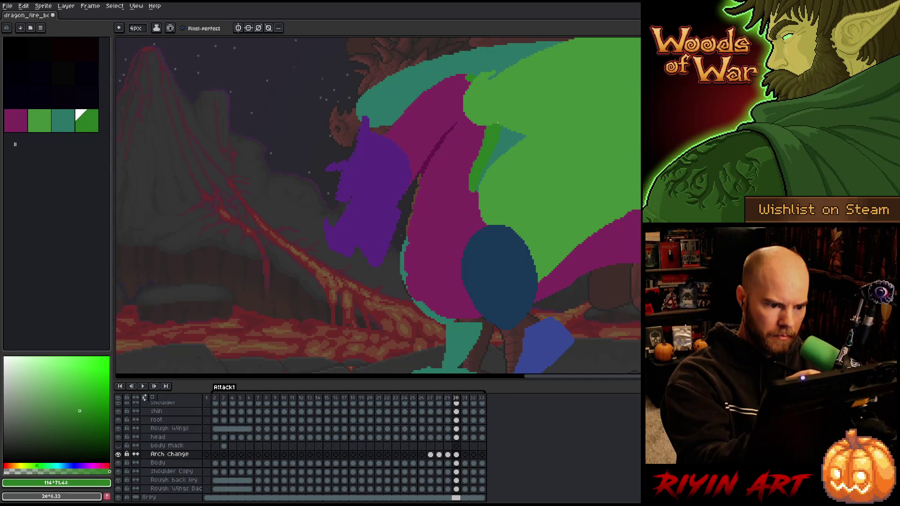
{"action": "mouse_move", "coordinate": [488, 71]}
{"action": "left_mouse_down"}
{"action": "mouse_move", "coordinate": [443, 83]}
{"action": "mouse_move", "coordinate": [384, 137]}
{"action": "left_mouse_up"}
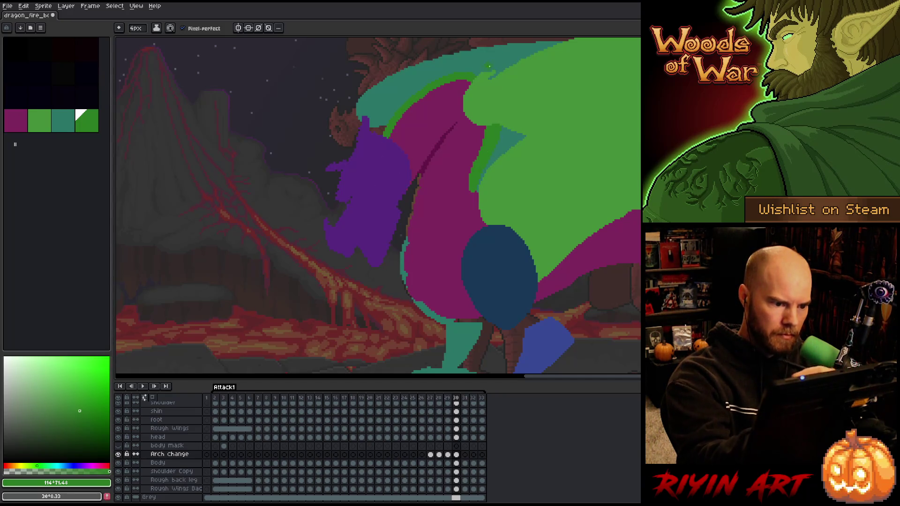
{"action": "key", "text": "ctrl+z"}
{"action": "left_click_drag", "start_coordinate": [379, 135], "coordinate": [468, 75]}
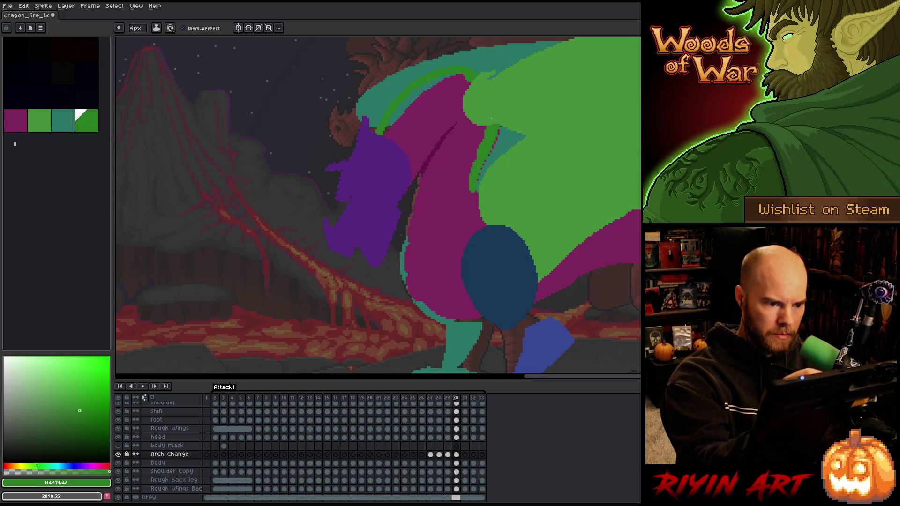
Build up green strokes up the magenta neck and across the body, redoing the weak ones.
{"action": "left_click_drag", "start_coordinate": [405, 166], "coordinate": [434, 115]}
{"action": "key", "text": "ctrl+z"}
{"action": "left_click_drag", "start_coordinate": [406, 165], "coordinate": [450, 109]}
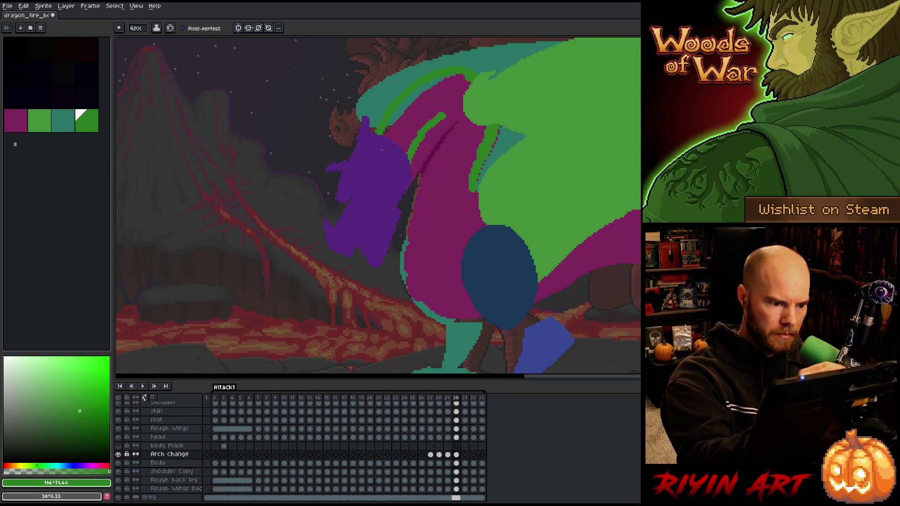
{"action": "left_click_drag", "start_coordinate": [415, 170], "coordinate": [454, 115]}
{"action": "key", "text": "ctrl+z"}
{"action": "left_click_drag", "start_coordinate": [422, 148], "coordinate": [457, 110]}
{"action": "key", "text": "ctrl+z"}
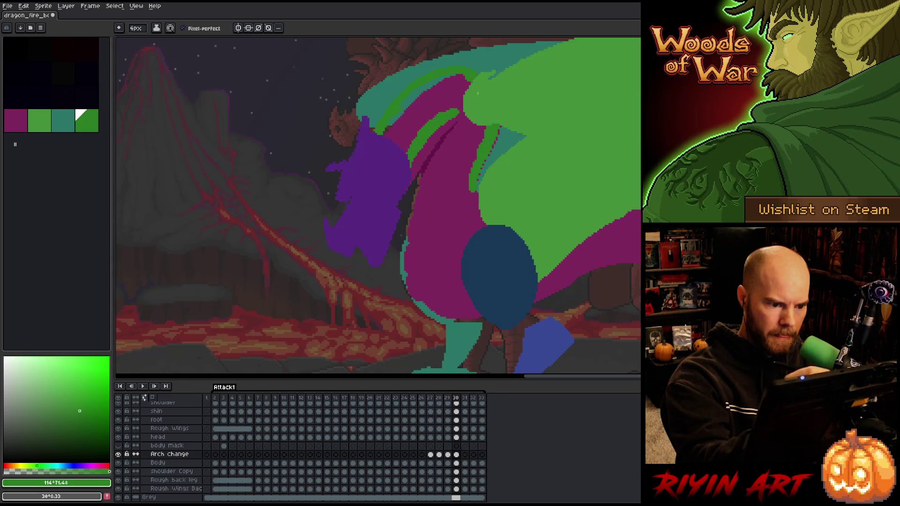
{"action": "left_click_drag", "start_coordinate": [458, 113], "coordinate": [413, 251]}
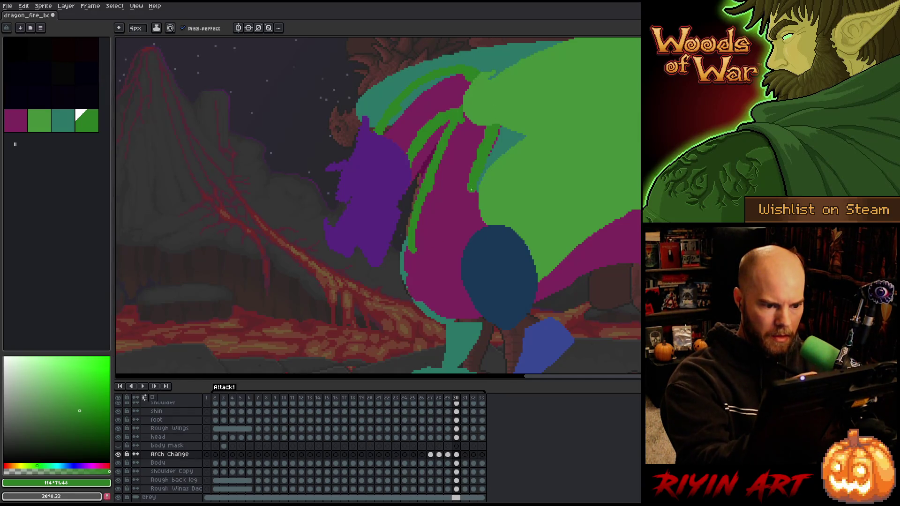
{"action": "left_click_drag", "start_coordinate": [463, 199], "coordinate": [408, 257]}
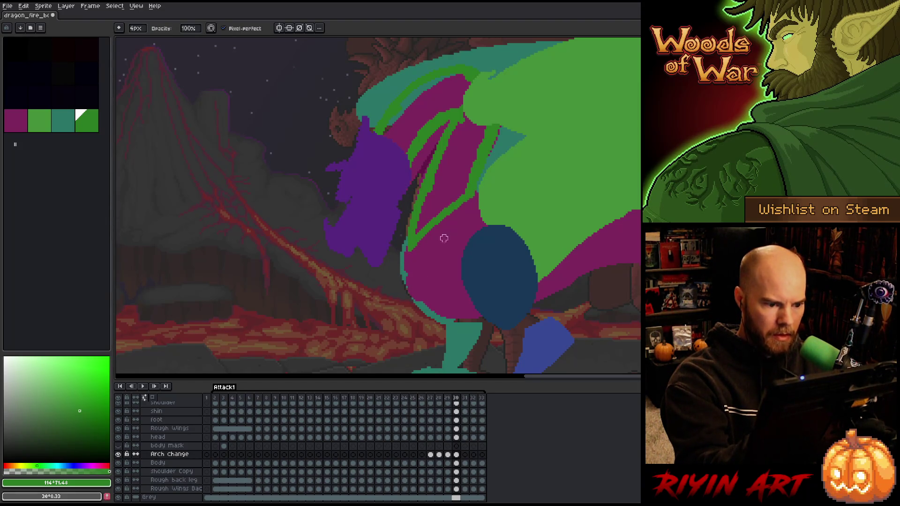
Fill the area between the green lines with the Paint Bucket, then compare with frame 29.
{"action": "key", "text": "e"}
{"action": "key", "text": "g"}
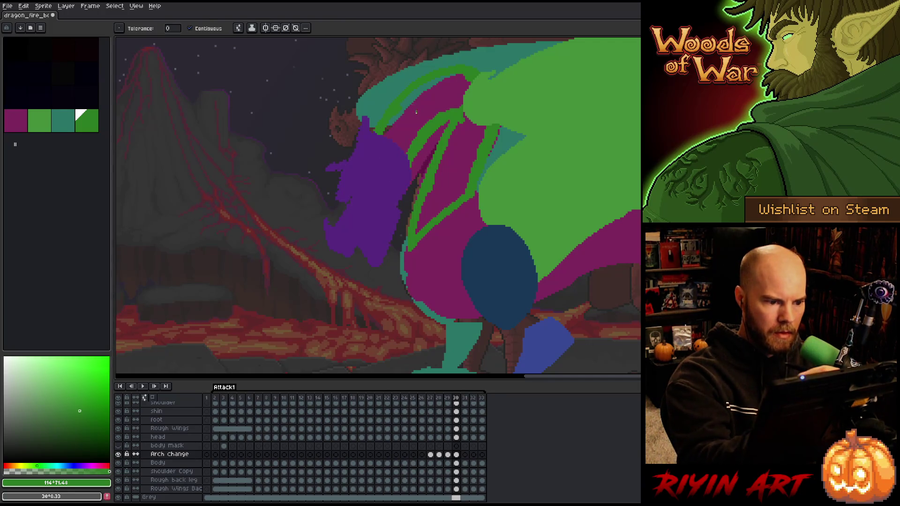
{"action": "left_click", "coordinate": [438, 154]}
{"action": "key", "text": "comma"}
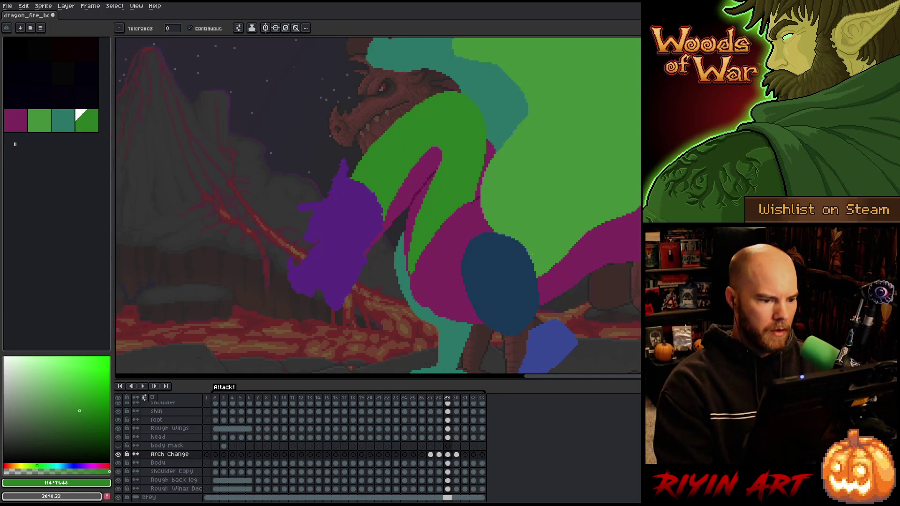
Flip between frames 29 and 30 to compare the filled green arm.
{"action": "key", "text": "period"}
{"action": "key", "text": "comma"}
{"action": "key", "text": "period"}
{"action": "key", "text": "comma"}
{"action": "key", "text": "period"}
{"action": "key", "text": "comma"}
{"action": "key", "text": "period"}
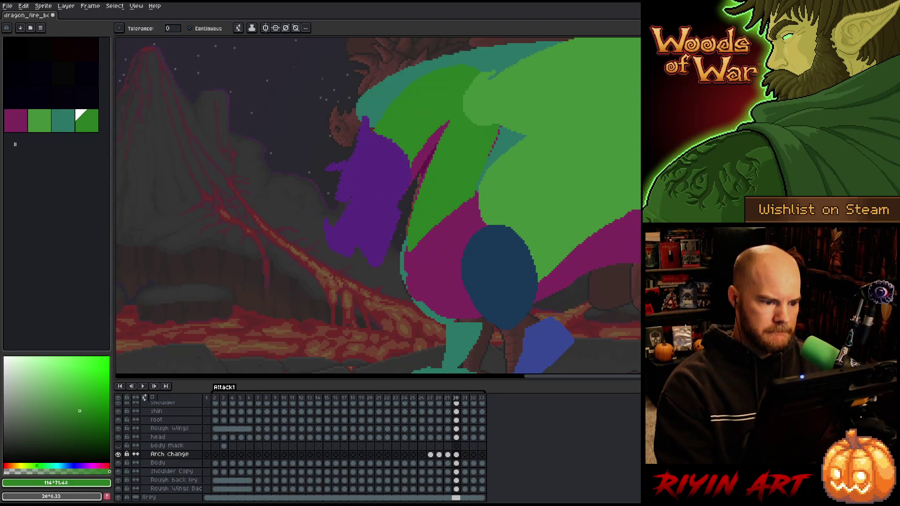
Try darker greens, then settle on the #2c7c23 palette swatch and move to frame 31.
{"action": "key", "text": "b"}
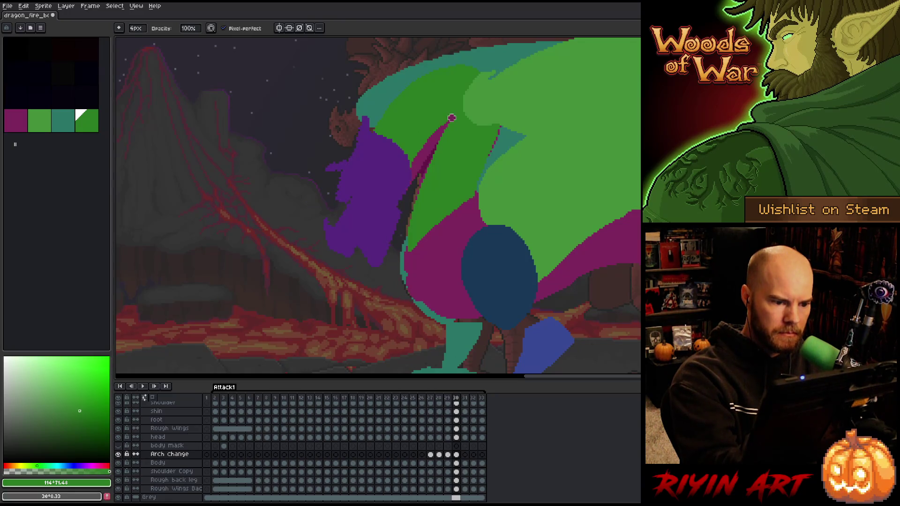
{"action": "key", "text": "e"}
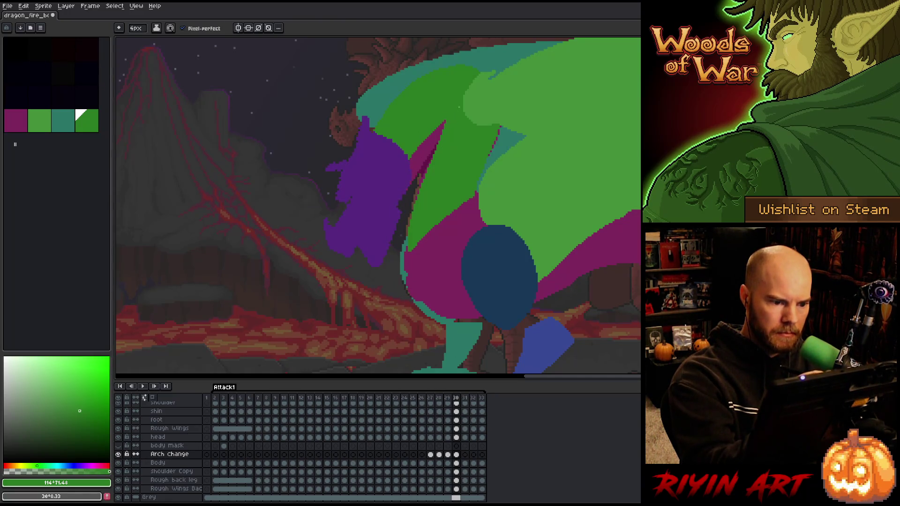
{"action": "left_click", "coordinate": [87, 417]}
{"action": "left_click", "coordinate": [85, 424]}
{"action": "left_click_drag", "start_coordinate": [444, 141], "coordinate": [457, 108]}
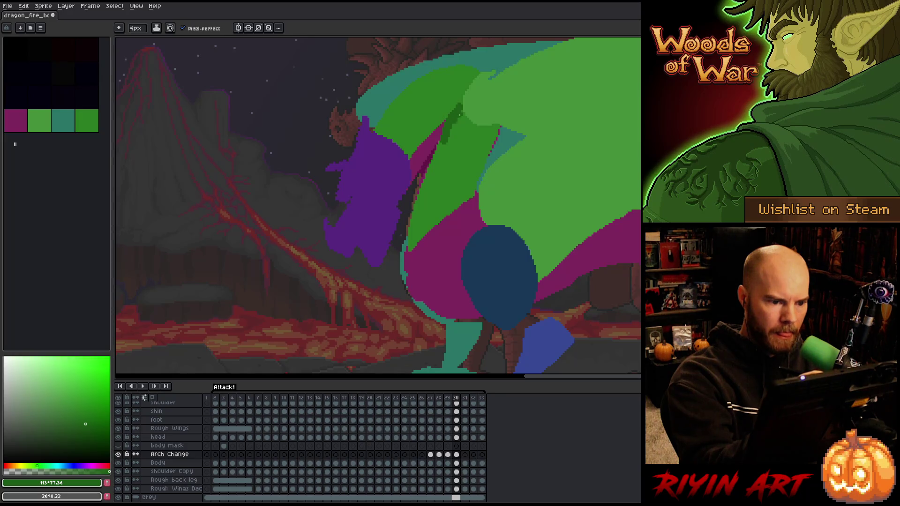
{"action": "left_click", "coordinate": [452, 135], "text": "alt"}
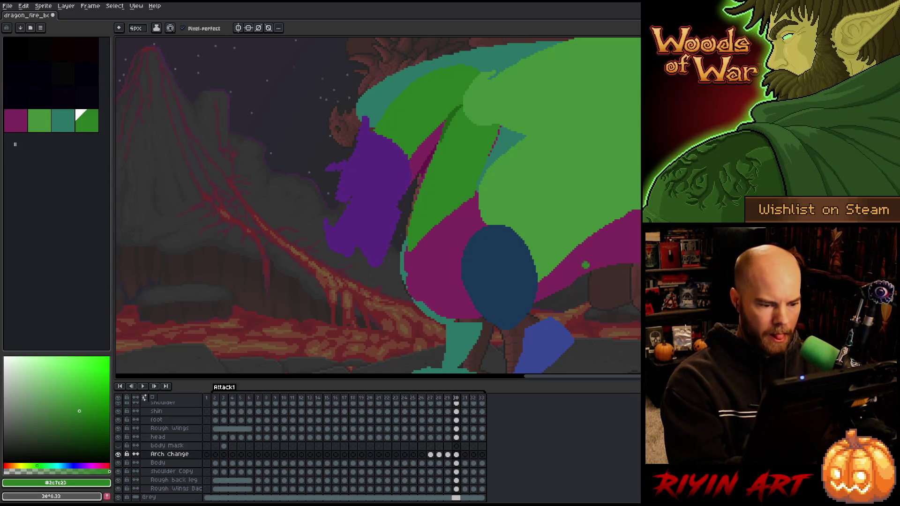
{"action": "key", "text": "Right"}
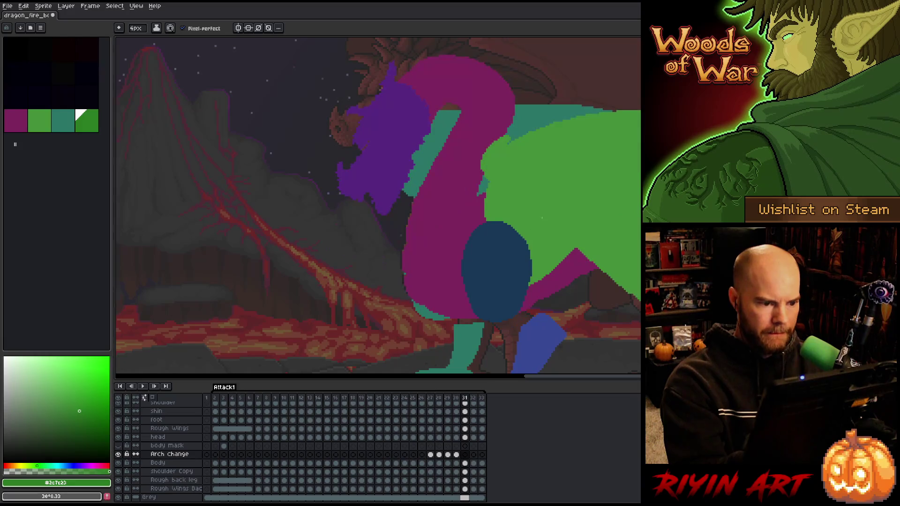
Flip between frame 31 and its neighbours to check the dragon's pose.
{"action": "key", "text": "Right"}
{"action": "key", "text": "Left"}
{"action": "key", "text": "Left"}
{"action": "key", "text": "Right"}
{"action": "key", "text": "Left"}
{"action": "key", "text": "Right"}
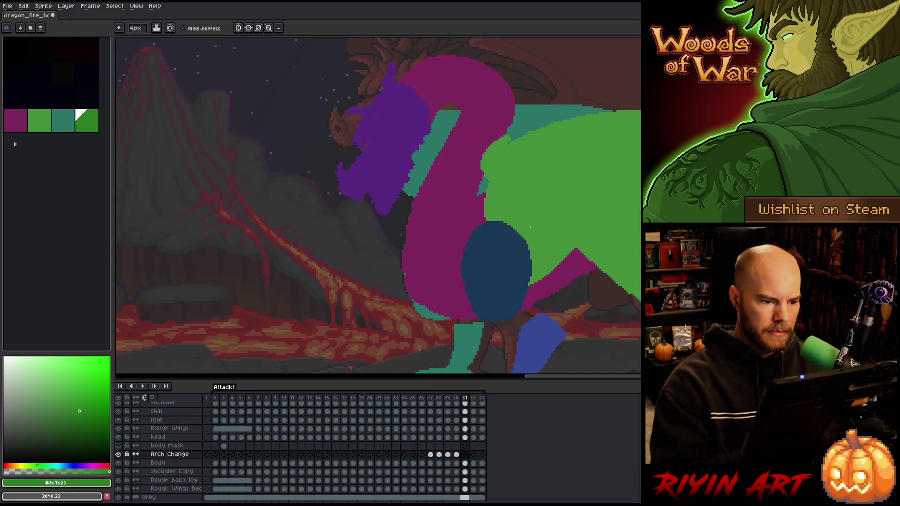
{"action": "key", "text": "Left"}
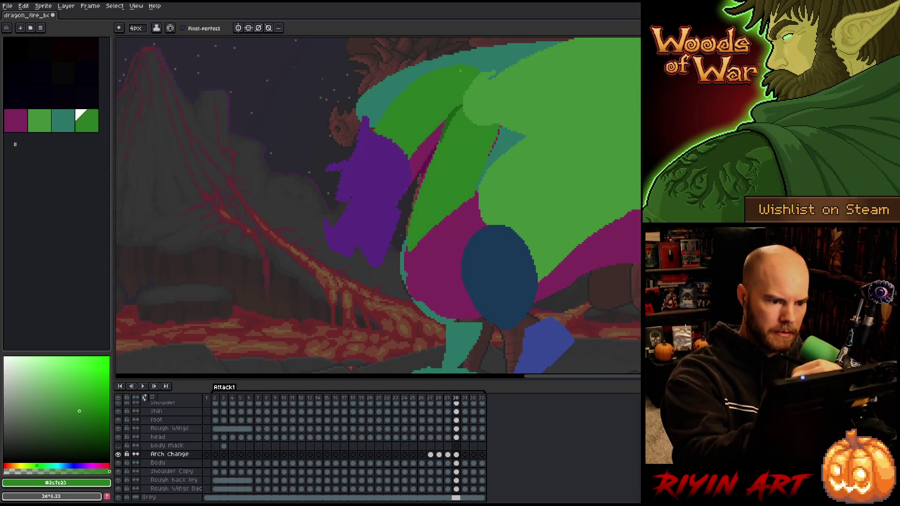
{"action": "key", "text": "Right"}
Sketch a green hook-shaped outline over the magenta head and neck on frame 31.
{"action": "mouse_move", "coordinate": [454, 58]}
{"action": "left_mouse_down"}
{"action": "mouse_move", "coordinate": [469, 59]}
{"action": "mouse_move", "coordinate": [494, 90]}
{"action": "mouse_move", "coordinate": [471, 195]}
{"action": "left_mouse_up"}
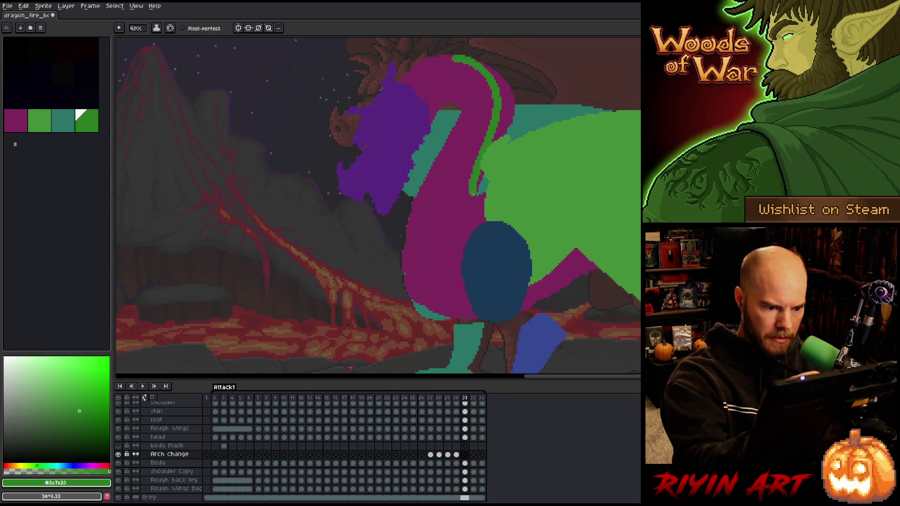
{"action": "mouse_move", "coordinate": [429, 121]}
{"action": "left_mouse_down"}
{"action": "mouse_move", "coordinate": [445, 101]}
{"action": "mouse_move", "coordinate": [467, 97]}
{"action": "mouse_move", "coordinate": [415, 221]}
{"action": "left_mouse_up"}
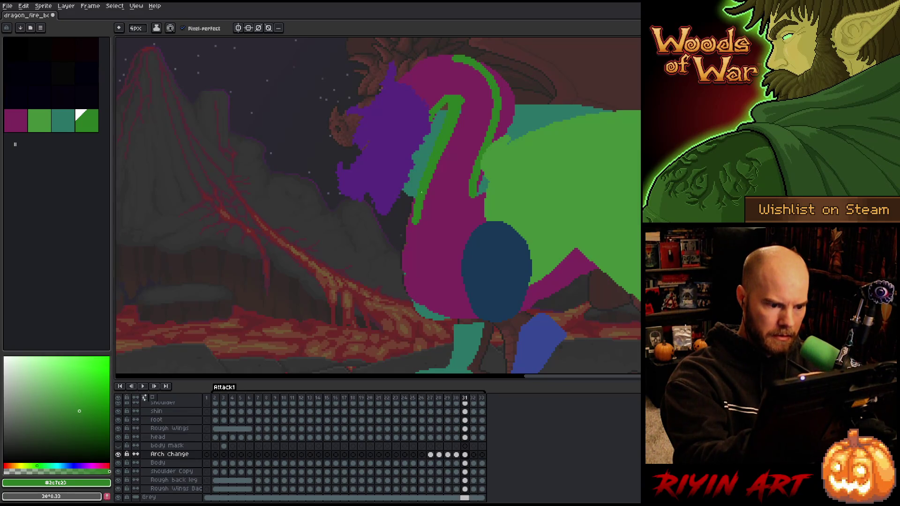
{"action": "left_click_drag", "start_coordinate": [454, 57], "coordinate": [399, 84]}
{"action": "mouse_move", "coordinate": [415, 201]}
{"action": "left_mouse_down"}
{"action": "mouse_move", "coordinate": [406, 234]}
{"action": "mouse_move", "coordinate": [471, 171]}
{"action": "left_mouse_up"}
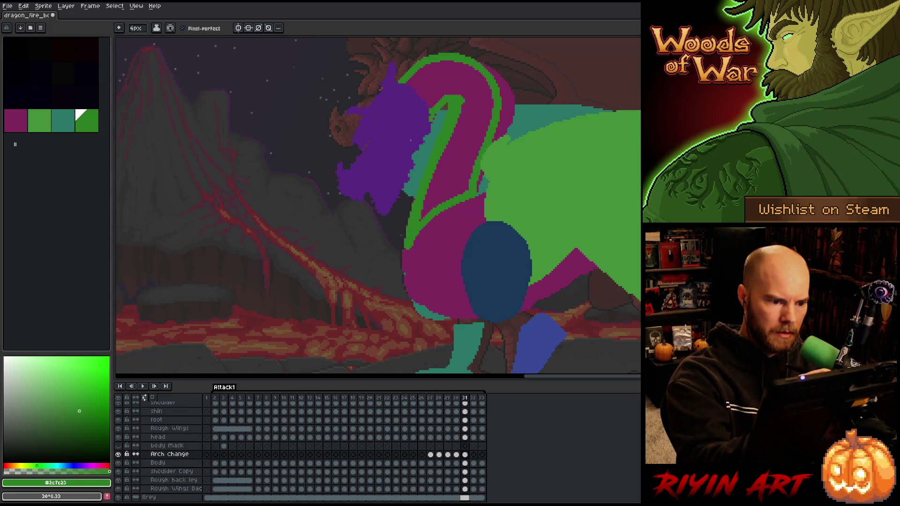
Fill the hook outline solid green and flip between frames to check the new shape.
{"action": "key", "text": "g"}
{"action": "left_click", "coordinate": [474, 75]}
{"action": "key", "text": "b"}
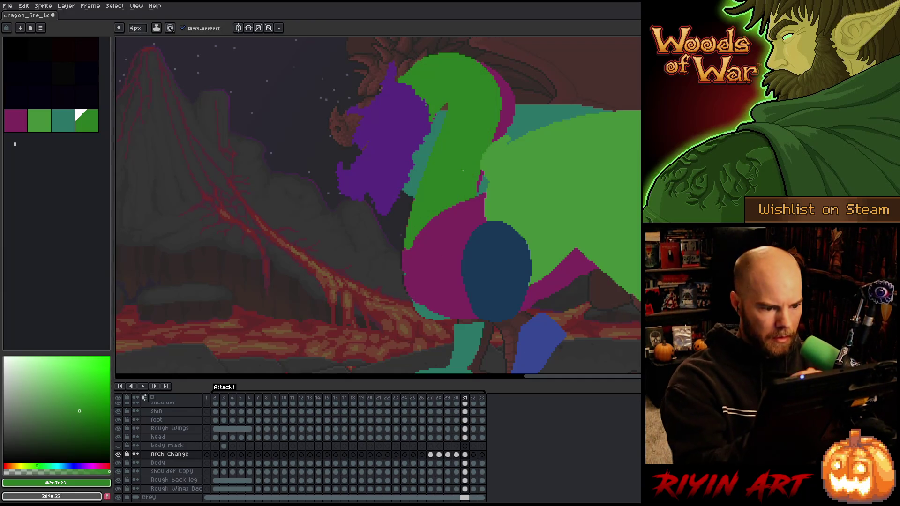
{"action": "key", "text": "e"}
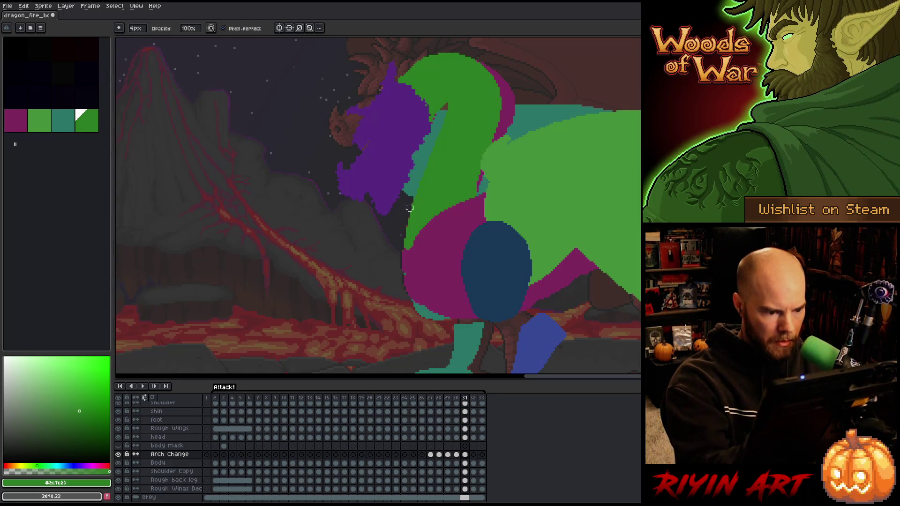
{"action": "key", "text": "Left"}
{"action": "key", "text": "Right"}
{"action": "key", "text": "Left"}
{"action": "key", "text": "Right"}
{"action": "key", "text": "Left"}
{"action": "key", "text": "Right"}
{"action": "key", "text": "Right"}
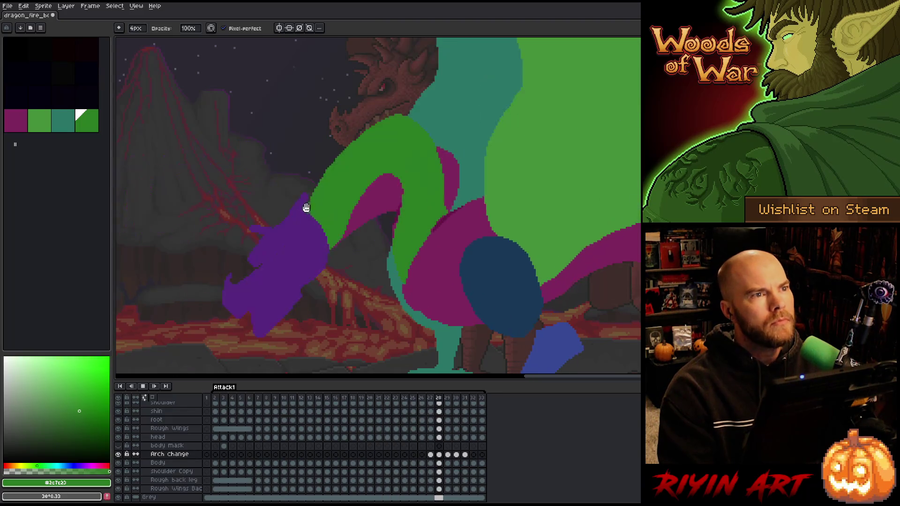
Stop the animation preview, scrub the timeline, and select the Body layer's cel at frame 27.
{"action": "scroll", "coordinate": [268, 211], "scroll_direction": "down", "scroll_amount": 3}
{"action": "scroll", "coordinate": [216, 196], "scroll_direction": "up", "scroll_amount": 2}
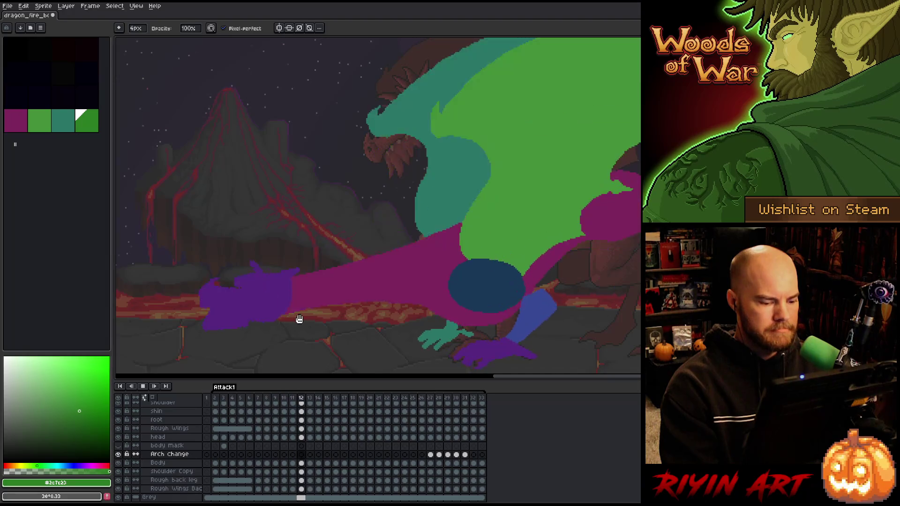
{"action": "key", "text": "Return"}
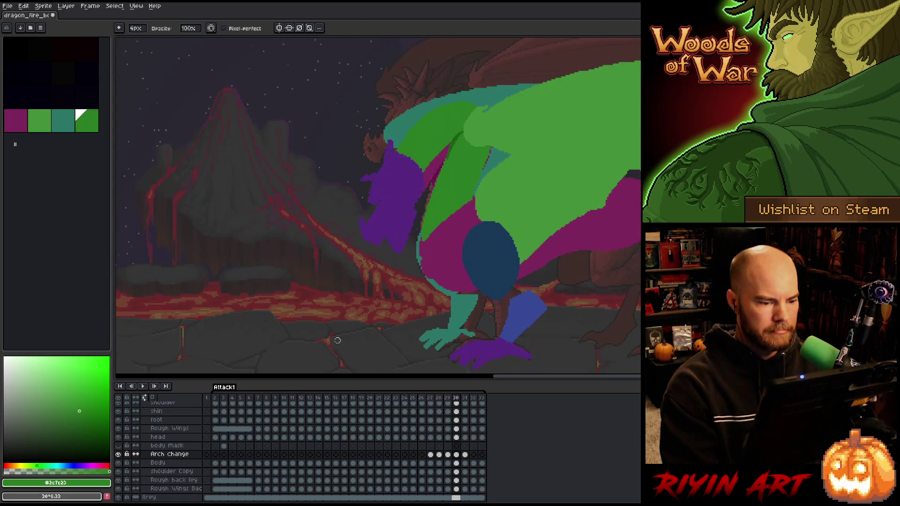
{"action": "left_click_drag", "start_coordinate": [465, 454], "coordinate": [429, 446]}
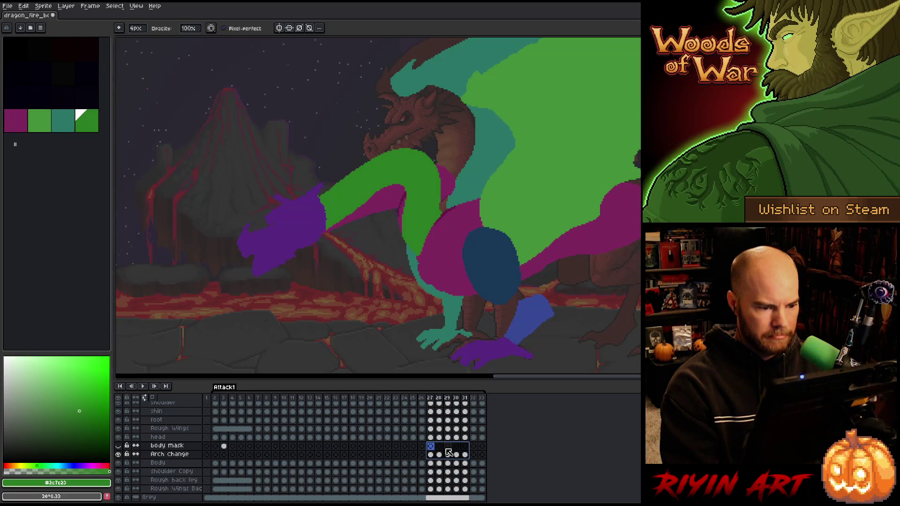
{"action": "left_click", "coordinate": [467, 456]}
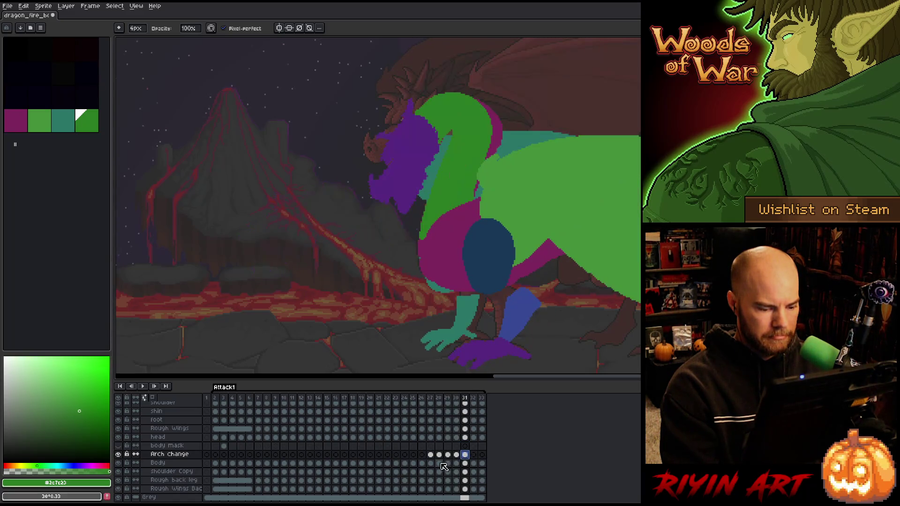
{"action": "left_click", "coordinate": [430, 463]}
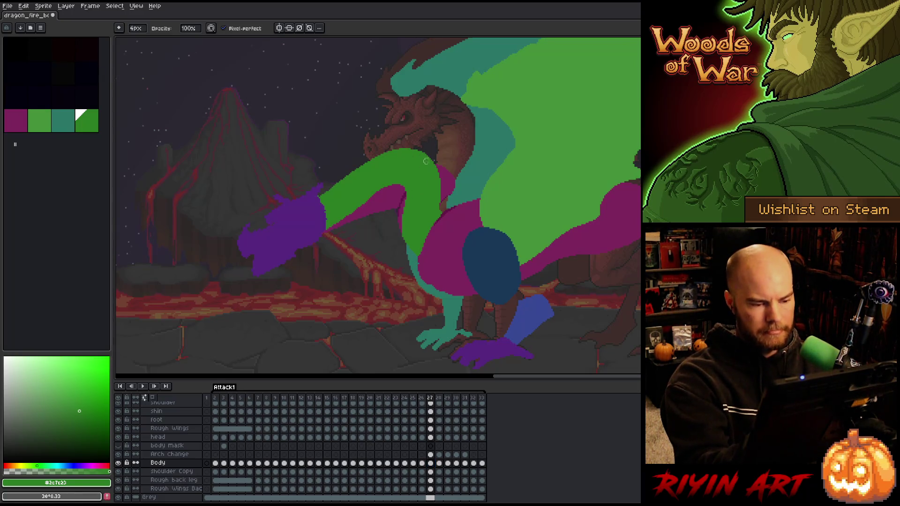
Solo the Body layer, lasso and delete frame 27's magenta neck and head, then unhide all layers.
{"action": "left_click", "coordinate": [118, 463], "text": "alt"}
{"action": "key", "text": "m"}
{"action": "left_click_drag", "start_coordinate": [446, 143], "coordinate": [463, 177]}
{"action": "left_click_drag", "start_coordinate": [417, 242], "coordinate": [407, 277]}
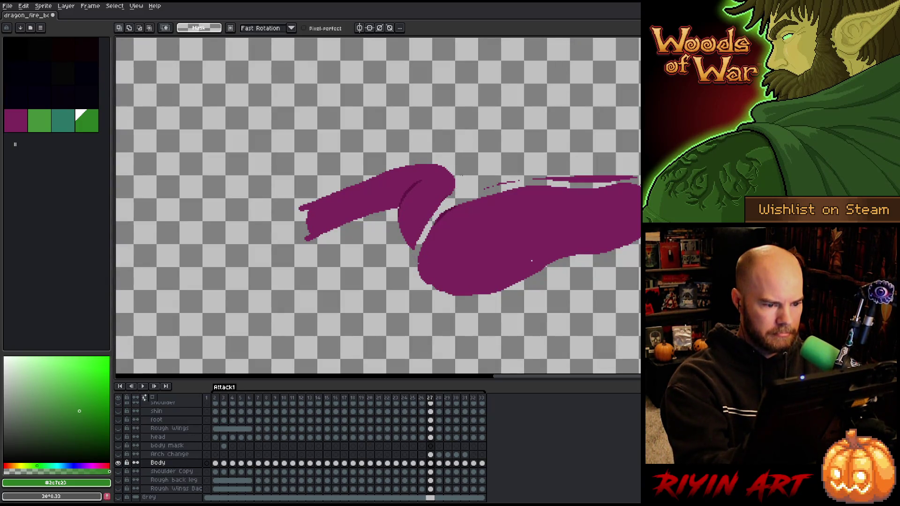
{"action": "mouse_move", "coordinate": [454, 196]}
{"action": "left_mouse_down"}
{"action": "mouse_move", "coordinate": [342, 297]}
{"action": "mouse_move", "coordinate": [497, 115]}
{"action": "left_mouse_up"}
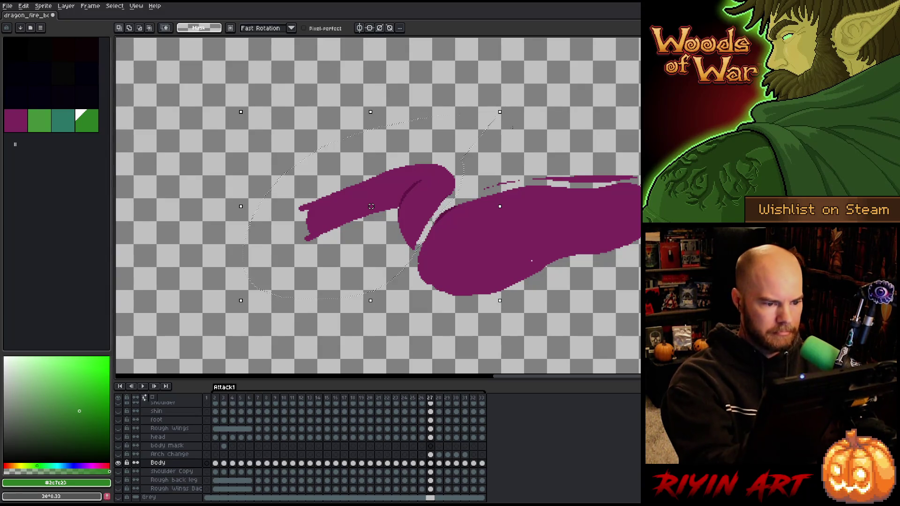
{"action": "key", "text": "Delete"}
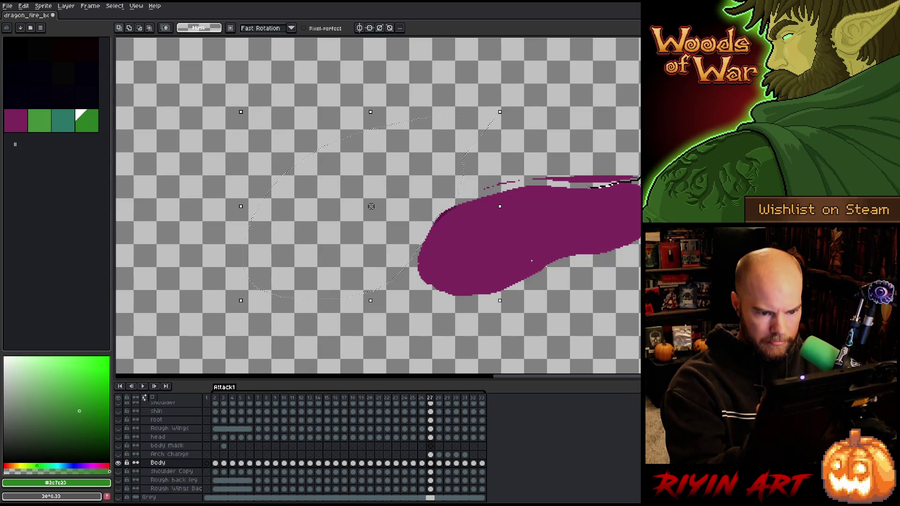
{"action": "left_click_drag", "start_coordinate": [633, 112], "coordinate": [639, 110]}
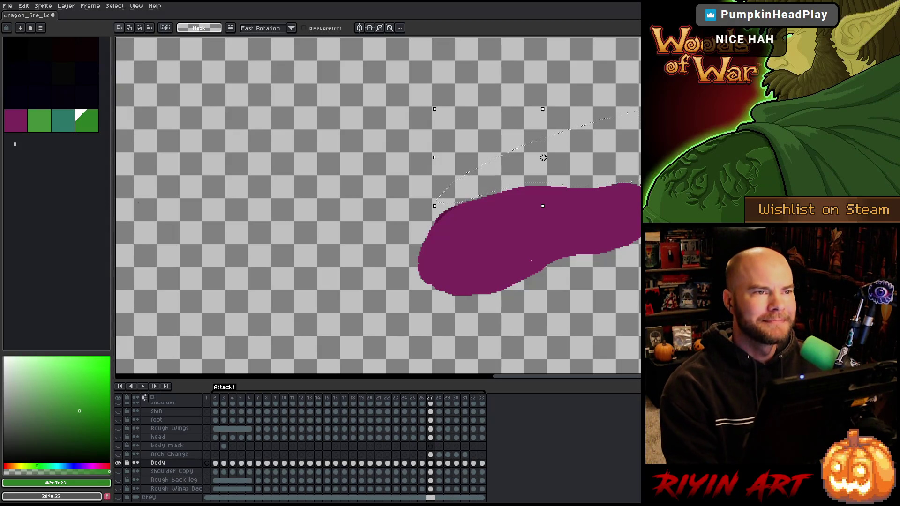
{"action": "left_click", "coordinate": [118, 463], "text": "alt"}
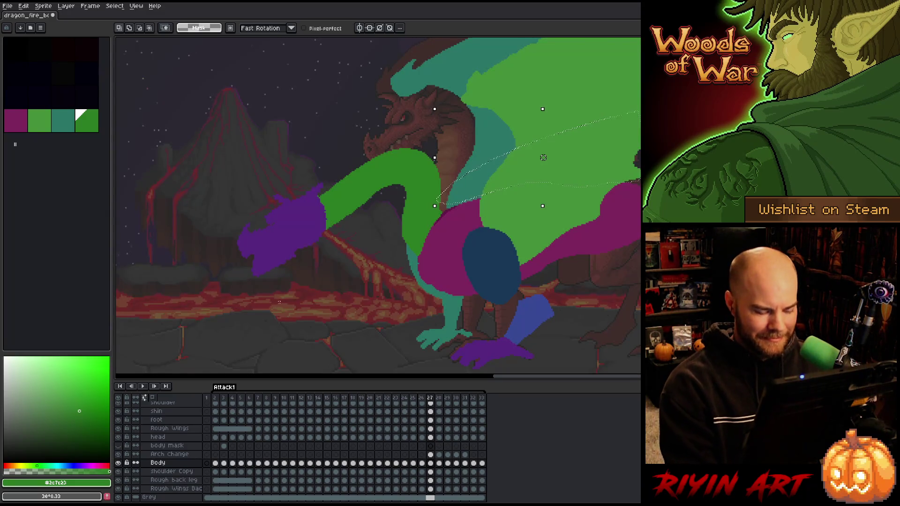
On frame 28, solo the Body layer and lasso-delete the magenta neck.
{"action": "key", "text": "period"}
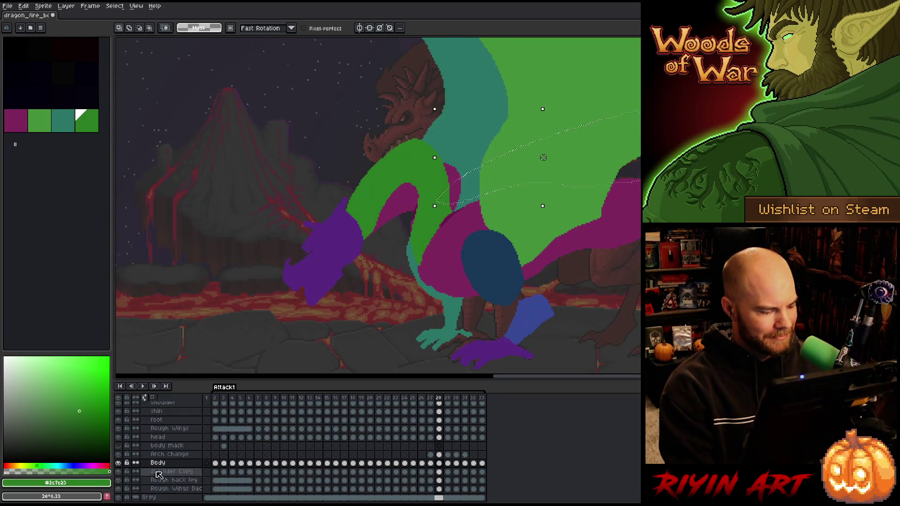
{"action": "left_click", "coordinate": [118, 463], "text": "alt"}
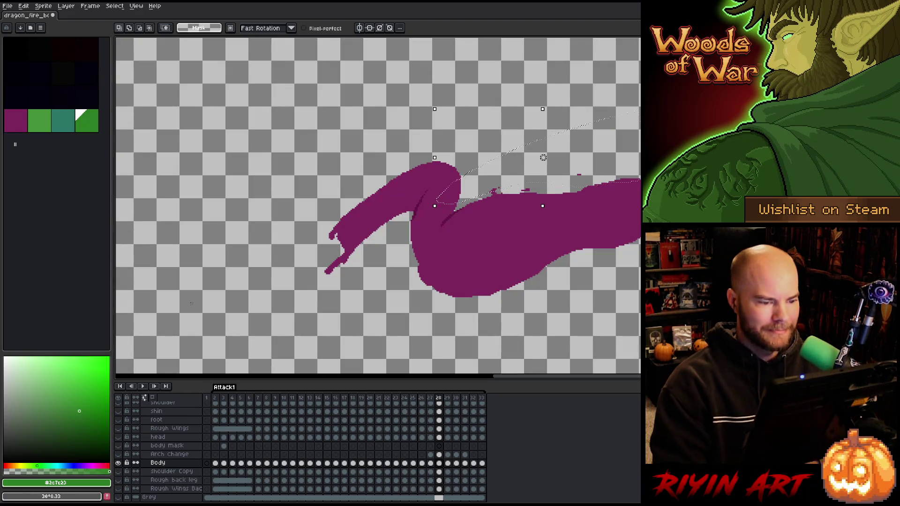
{"action": "key", "text": "ctrl+d"}
{"action": "left_click_drag", "start_coordinate": [467, 133], "coordinate": [469, 192]}
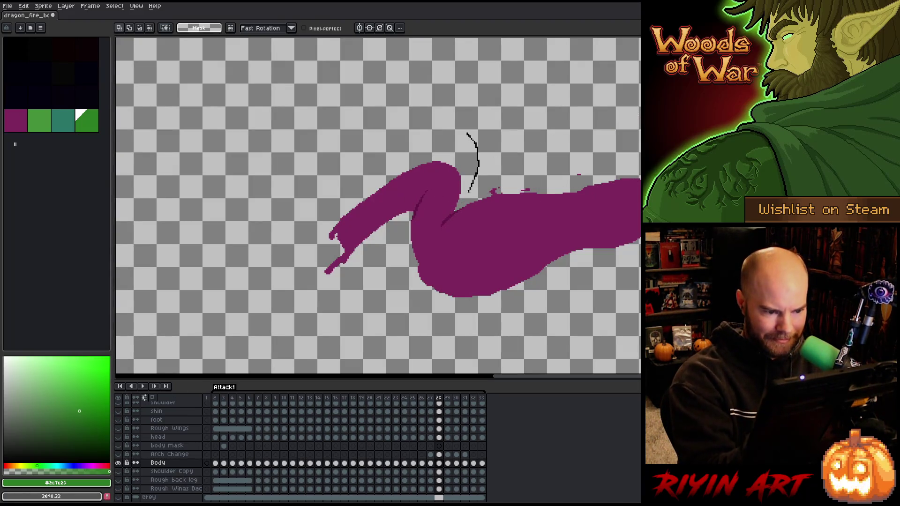
{"action": "mouse_move", "coordinate": [413, 281]}
{"action": "left_mouse_down"}
{"action": "mouse_move", "coordinate": [432, 94]}
{"action": "mouse_move", "coordinate": [462, 83]}
{"action": "left_mouse_up"}
{"action": "key", "text": "Delete"}
{"action": "key", "text": "ctrl+d"}
Return to frame 27, pick the body's magenta as drawing colour, then go to frame 26.
{"action": "key", "text": "b"}
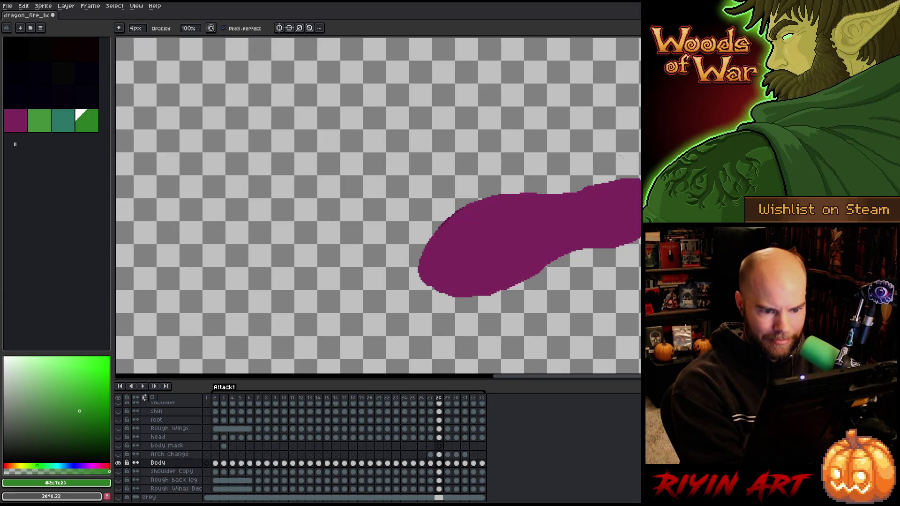
{"action": "key", "text": "comma"}
{"action": "key", "text": "e"}
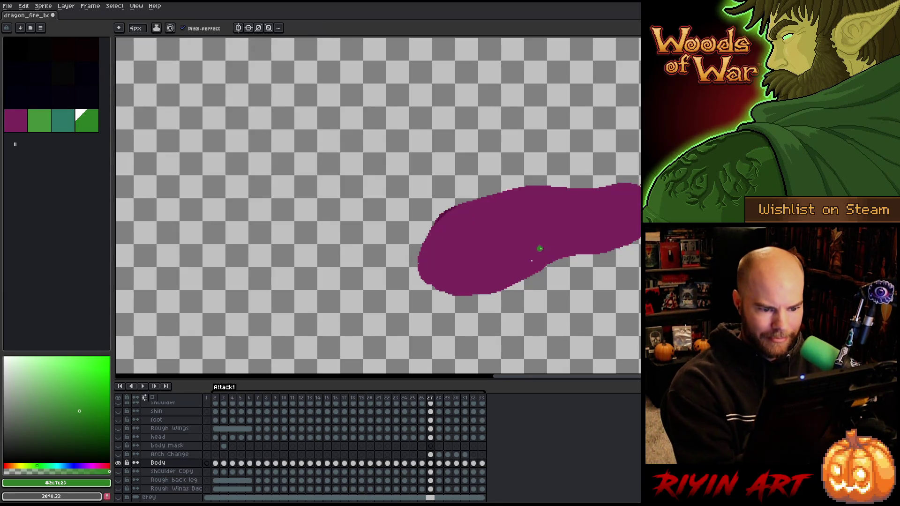
{"action": "left_click", "coordinate": [540, 249], "text": "alt"}
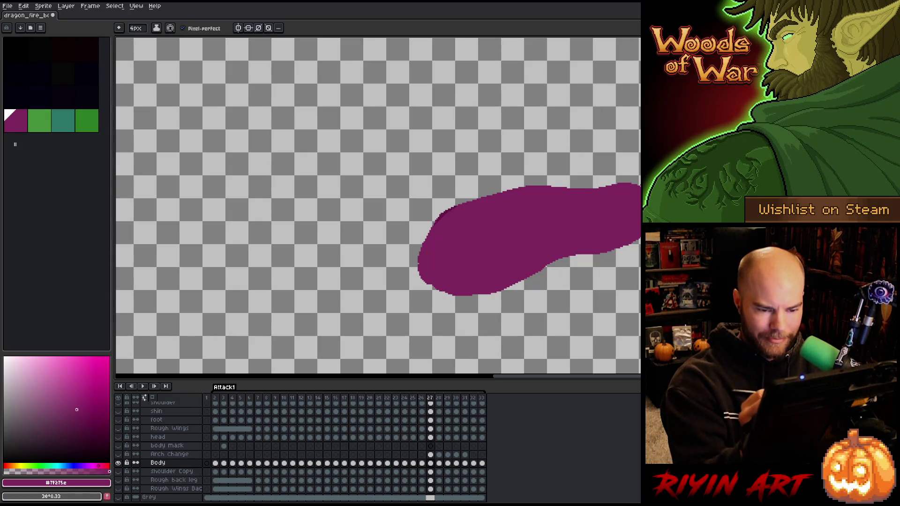
{"action": "key", "text": "b"}
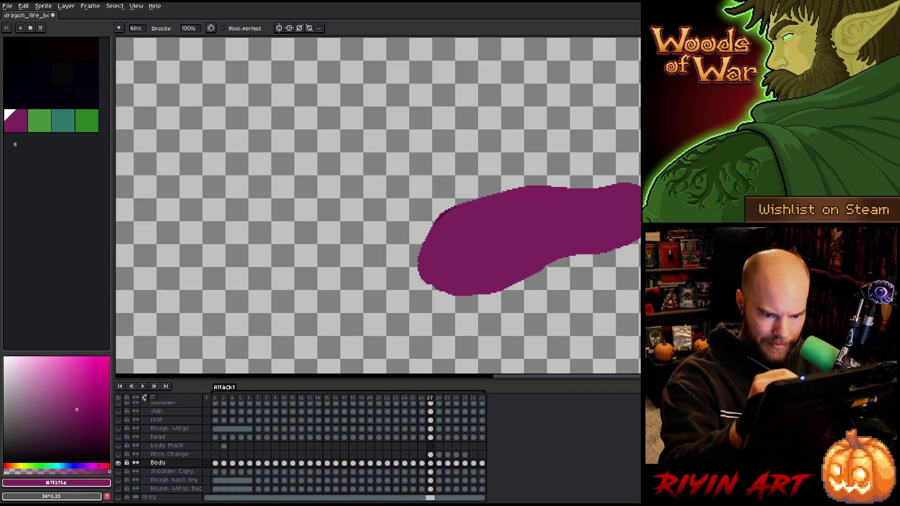
{"action": "key", "text": "e"}
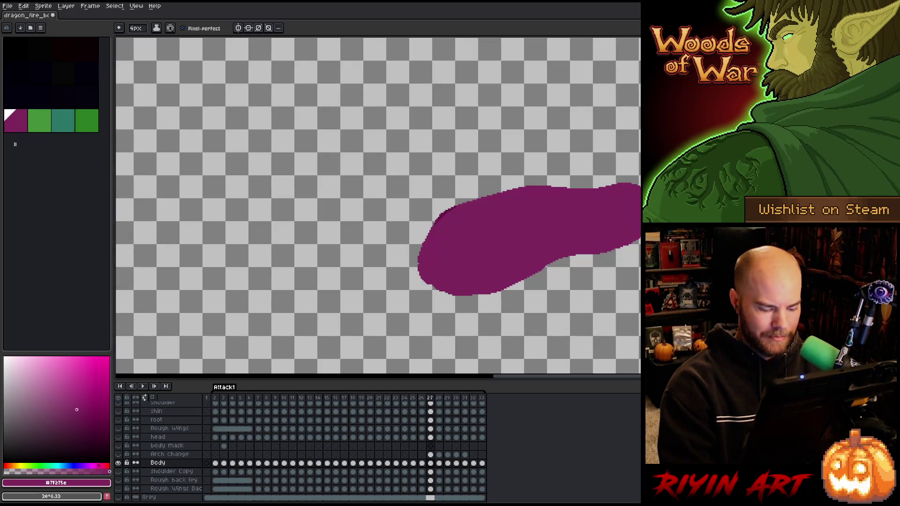
{"action": "key", "text": "comma"}
Remove the stray stroke and specks above frame 26's magenta body.
{"action": "key", "text": "b"}
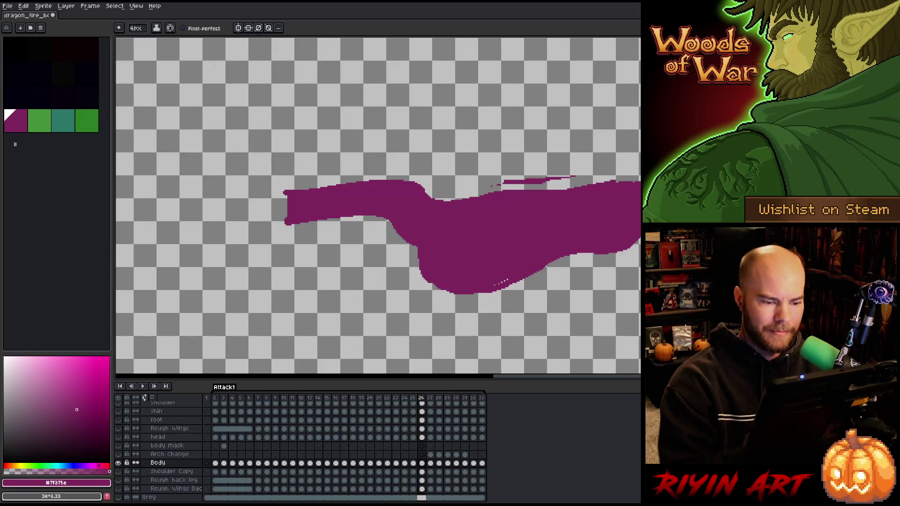
{"action": "left_click_drag", "start_coordinate": [502, 181], "coordinate": [545, 178]}
{"action": "key", "text": "ctrl+z"}
{"action": "key", "text": "ctrl+z"}
{"action": "key", "text": "e"}
{"action": "key", "text": "ctrl+z"}
{"action": "key", "text": "b"}
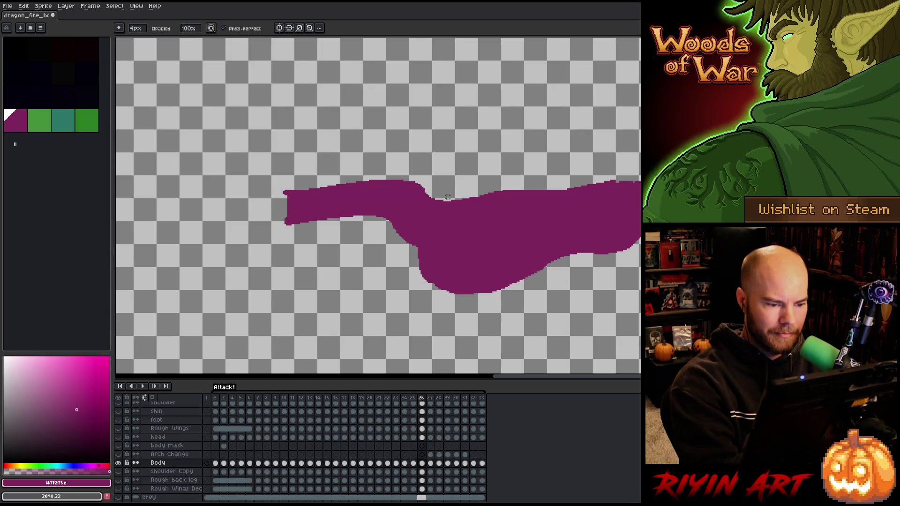
Cut off the left extension with a pencil gap line, delete it via Magic Wand, and save.
{"action": "left_click_drag", "start_coordinate": [440, 204], "coordinate": [415, 248]}
{"action": "key", "text": "w"}
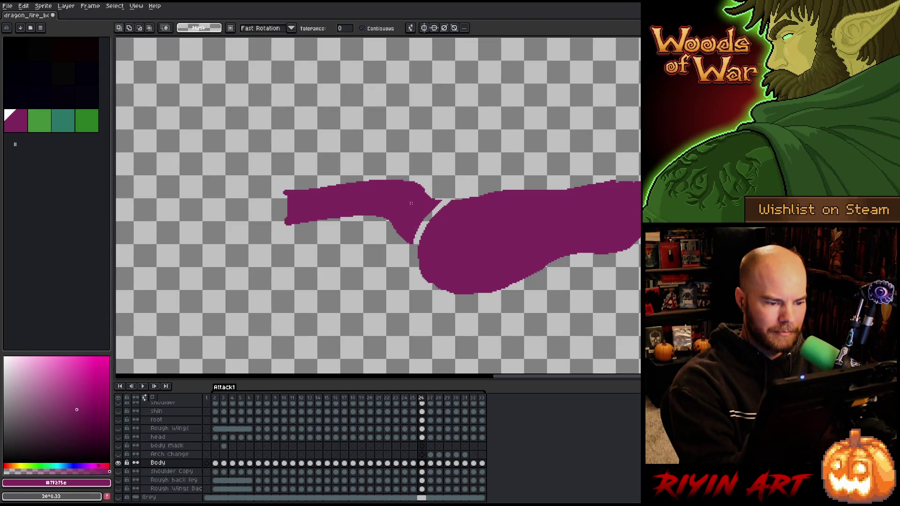
{"action": "left_click", "coordinate": [414, 233]}
{"action": "key", "text": "Delete"}
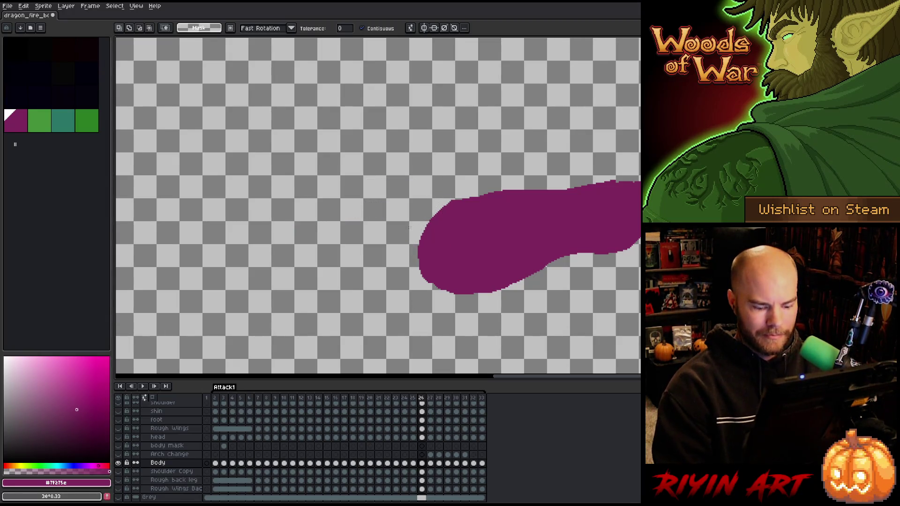
{"action": "key", "text": "e"}
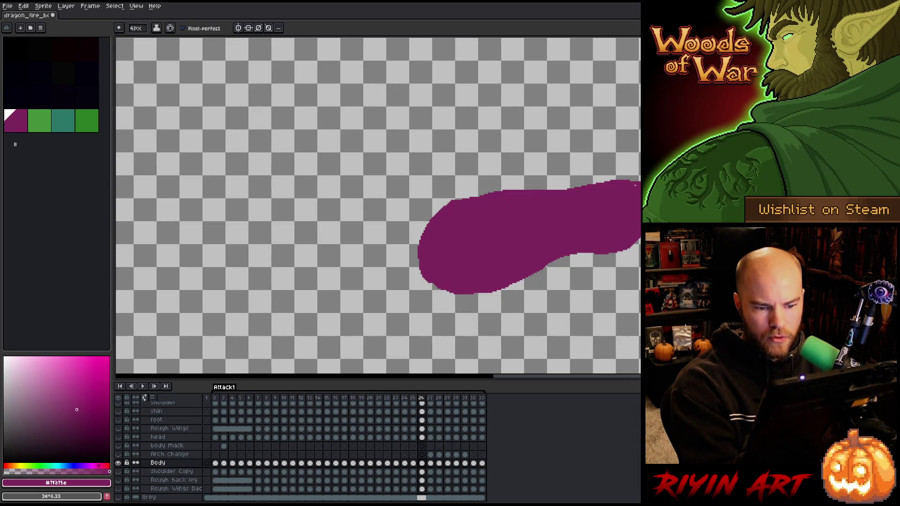
{"action": "key", "text": "b"}
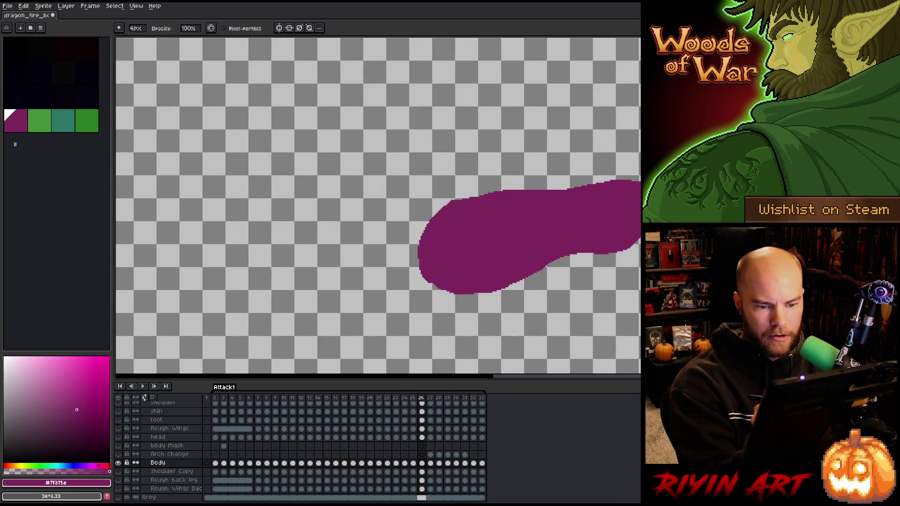
{"action": "key", "text": "ctrl+s"}
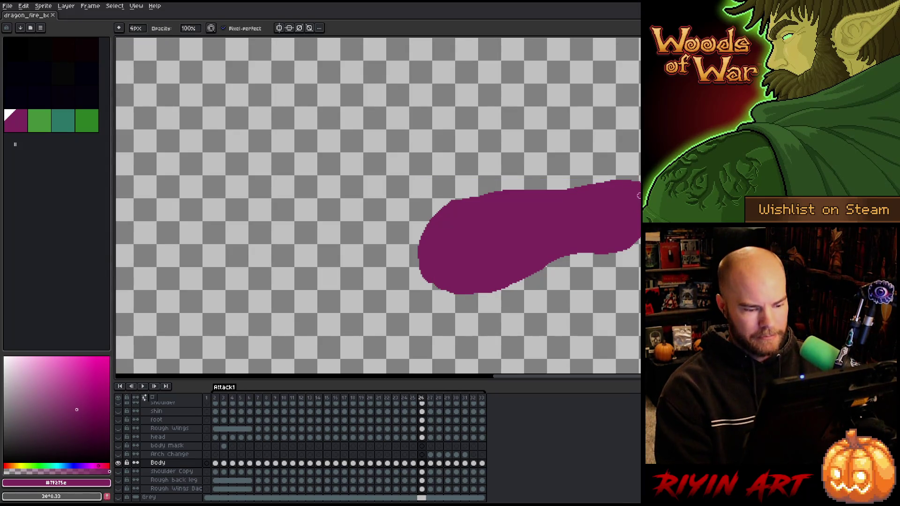
Undo the deletion to restore the left extension and show all layers again.
{"action": "key", "text": "v"}
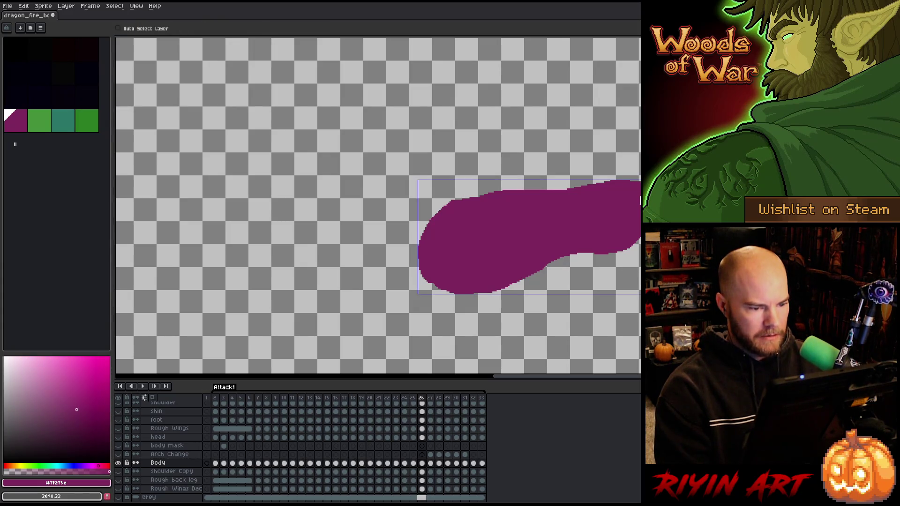
{"action": "key", "text": "ctrl+z"}
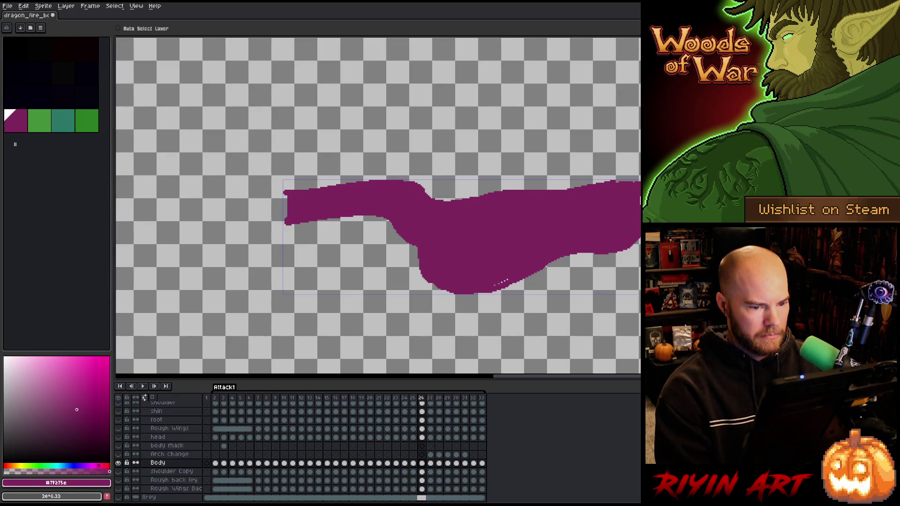
{"action": "key", "text": "b"}
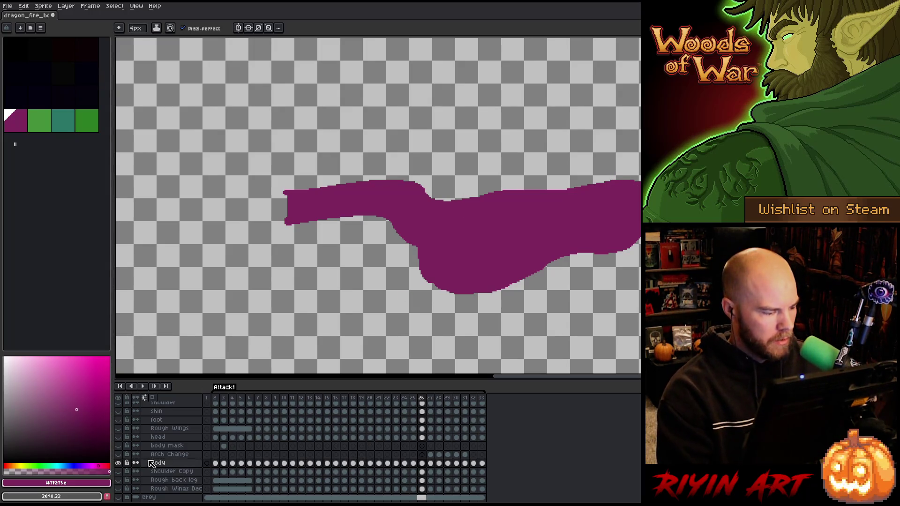
{"action": "left_click", "coordinate": [118, 463], "text": "alt"}
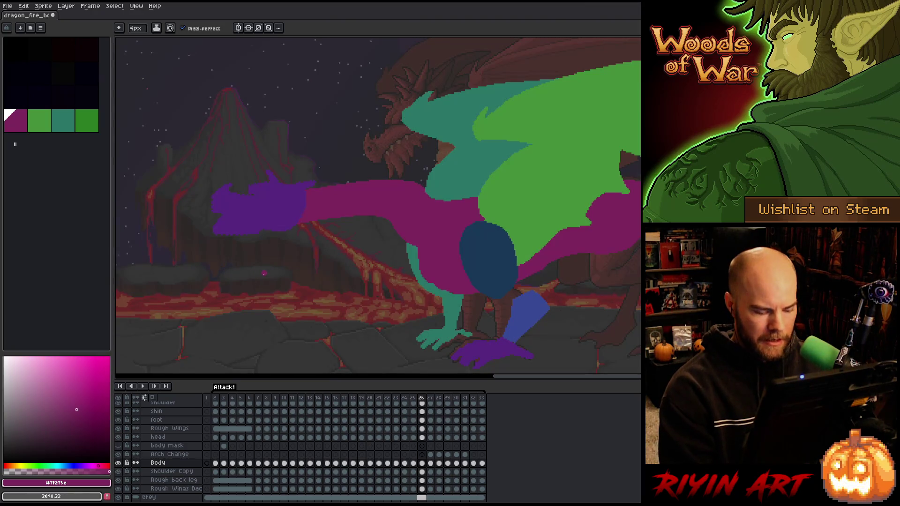
On frame 29, solo the Body layer and erase a gap between neck and body.
{"action": "key", "text": "Right"}
{"action": "key", "text": "Right"}
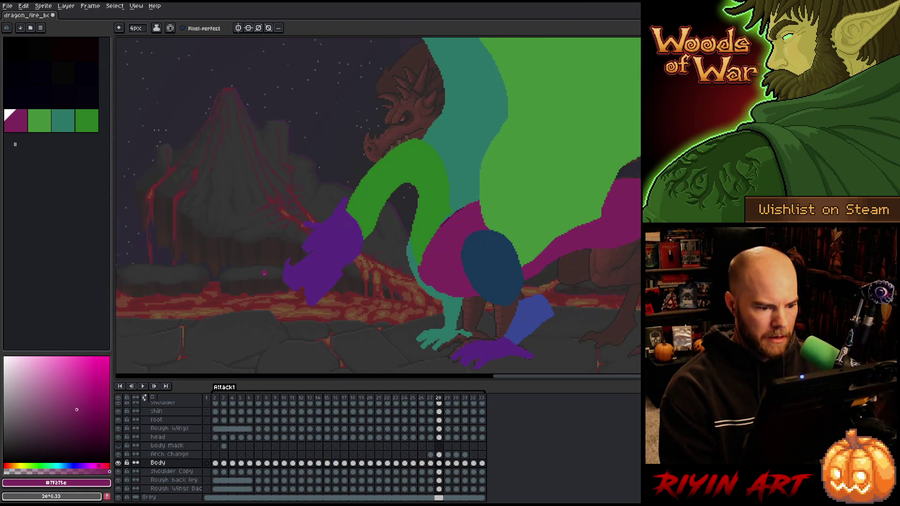
{"action": "key", "text": "Right"}
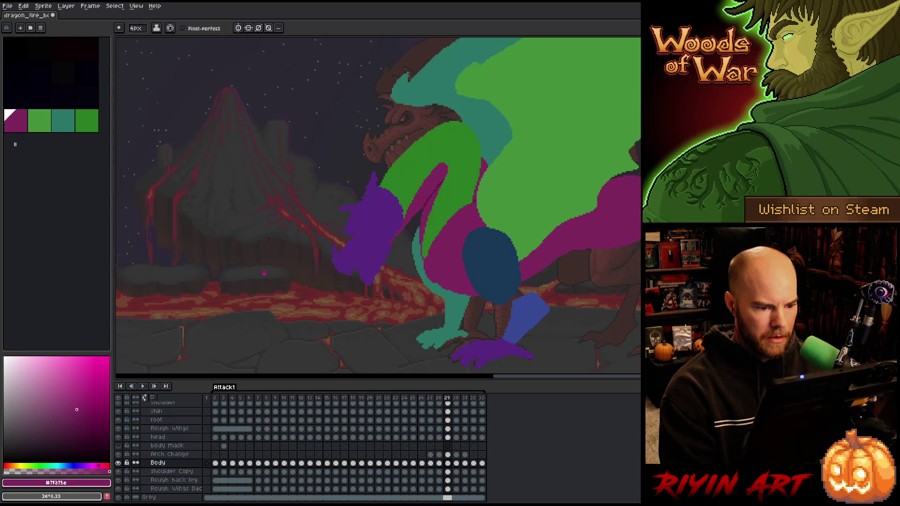
{"action": "left_click", "coordinate": [119, 463], "text": "alt"}
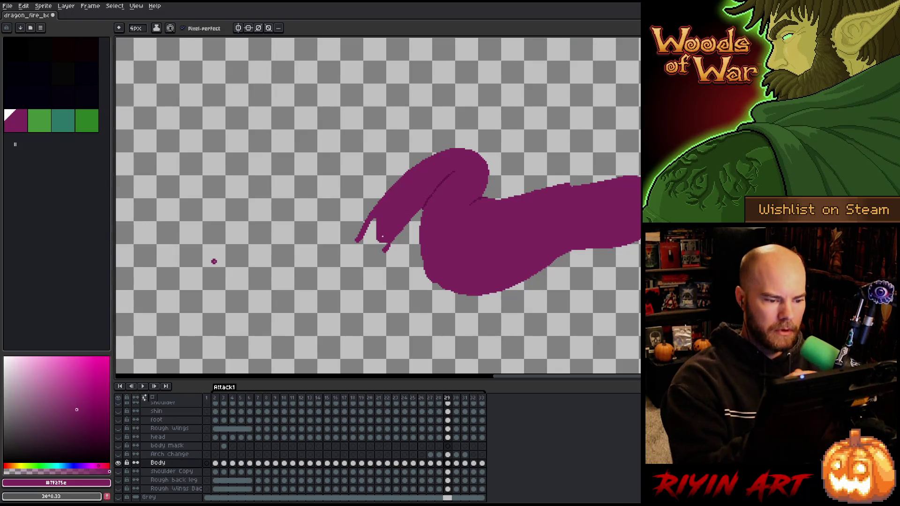
{"action": "key", "text": "b"}
{"action": "mouse_move", "coordinate": [475, 196]}
{"action": "left_mouse_down"}
{"action": "mouse_move", "coordinate": [446, 218]}
{"action": "mouse_move", "coordinate": [422, 255]}
{"action": "left_mouse_up"}
Lasso and delete the separated magenta neck, unhide all layers, and advance to frame 30.
{"action": "key", "text": "m"}
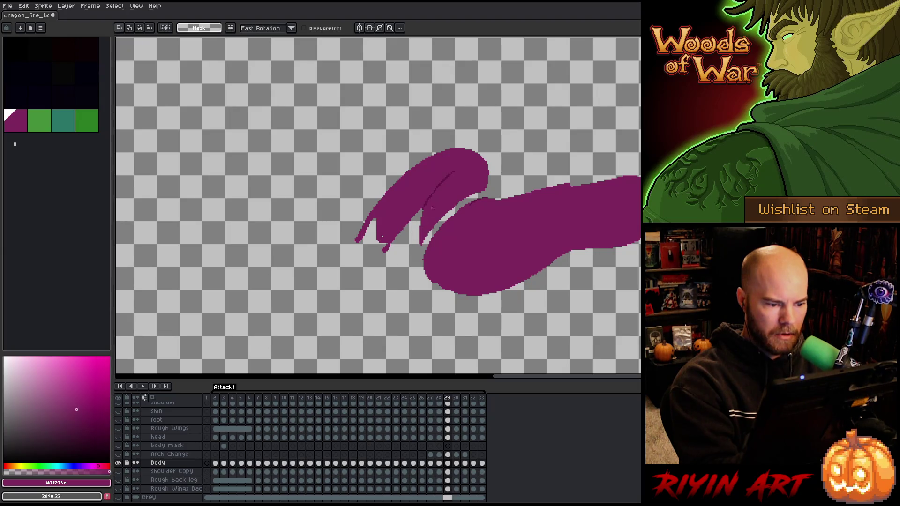
{"action": "mouse_move", "coordinate": [512, 145]}
{"action": "left_mouse_down"}
{"action": "mouse_move", "coordinate": [488, 190]}
{"action": "mouse_move", "coordinate": [425, 242]}
{"action": "mouse_move", "coordinate": [328, 214]}
{"action": "mouse_move", "coordinate": [514, 108]}
{"action": "left_mouse_up"}
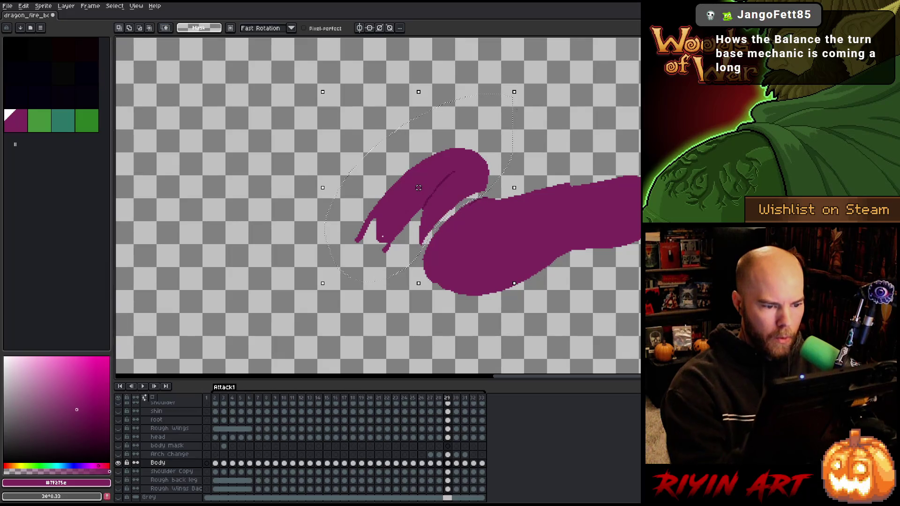
{"action": "key", "text": "Delete"}
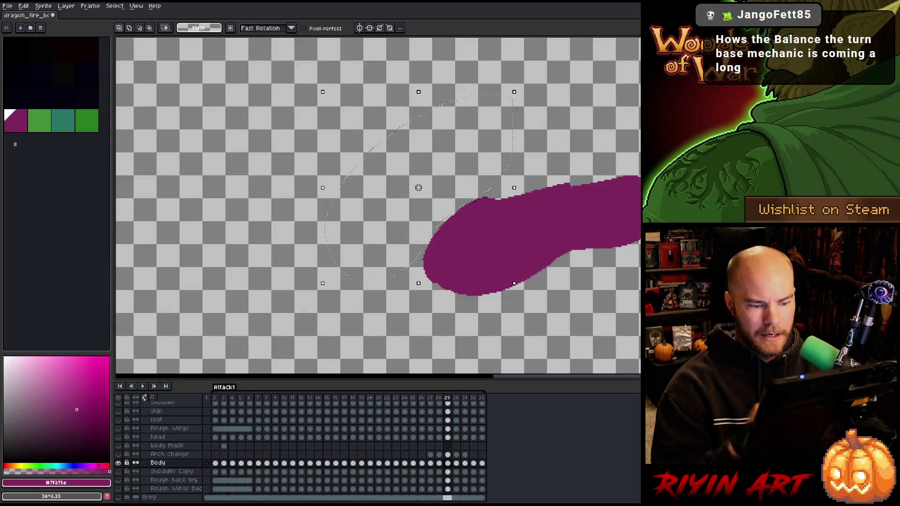
{"action": "key", "text": "b"}
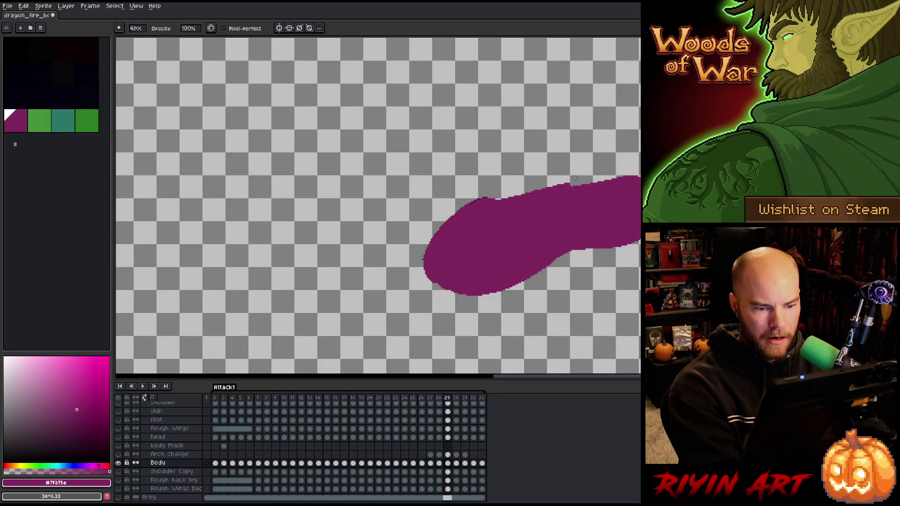
{"action": "key", "text": "e"}
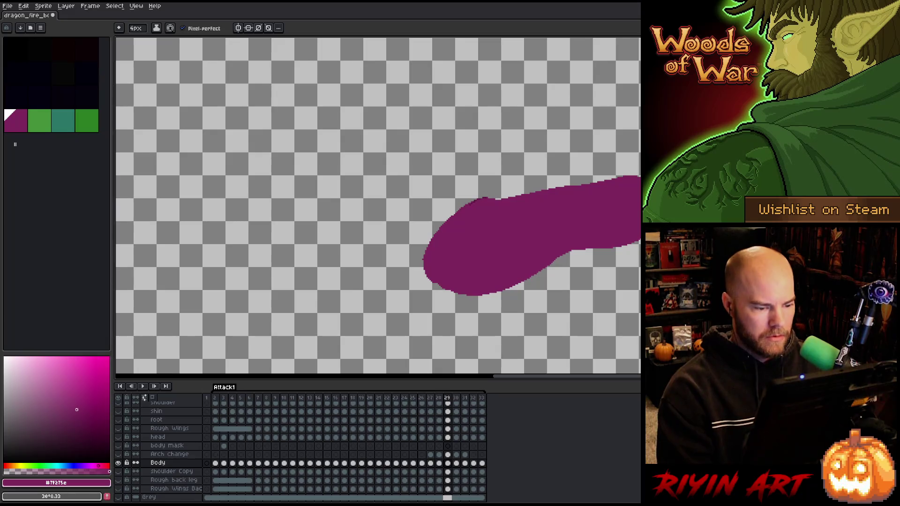
{"action": "left_click", "coordinate": [119, 463], "text": "alt"}
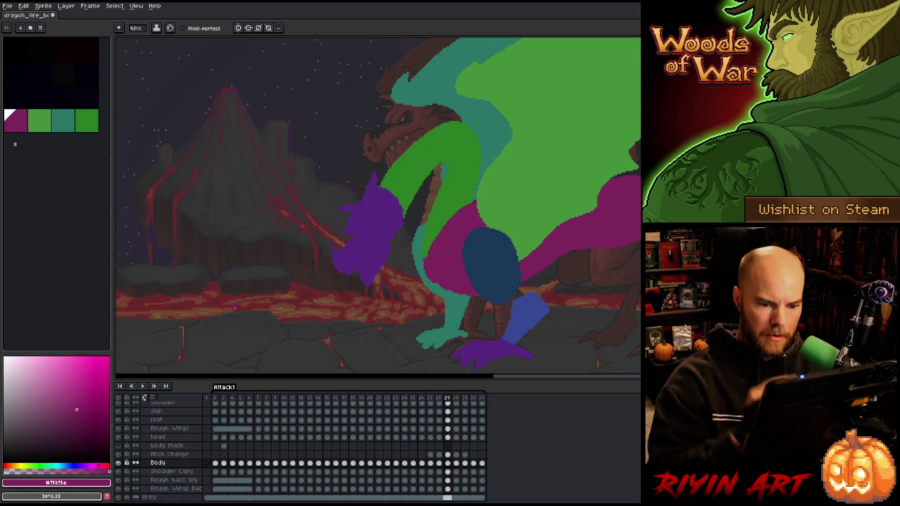
{"action": "key", "text": "b"}
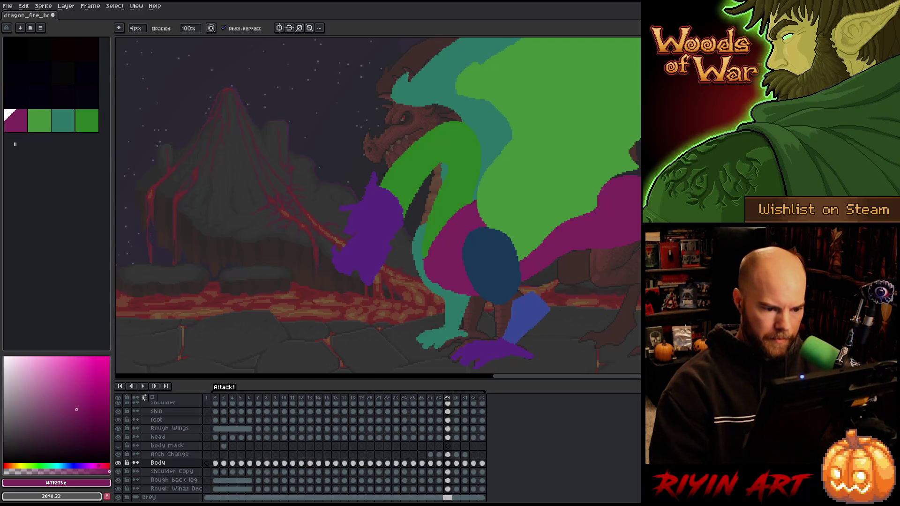
{"action": "key", "text": "Right"}
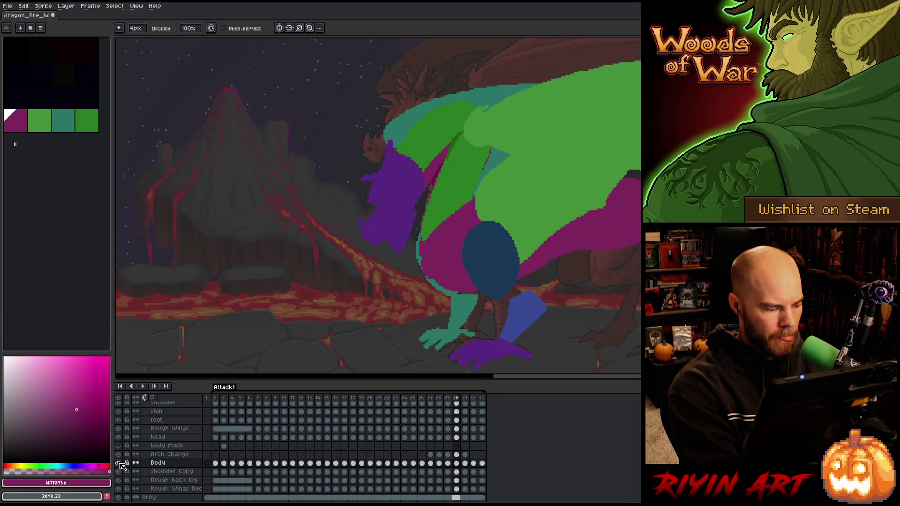
On frame 30, solo Body, erase a gap at the neck join, and lasso-delete the upper neck.
{"action": "left_click", "coordinate": [119, 463], "text": "alt"}
{"action": "left_click_drag", "start_coordinate": [475, 196], "coordinate": [416, 239]}
{"action": "mouse_move", "coordinate": [474, 183]}
{"action": "left_mouse_down"}
{"action": "mouse_move", "coordinate": [423, 225]}
{"action": "mouse_move", "coordinate": [425, 217]}
{"action": "left_mouse_up"}
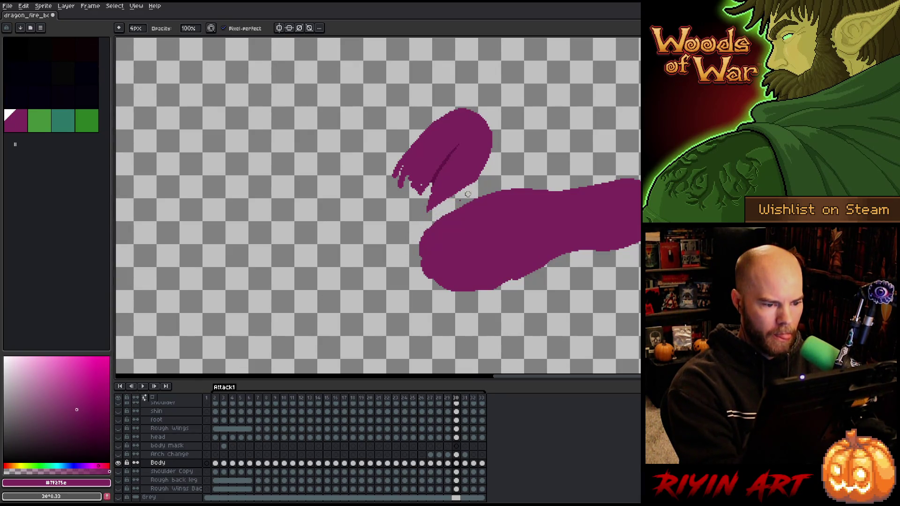
{"action": "key", "text": "q"}
{"action": "mouse_move", "coordinate": [513, 162]}
{"action": "left_mouse_down"}
{"action": "mouse_move", "coordinate": [340, 256]}
{"action": "mouse_move", "coordinate": [490, 99]}
{"action": "left_mouse_up"}
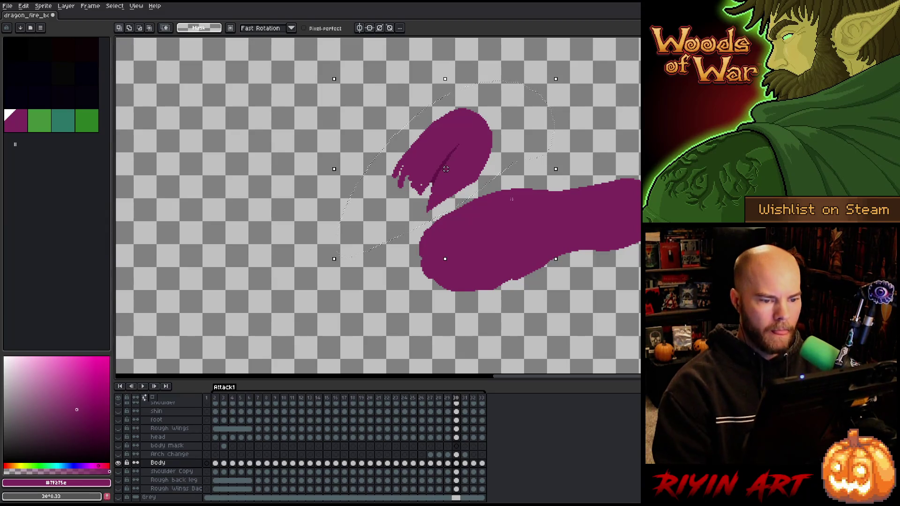
{"action": "key", "text": "Delete"}
Restore all layers on frame 30, shift the view left, and move to frame 31.
{"action": "key", "text": "e"}
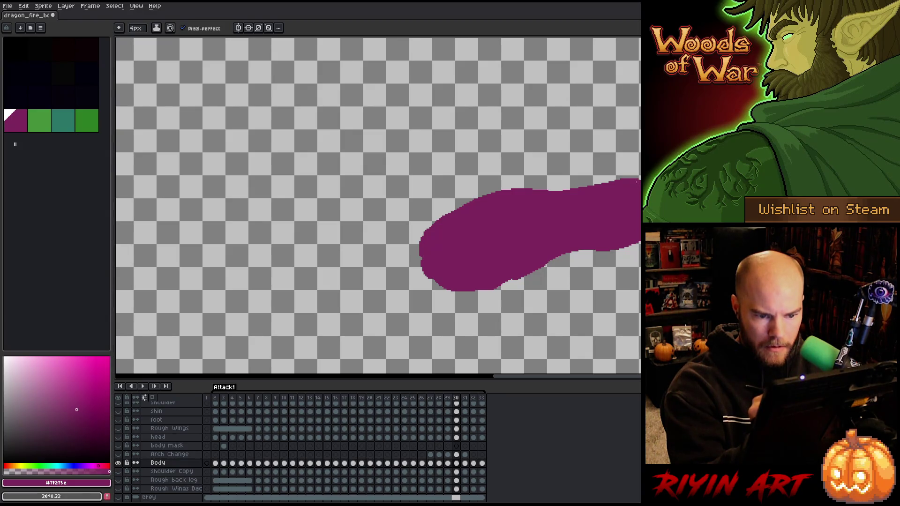
{"action": "key", "text": "b"}
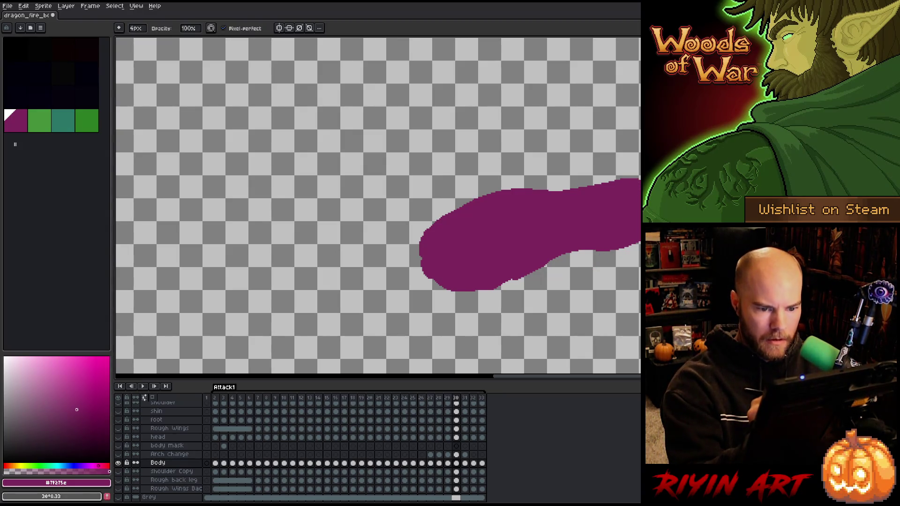
{"action": "key", "text": "v"}
{"action": "right_click", "coordinate": [434, 229]}
{"action": "key", "text": "b"}
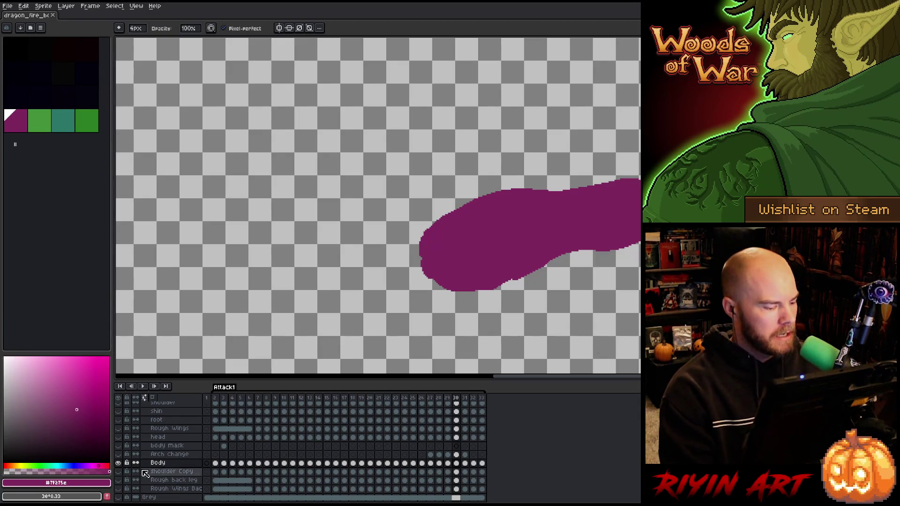
{"action": "left_click", "coordinate": [119, 464], "text": "alt"}
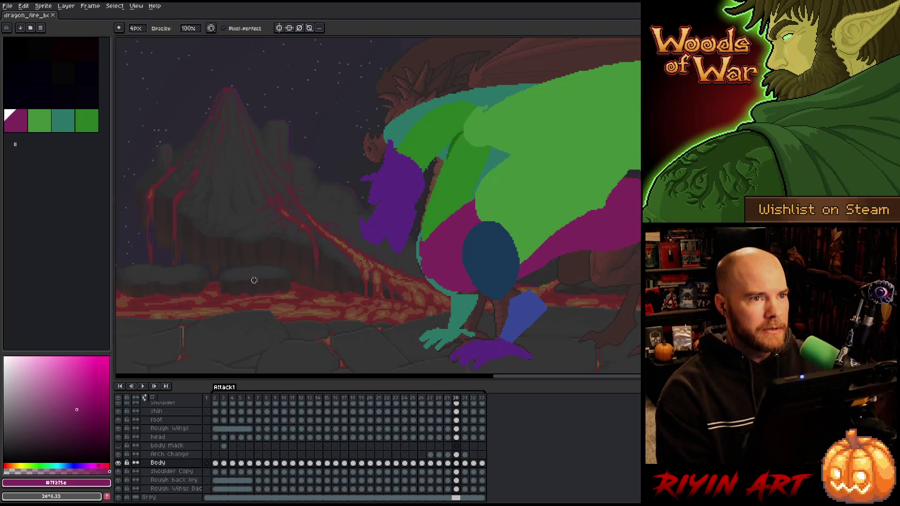
{"action": "mouse_move", "coordinate": [496, 212]}
{"action": "left_mouse_down"}
{"action": "mouse_move", "coordinate": [444, 211]}
{"action": "mouse_move", "coordinate": [465, 211]}
{"action": "left_mouse_up"}
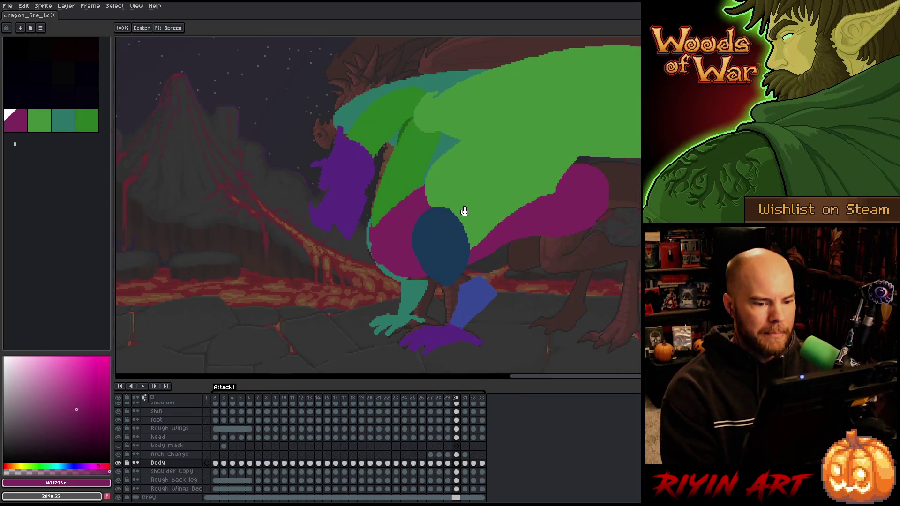
{"action": "key", "text": "Right"}
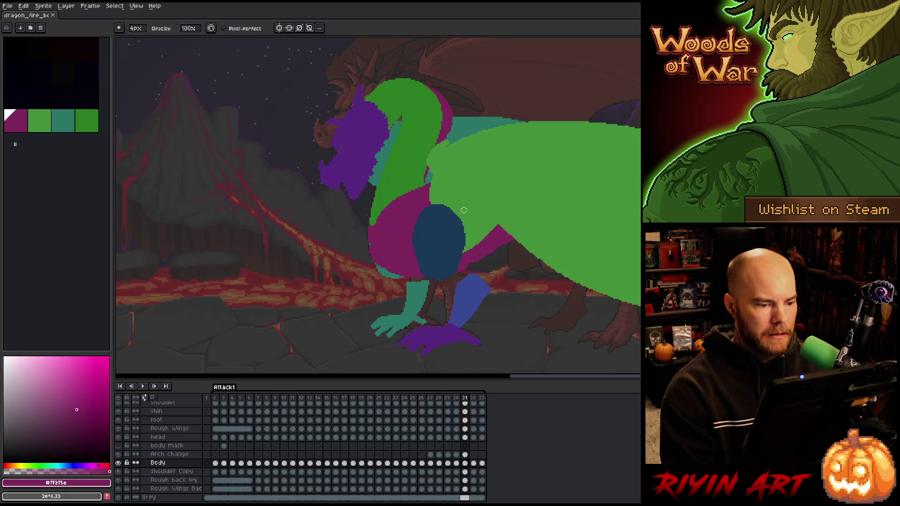
On frame 31, solo Body and erase a gap along the neck's lower edge.
{"action": "left_click", "coordinate": [119, 464], "text": "alt"}
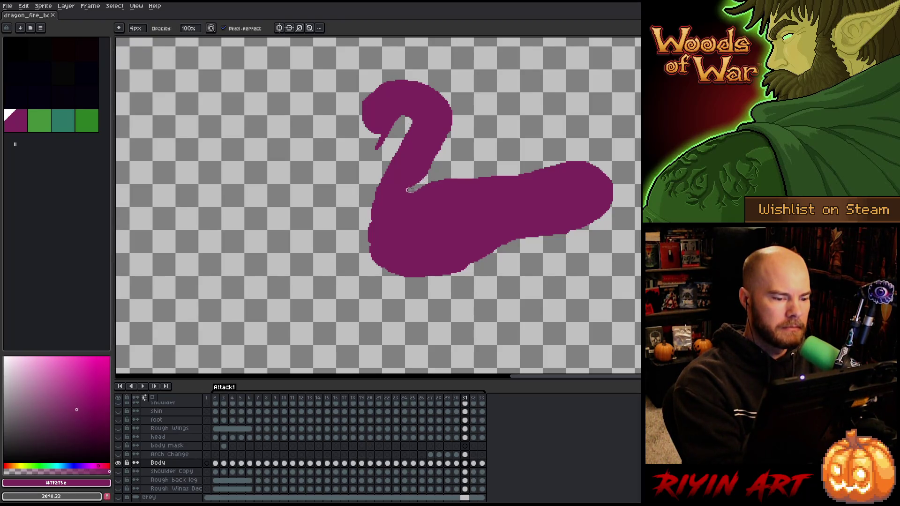
{"action": "left_click_drag", "start_coordinate": [367, 220], "coordinate": [428, 179]}
{"action": "left_click_drag", "start_coordinate": [365, 216], "coordinate": [424, 182]}
{"action": "key", "text": "ctrl+z"}
{"action": "key", "text": "ctrl+z"}
{"action": "left_click_drag", "start_coordinate": [371, 212], "coordinate": [423, 172]}
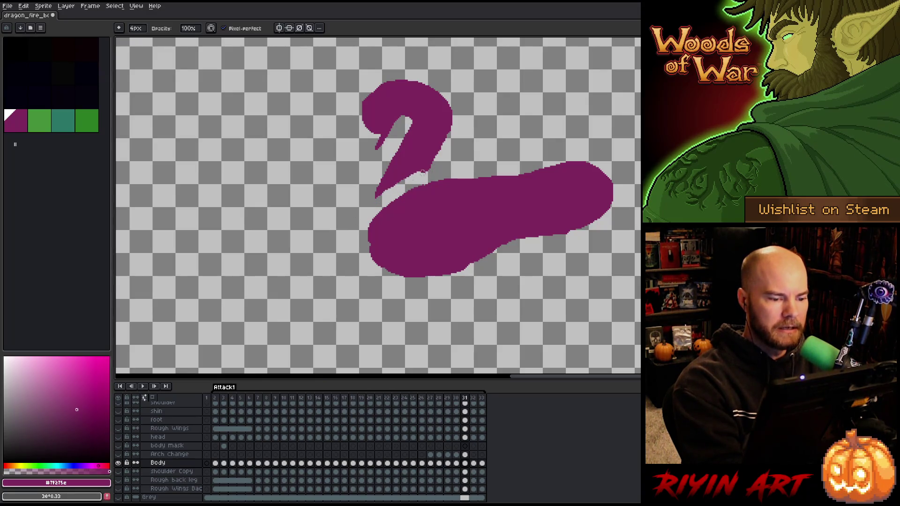
Lasso and delete the magenta head and neck, deselect, and show all layers again.
{"action": "key", "text": "q"}
{"action": "mouse_move", "coordinate": [488, 124]}
{"action": "left_mouse_down"}
{"action": "mouse_move", "coordinate": [459, 149]}
{"action": "mouse_move", "coordinate": [305, 197]}
{"action": "mouse_move", "coordinate": [497, 115]}
{"action": "left_mouse_up"}
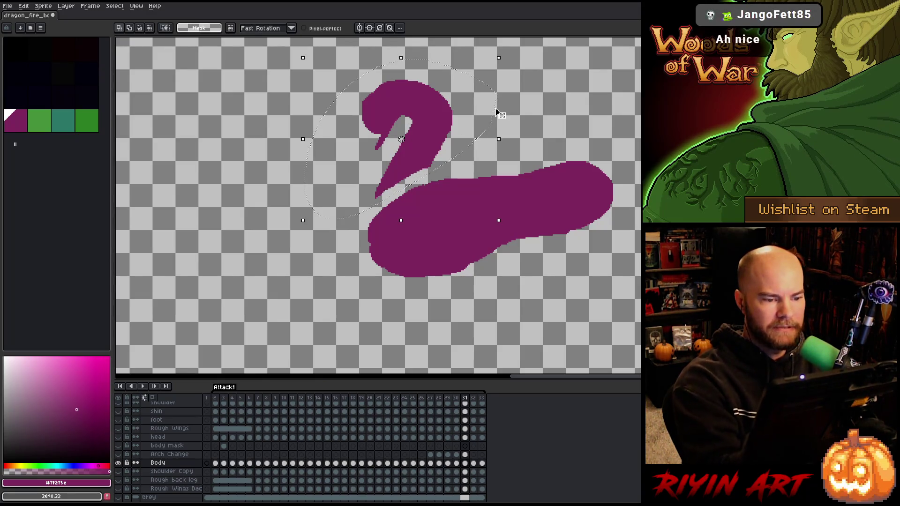
{"action": "key", "text": "Delete"}
{"action": "key", "text": "ctrl+d"}
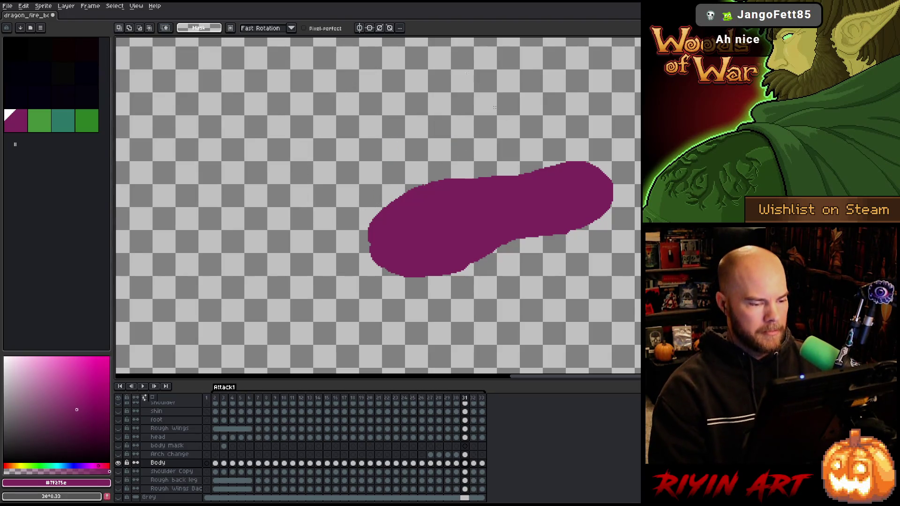
{"action": "key", "text": "e"}
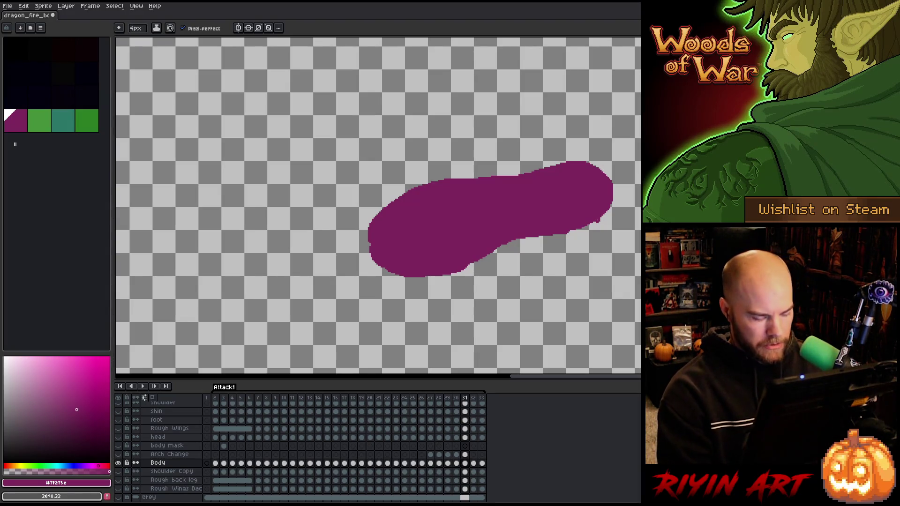
{"action": "left_click", "coordinate": [118, 463], "text": "alt"}
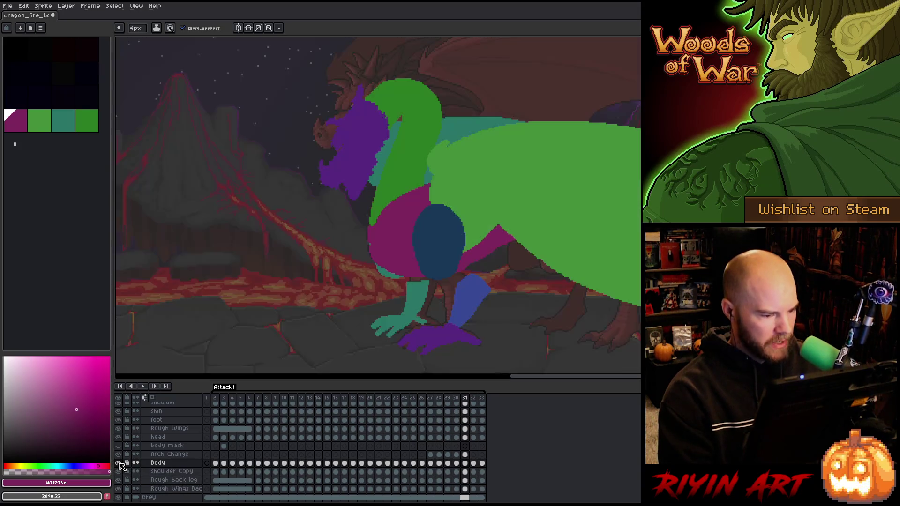
Play the animation to review the poses, step back to the last frame 32, then stop playback.
{"action": "key", "text": "Return"}
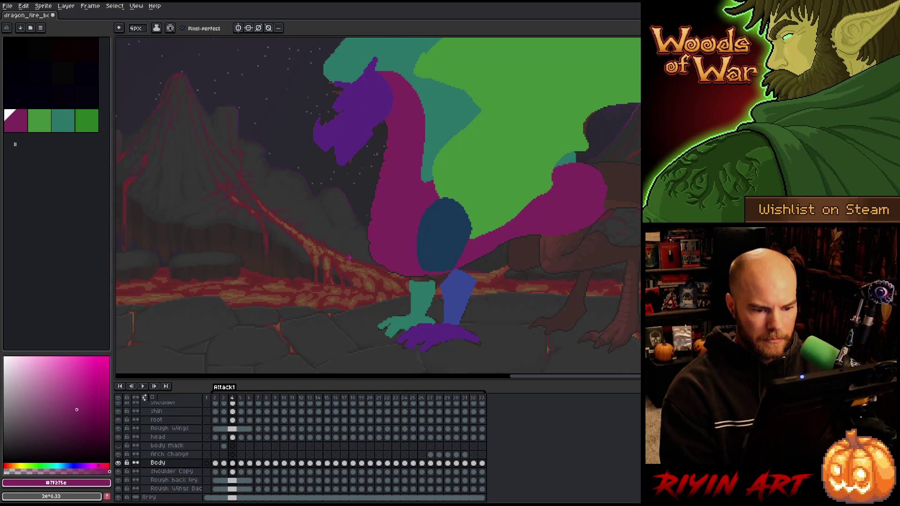
{"action": "key", "text": "e"}
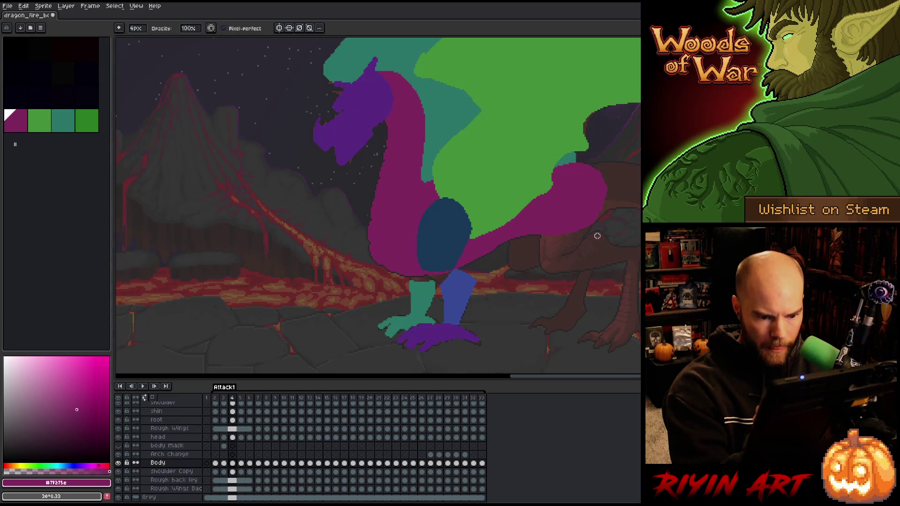
{"action": "key", "text": "Left"}
{"action": "key", "text": "Left"}
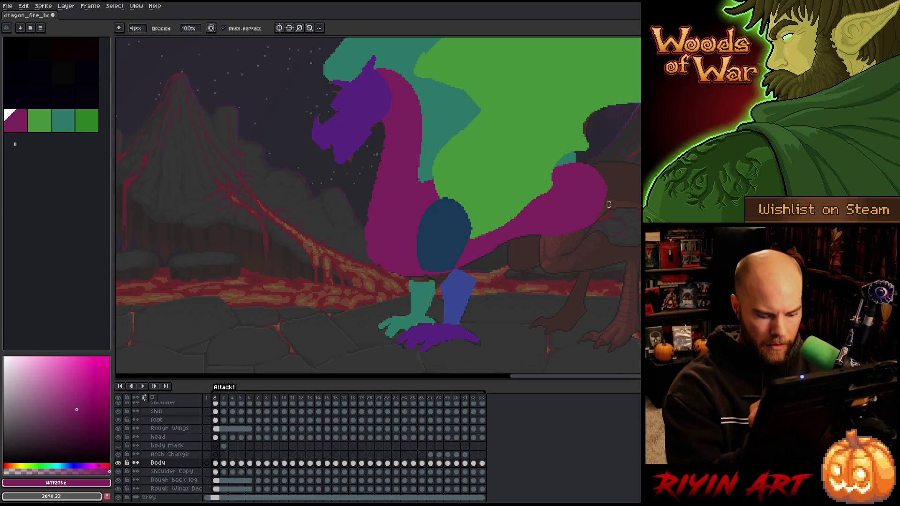
{"action": "key", "text": "Left"}
{"action": "key", "text": "Left"}
{"action": "key", "text": "Left"}
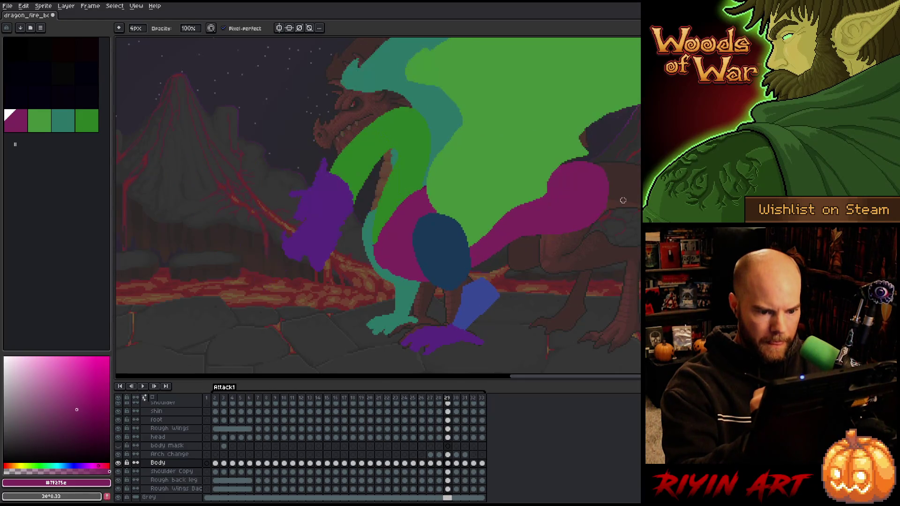
{"action": "key", "text": "Return"}
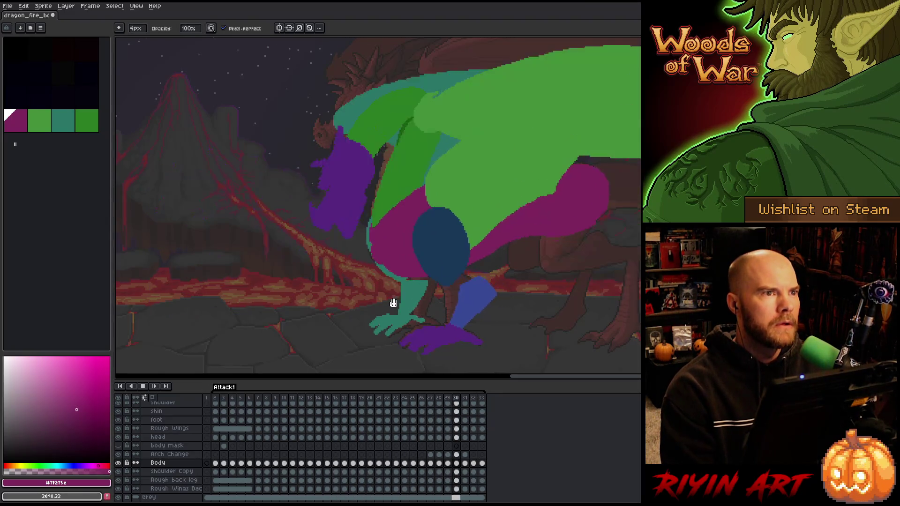
{"action": "key", "text": "Return"}
Replace green #2c7c23 with magenta #7f275e on Arch Change cels 27–31.
{"action": "left_click_drag", "start_coordinate": [464, 455], "coordinate": [431, 455]}
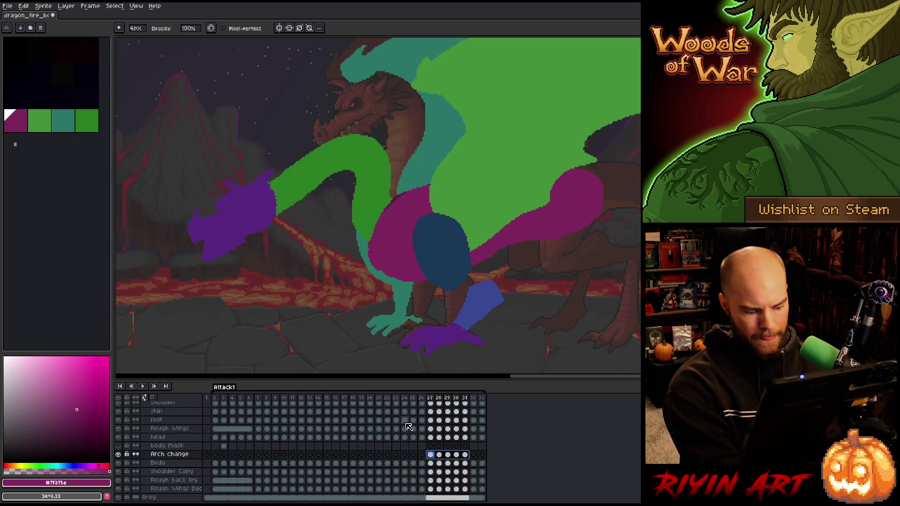
{"action": "key", "text": "shift+r"}
{"action": "left_click_drag", "start_coordinate": [265, 92], "coordinate": [355, 143]}
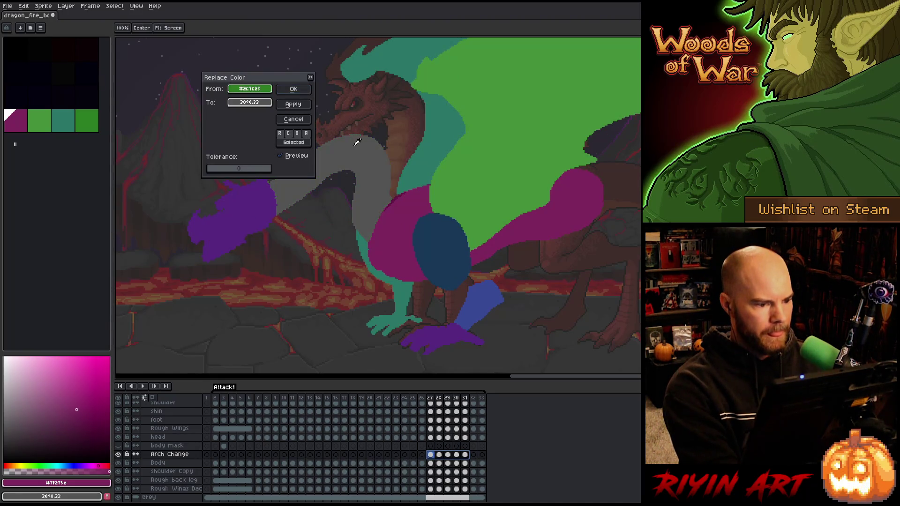
{"action": "left_click_drag", "start_coordinate": [249, 102], "coordinate": [397, 233]}
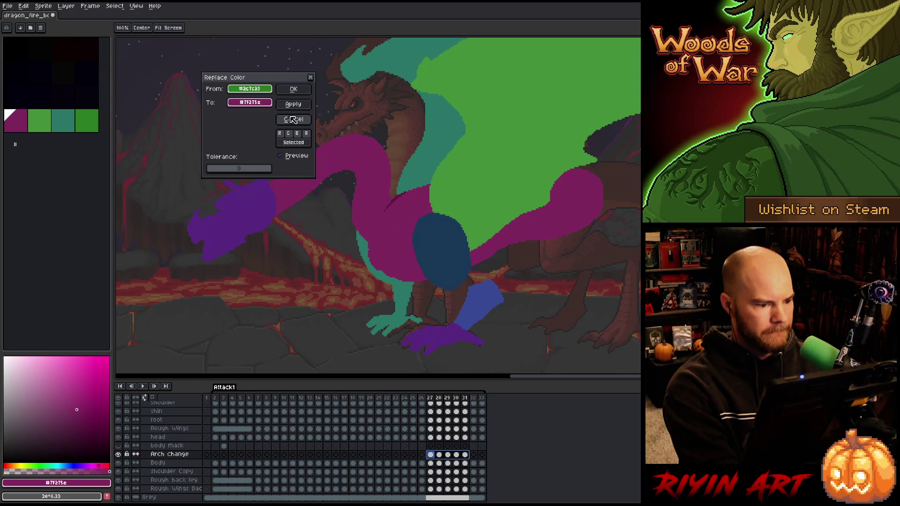
{"action": "left_click", "coordinate": [290, 90]}
Check the recolour on frames 29–30 and sample the darker magenta #611745.
{"action": "key", "text": "Right"}
{"action": "key", "text": "Right"}
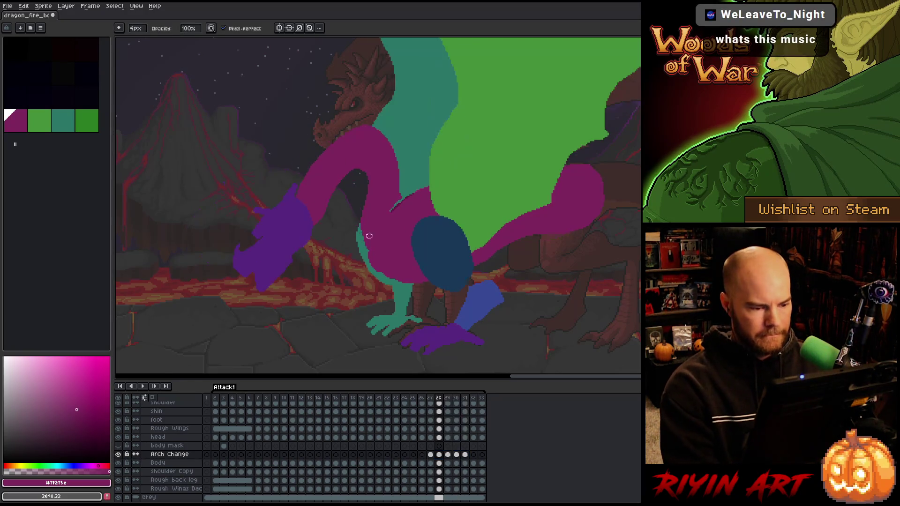
{"action": "key", "text": "Right"}
{"action": "key", "text": "Right"}
{"action": "key", "text": "Left"}
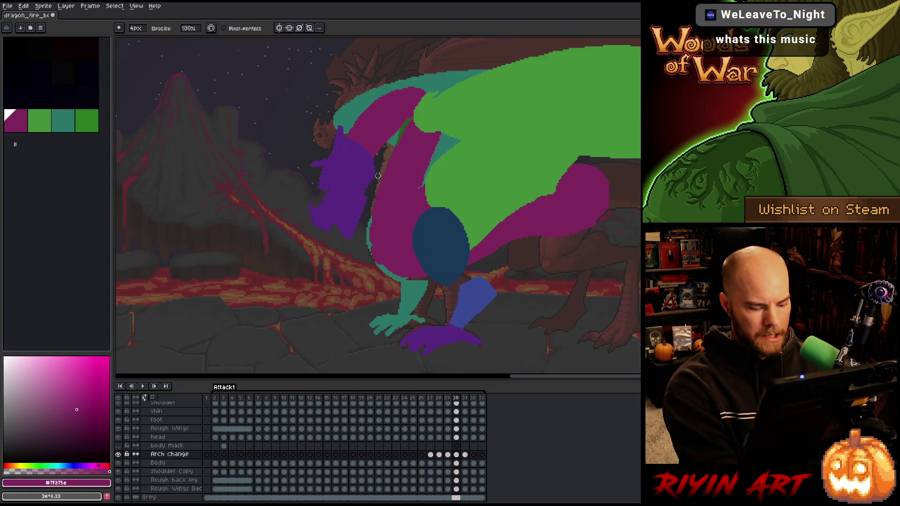
{"action": "key", "text": "Left"}
{"action": "scroll", "coordinate": [421, 196], "scroll_direction": "up", "scroll_amount": 3}
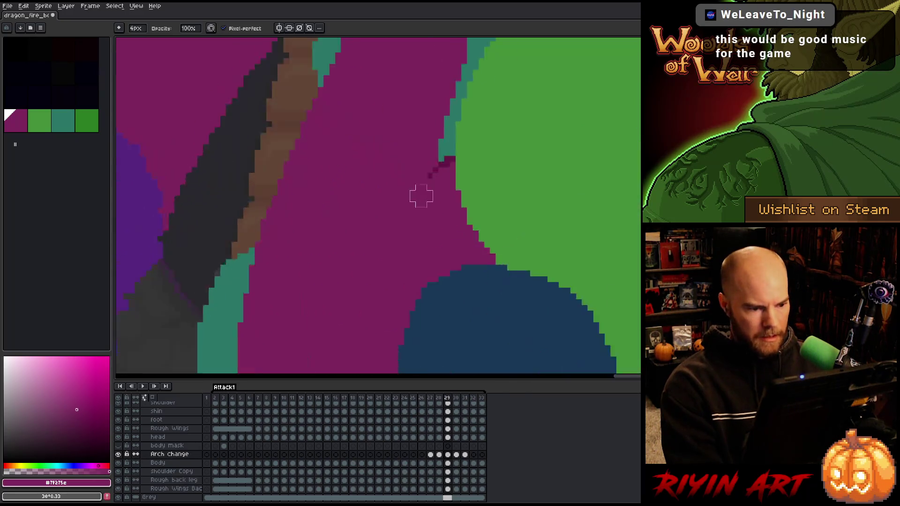
{"action": "scroll", "coordinate": [432, 169], "scroll_direction": "down", "scroll_amount": 2}
{"action": "key", "text": "i"}
{"action": "left_click", "coordinate": [449, 141]}
{"action": "scroll", "coordinate": [445, 129], "scroll_direction": "down", "scroll_amount": 3}
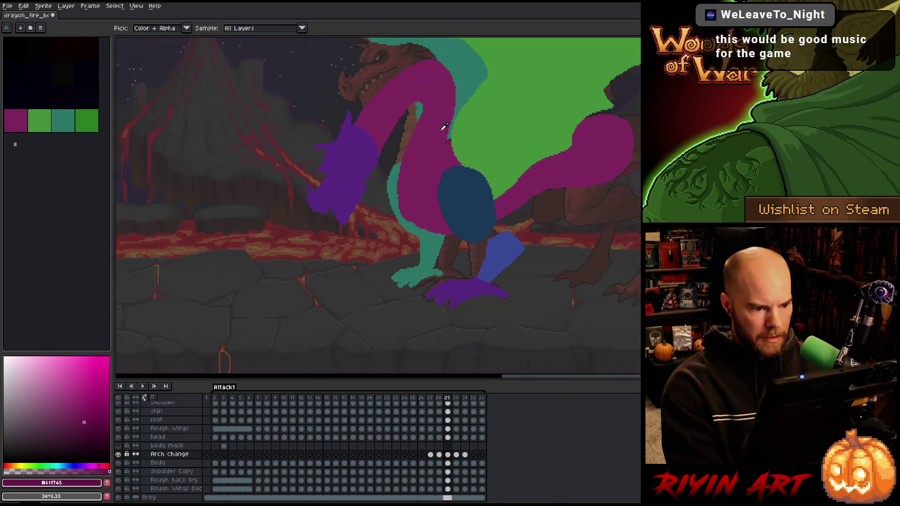
On frame 30, replace the neck's dark green #1c5d15 with dark magenta #611745.
{"action": "key", "text": "Right"}
{"action": "left_click_drag", "start_coordinate": [450, 124], "coordinate": [428, 227]}
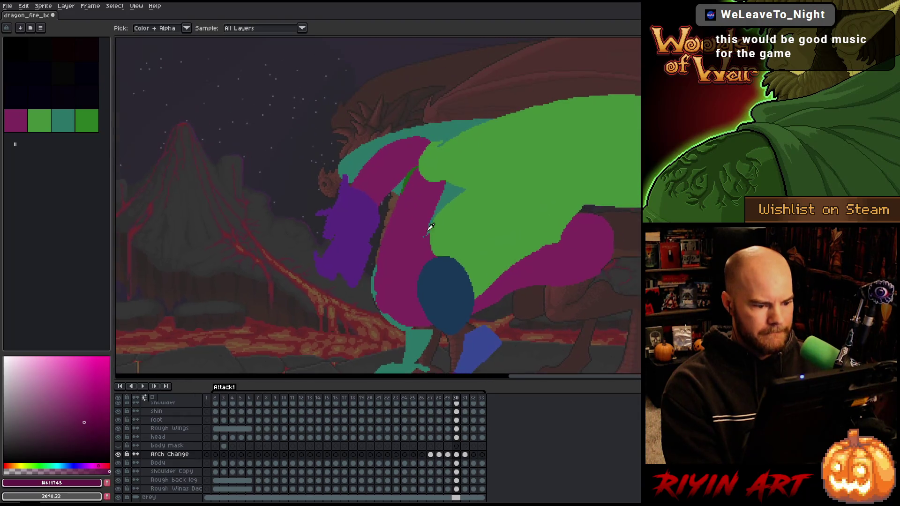
{"action": "key", "text": "shift+r"}
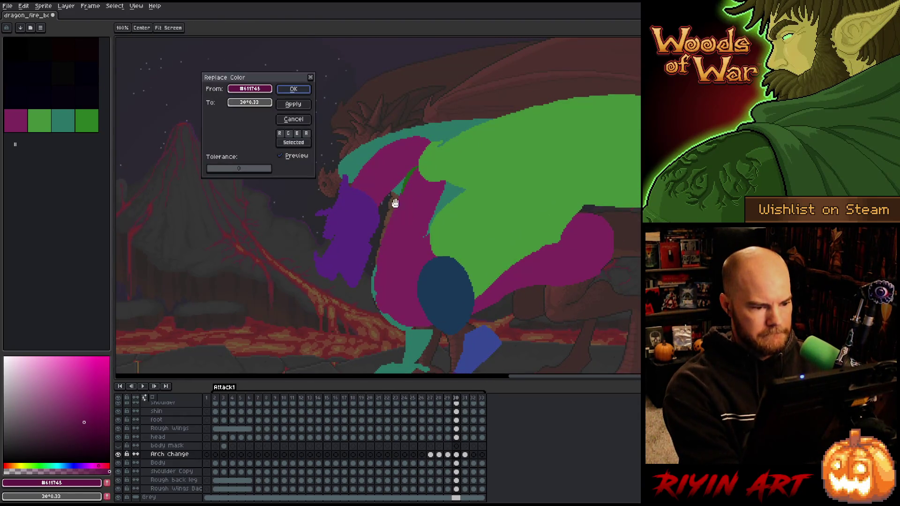
{"action": "left_click", "coordinate": [262, 89]}
{"action": "left_click", "coordinate": [413, 175]}
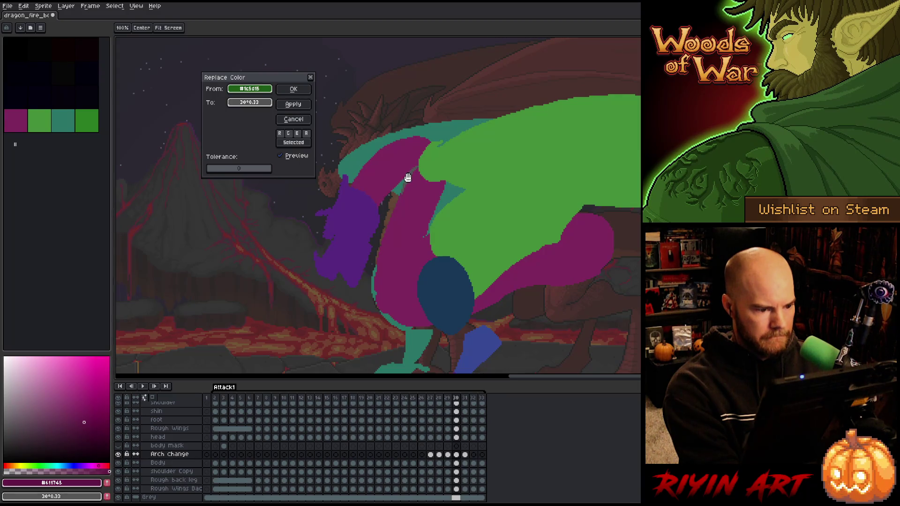
{"action": "mouse_move", "coordinate": [242, 104]}
{"action": "left_mouse_down"}
{"action": "mouse_move", "coordinate": [169, 353]}
{"action": "mouse_move", "coordinate": [87, 479]}
{"action": "left_mouse_up"}
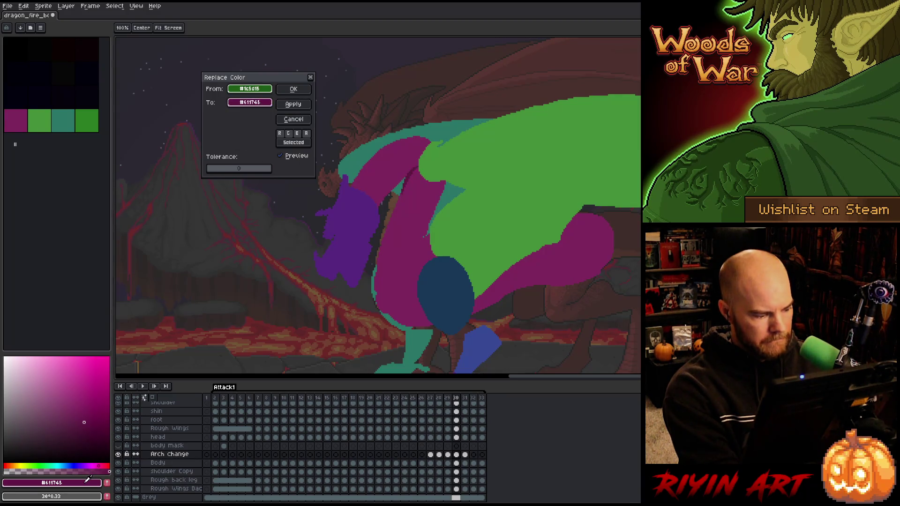
{"action": "left_click", "coordinate": [284, 88]}
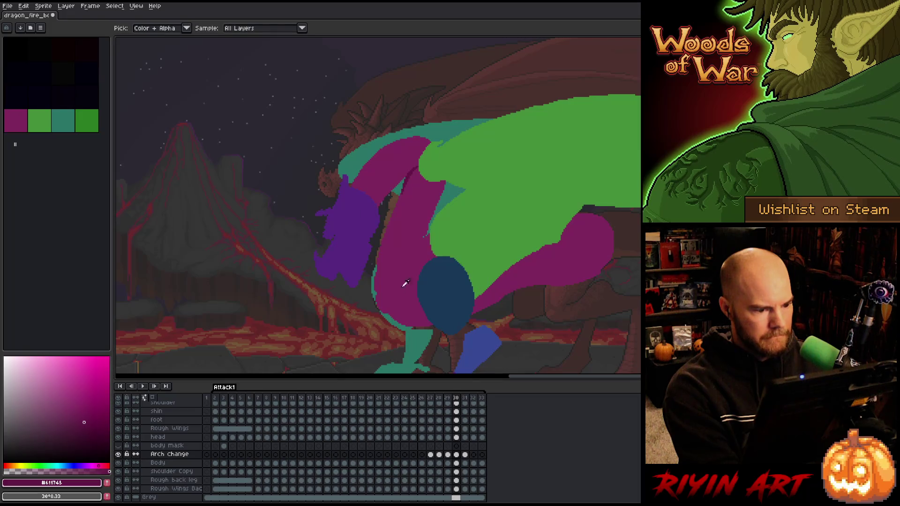
Preview a neighbouring frame, return to frame 30 of Arch Change, and switch to the pencil.
{"action": "left_click", "coordinate": [465, 455]}
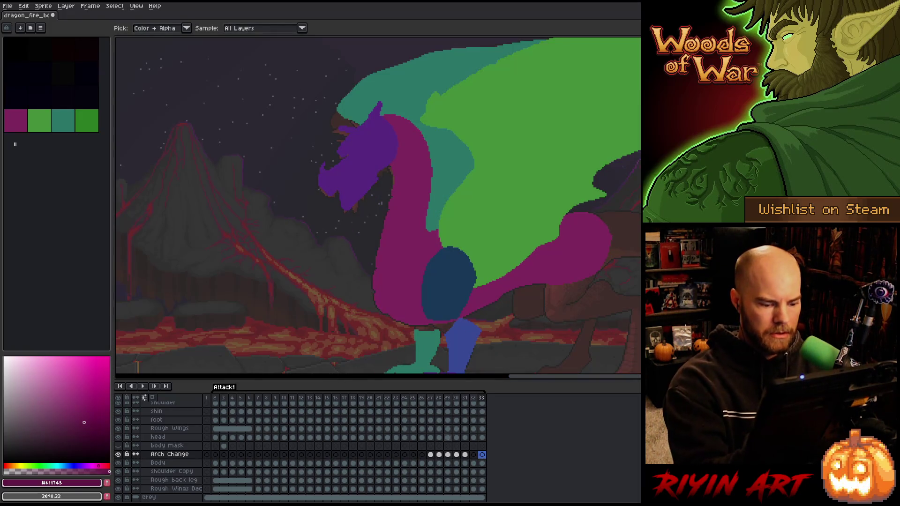
{"action": "left_click", "coordinate": [458, 456]}
{"action": "key", "text": "b"}
{"action": "left_click", "coordinate": [422, 220], "text": "alt"}
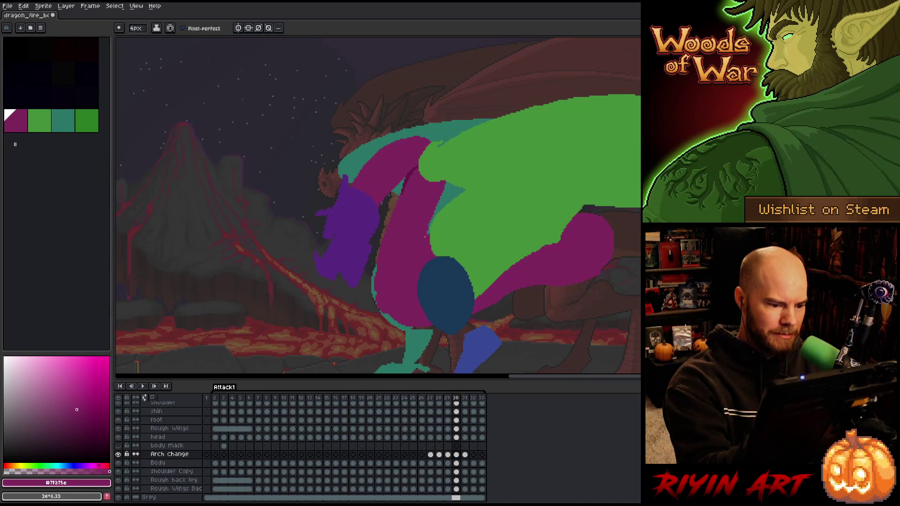
{"action": "key", "text": "Left"}
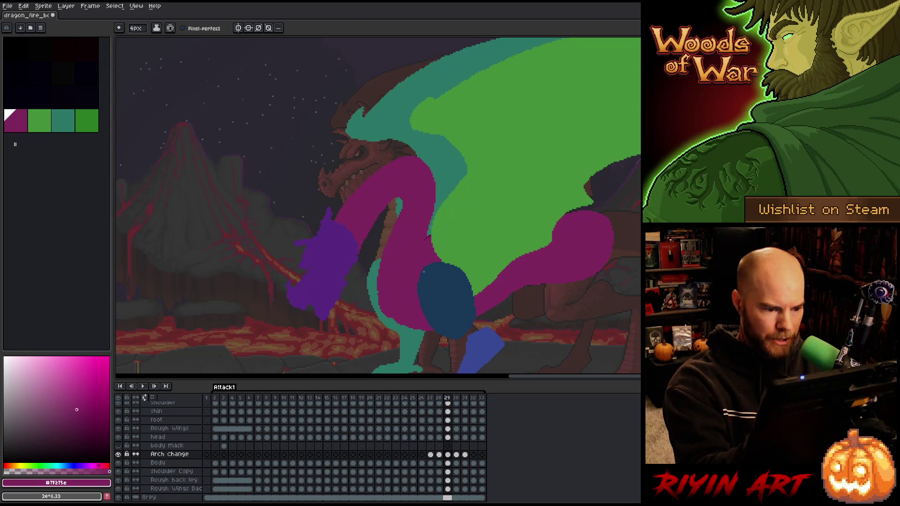
{"action": "key", "text": "Left"}
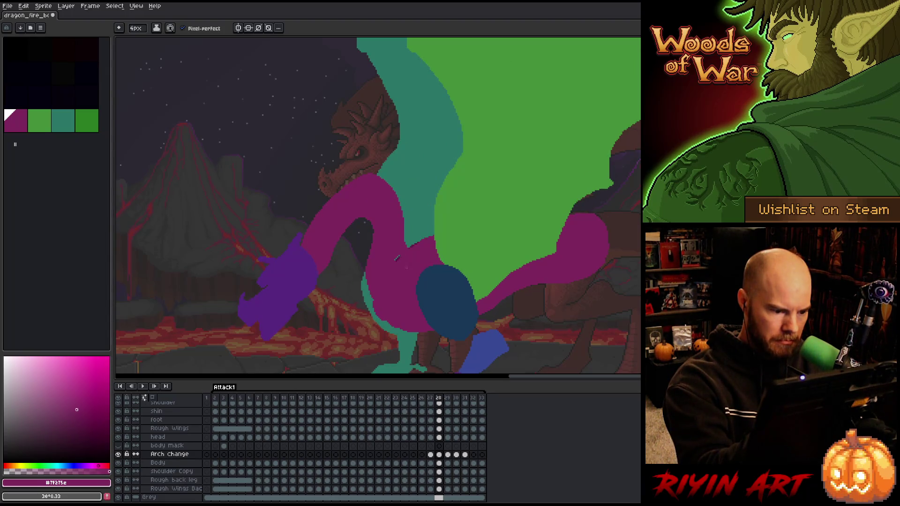
{"action": "key", "text": "Left"}
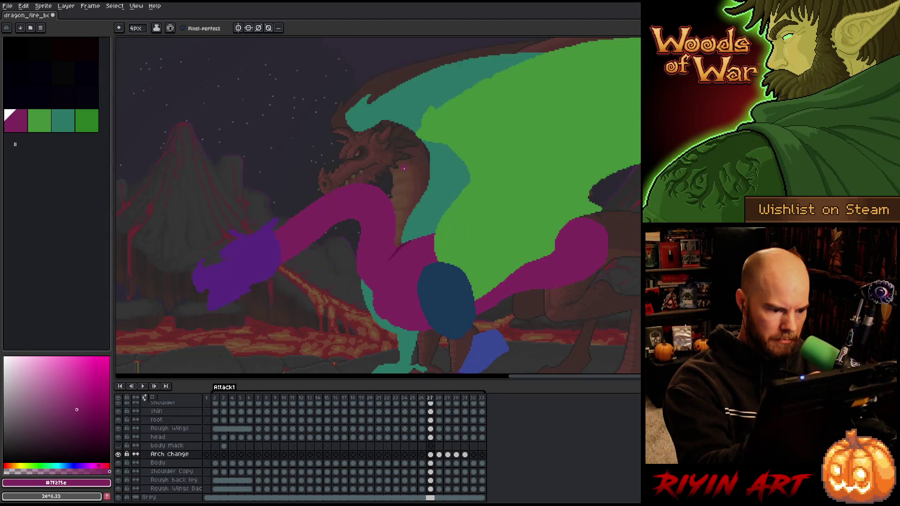
{"action": "key", "text": "Right"}
{"action": "key", "text": "Left"}
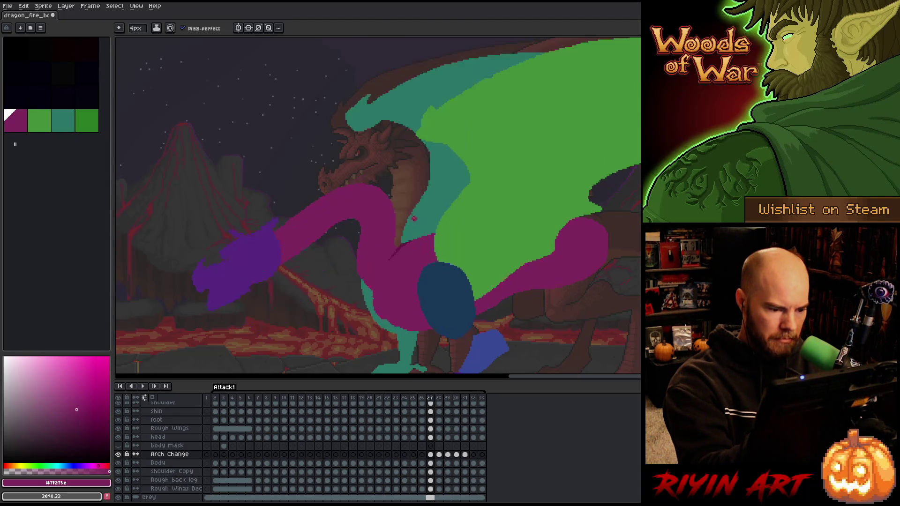
{"action": "key", "text": "i"}
{"action": "left_click", "coordinate": [402, 246]}
{"action": "key", "text": "b"}
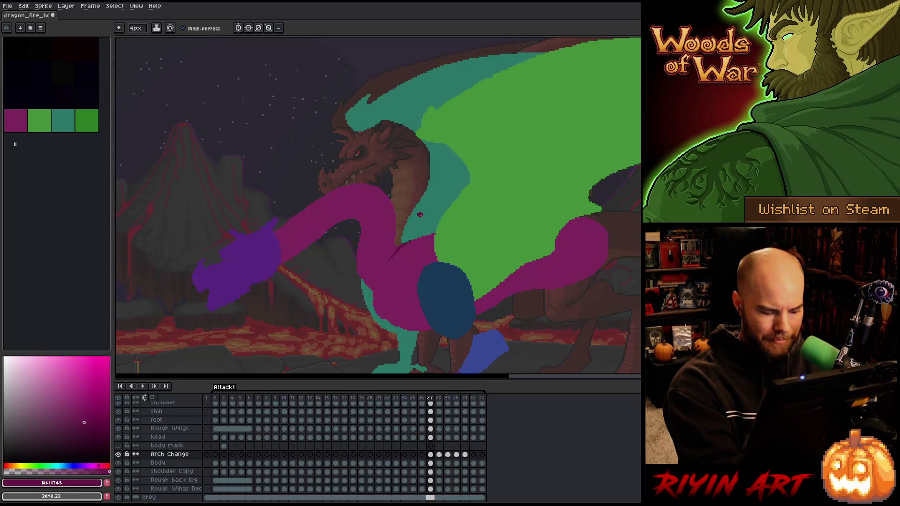
{"action": "key", "text": "Right"}
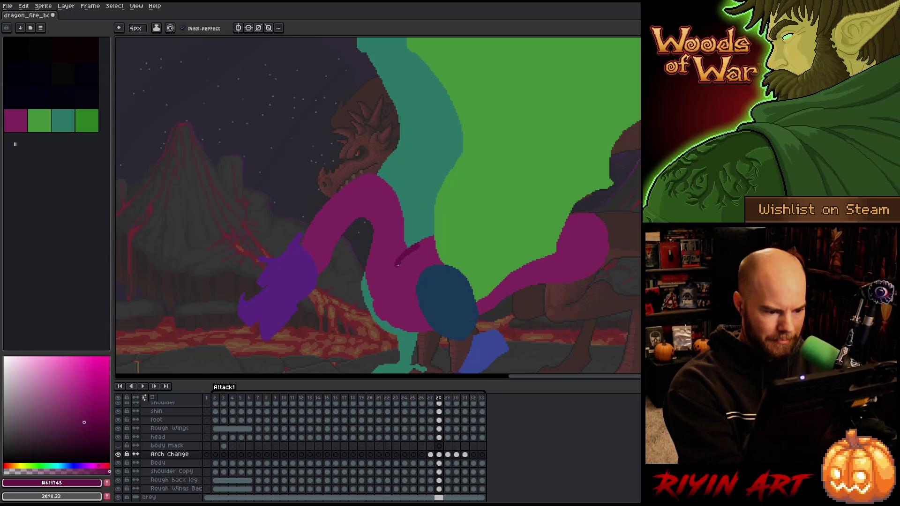
{"action": "left_click", "coordinate": [424, 245], "text": "alt"}
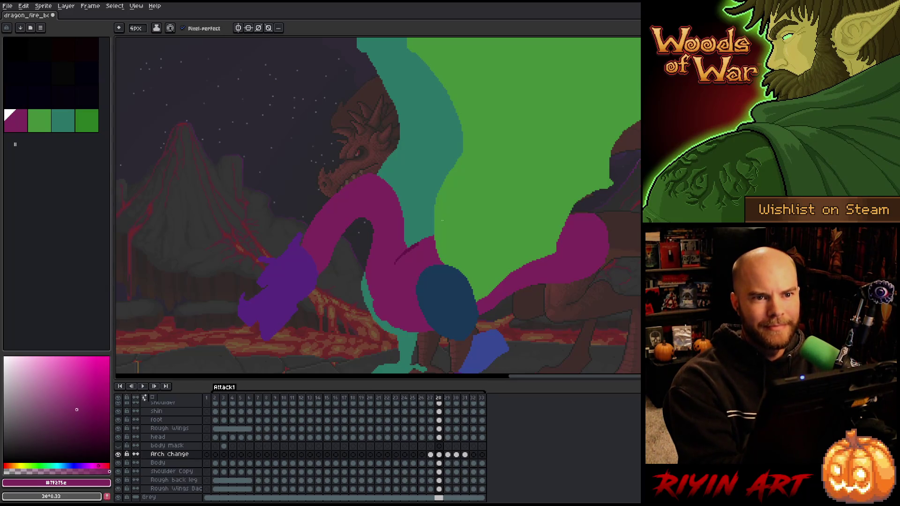
{"action": "key", "text": "Right"}
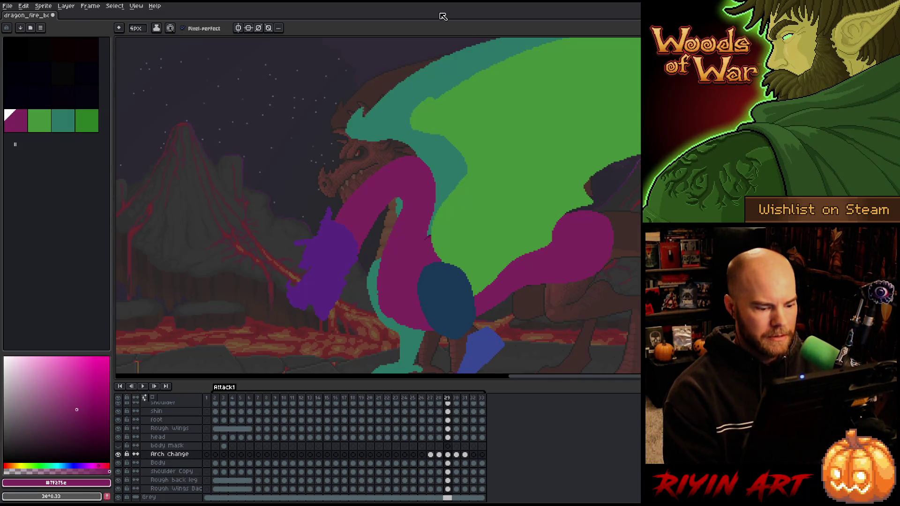
Compare frames 29 and 30, sampling magentas #611745 and #7F275E from the neck.
{"action": "key", "text": "Right"}
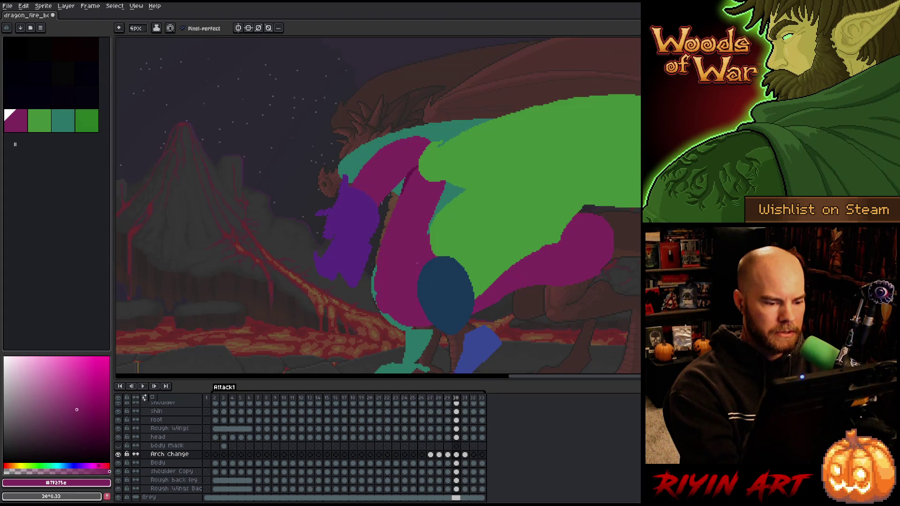
{"action": "key", "text": "Left"}
{"action": "key", "text": "Right"}
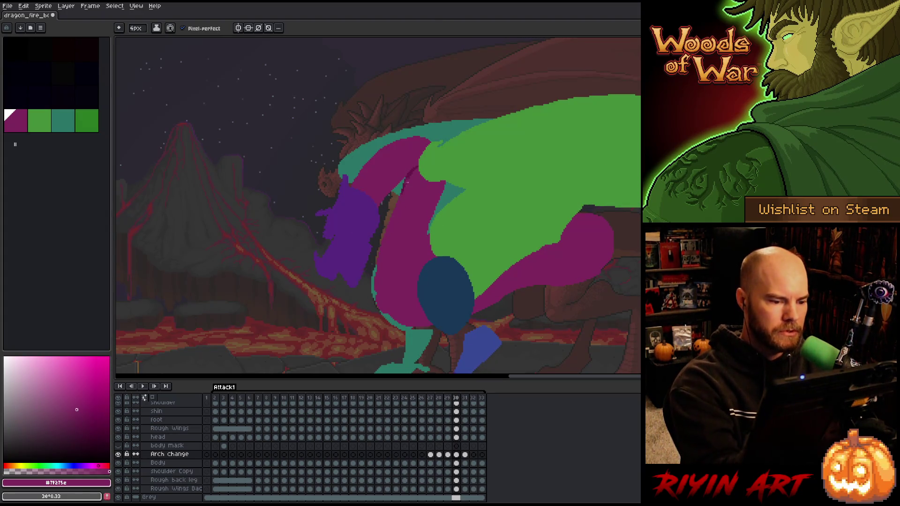
{"action": "left_click", "coordinate": [408, 177], "text": "alt"}
{"action": "key", "text": "Left"}
{"action": "key", "text": "Right"}
{"action": "key", "text": "Left"}
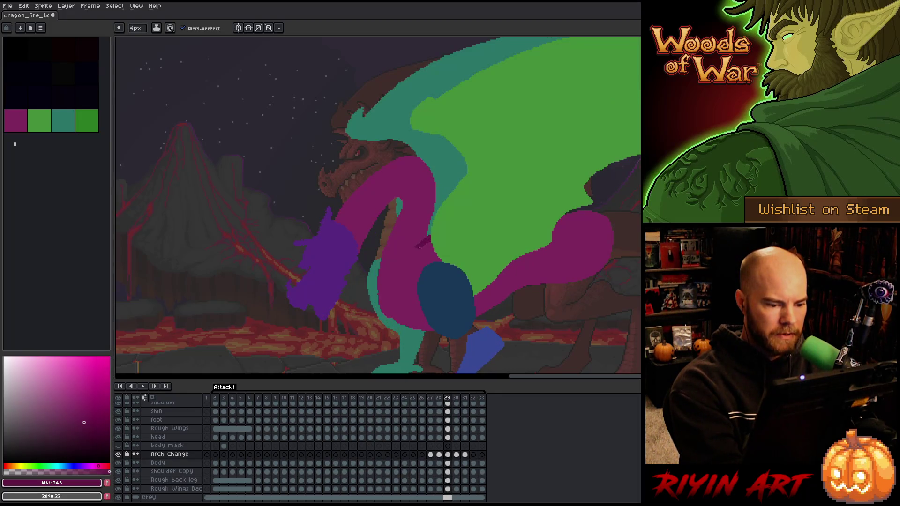
{"action": "key", "text": "Right"}
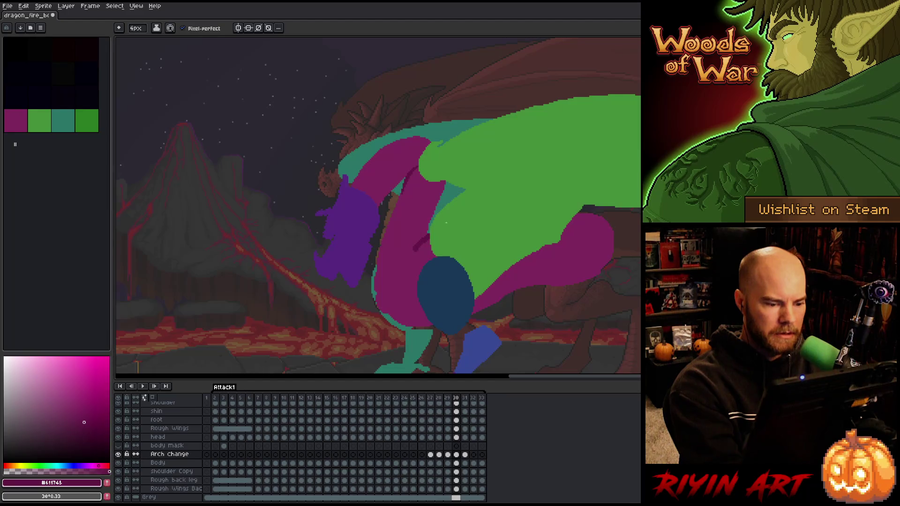
{"action": "key", "text": "Left"}
{"action": "left_click", "coordinate": [424, 244], "text": "alt"}
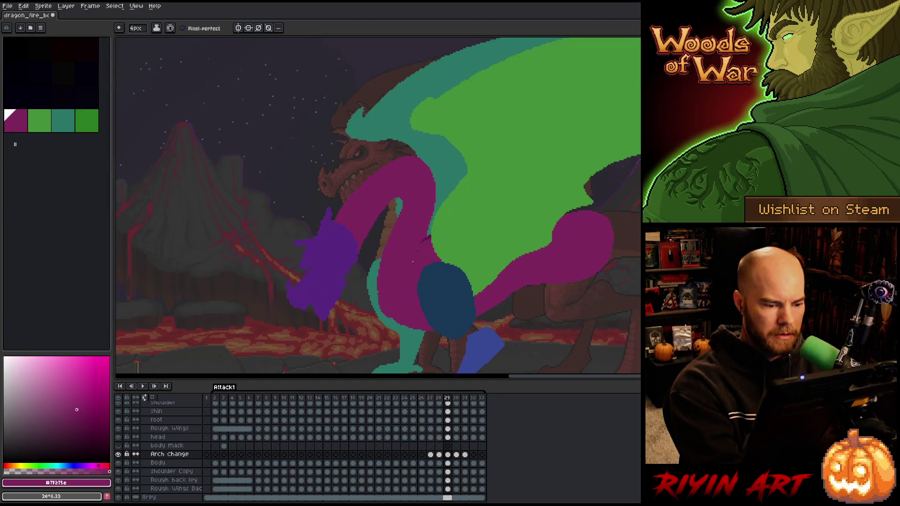
{"action": "key", "text": "Right"}
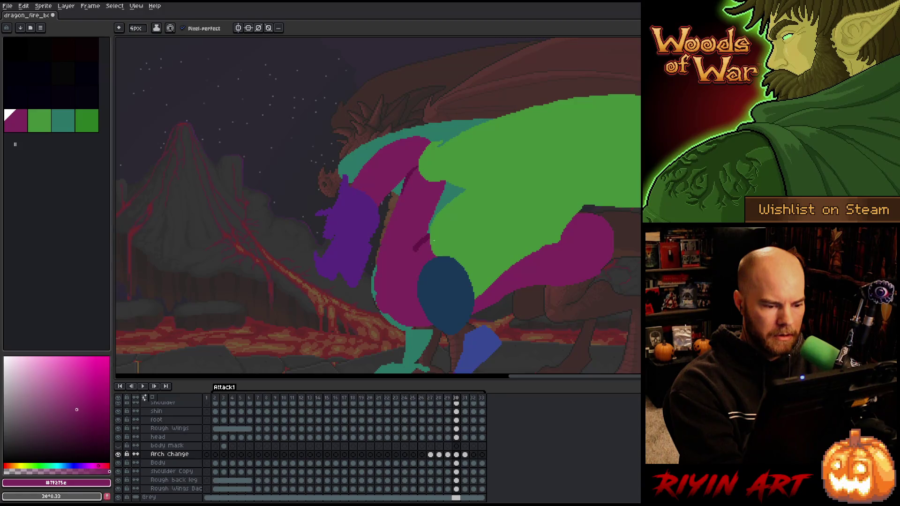
{"action": "key", "text": "Left"}
{"action": "key", "text": "Right"}
On frame 31, paint over the dark neck mark with magenta #7F275E.
{"action": "key", "text": "Right"}
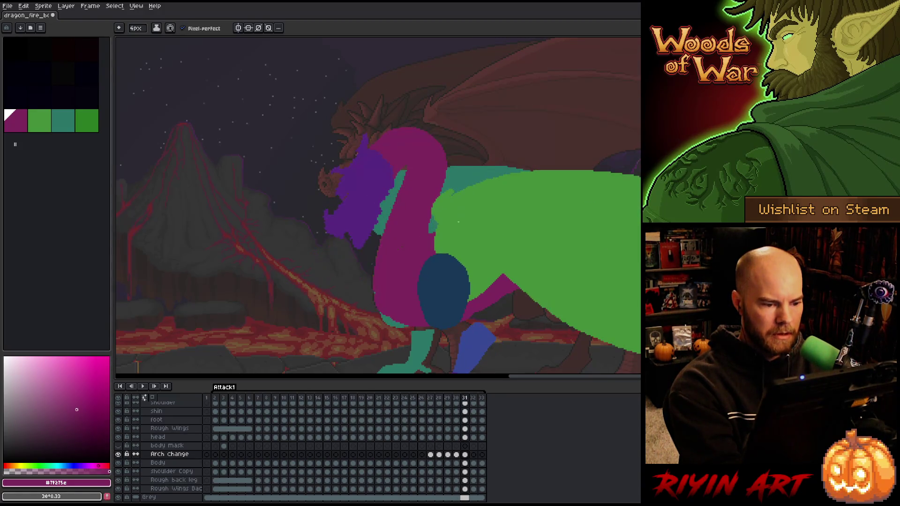
{"action": "key", "text": "Left"}
{"action": "key", "text": "Right"}
{"action": "key", "text": "x"}
{"action": "left_click", "coordinate": [410, 236], "text": "alt"}
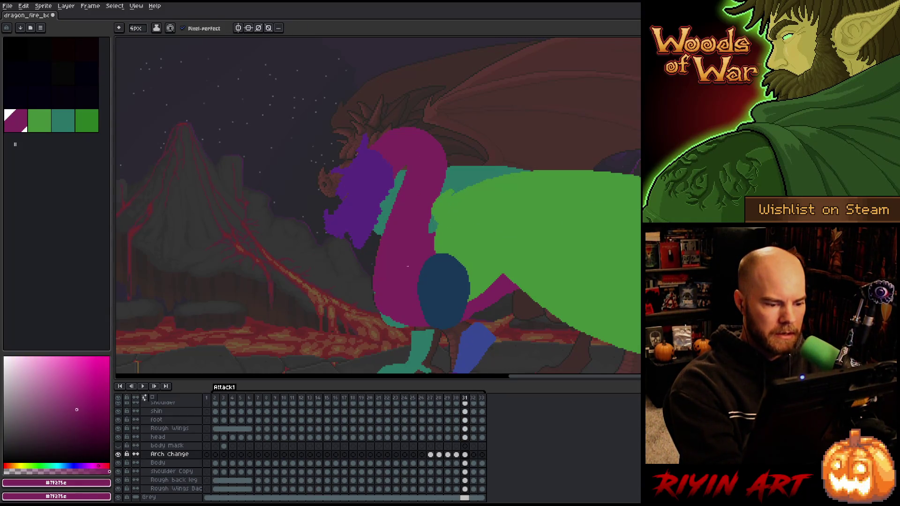
{"action": "key", "text": "Left"}
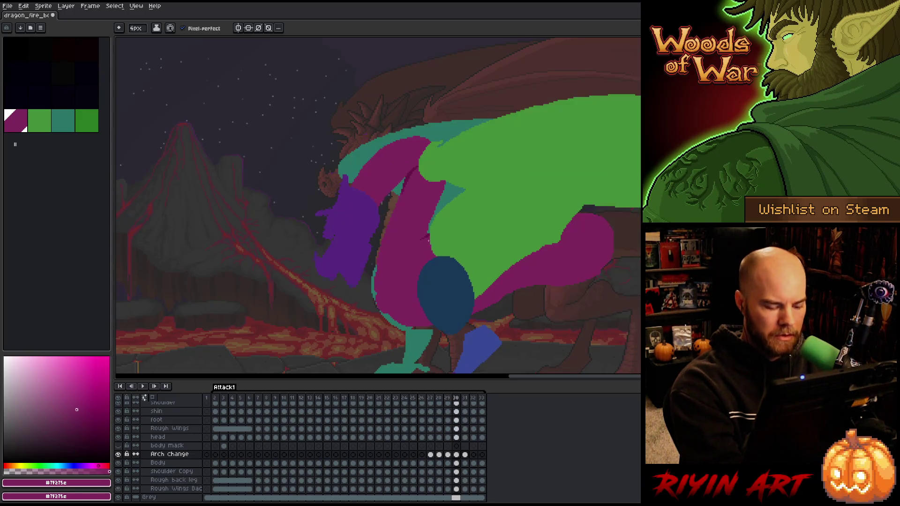
{"action": "left_click", "coordinate": [429, 234], "text": "alt"}
{"action": "key", "text": "Right"}
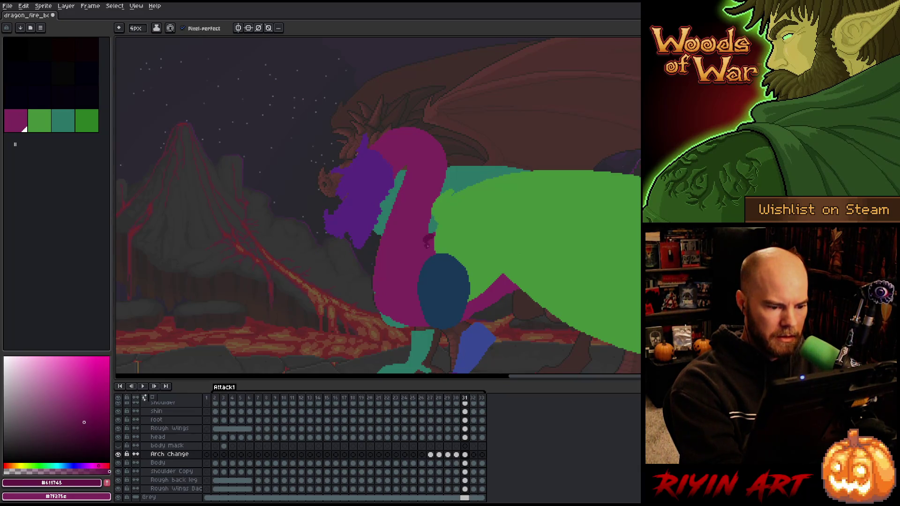
{"action": "left_click", "coordinate": [425, 237], "text": "alt"}
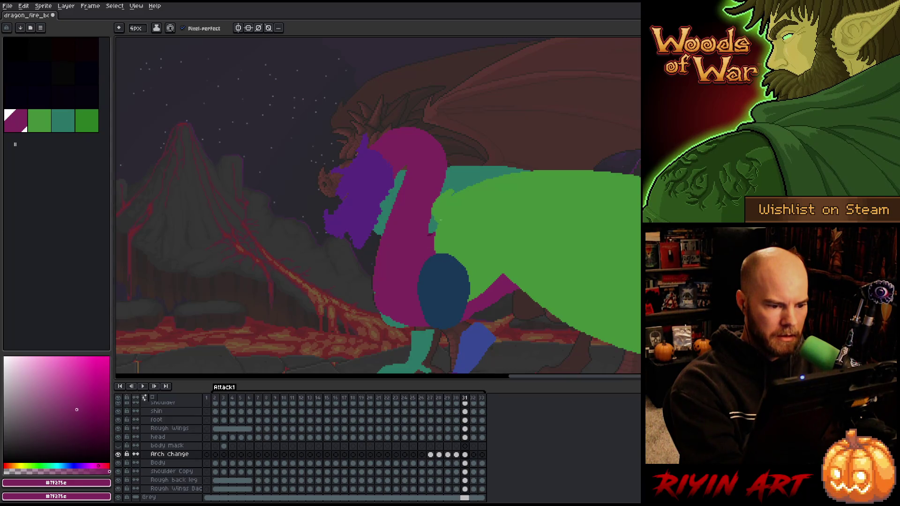
{"action": "left_click", "coordinate": [411, 165], "text": "alt"}
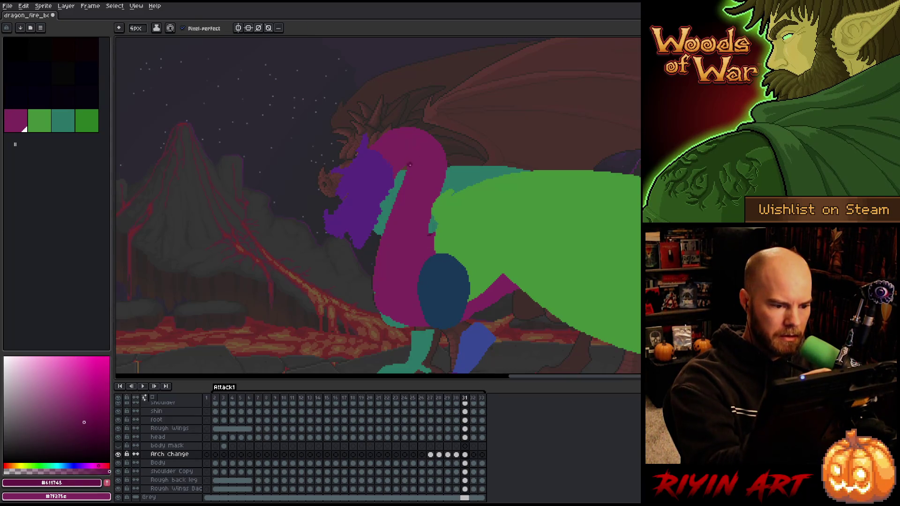
{"action": "left_click", "coordinate": [412, 161], "text": "alt"}
{"action": "left_click_drag", "start_coordinate": [412, 166], "coordinate": [414, 157]}
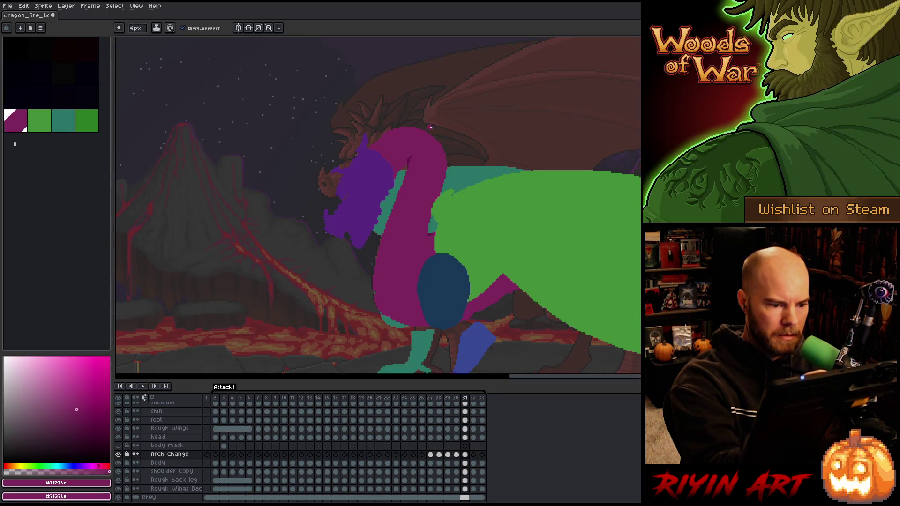
Flip through the surrounding frames, save the file, and start playback.
{"action": "key", "text": "Left"}
{"action": "key", "text": "Right"}
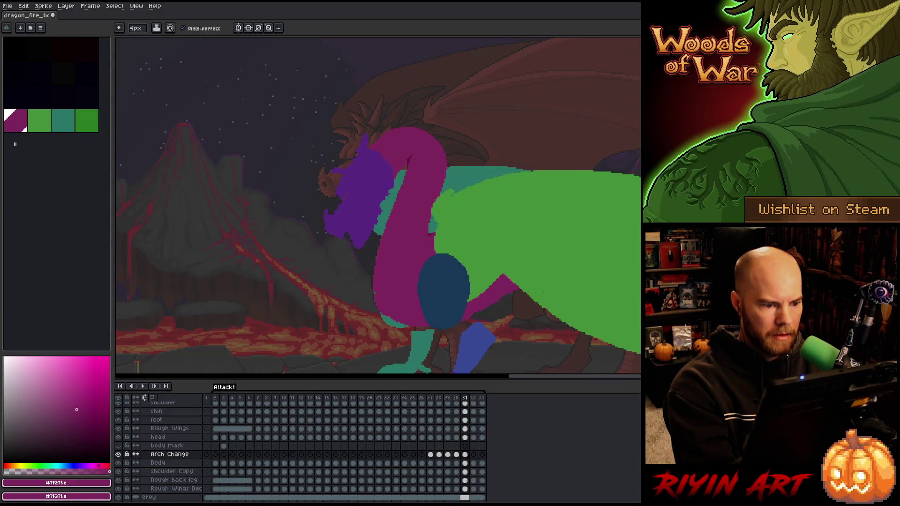
{"action": "key", "text": "Right"}
{"action": "key", "text": "Right"}
{"action": "key", "text": "Left"}
{"action": "key", "text": "Right"}
{"action": "key", "text": "Left"}
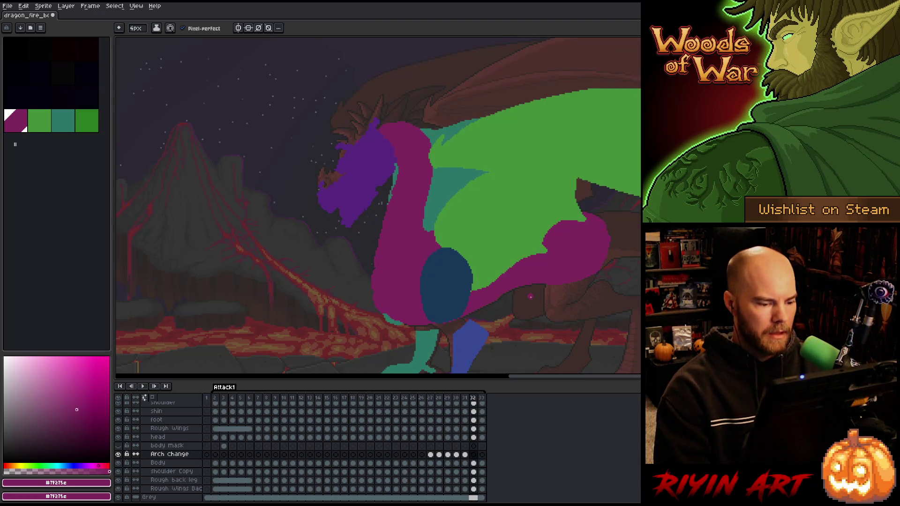
{"action": "key", "text": "Right"}
{"action": "key", "text": "ctrl+s"}
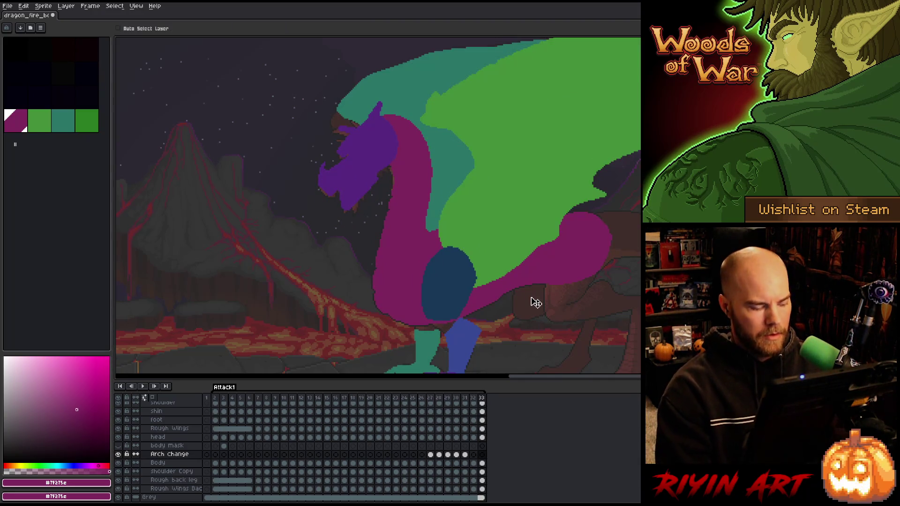
{"action": "key", "text": "Return"}
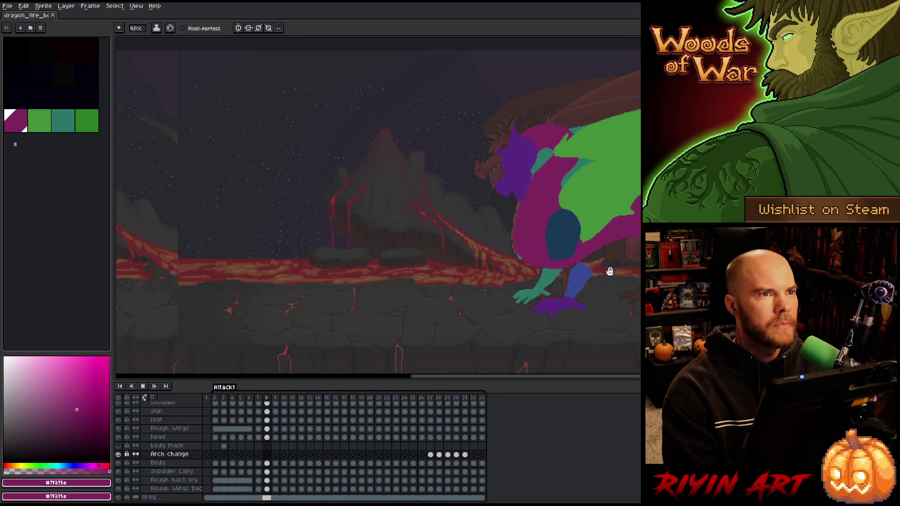
Zoom in while the animation loops, then stop playback on frame 16.
{"action": "scroll", "coordinate": [623, 245], "scroll_direction": "up", "scroll_amount": 1}
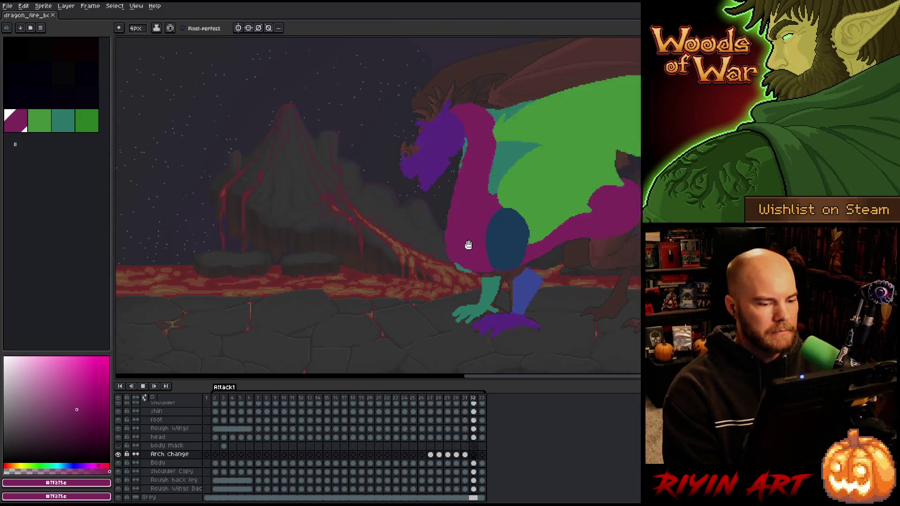
{"action": "key", "text": "Return"}
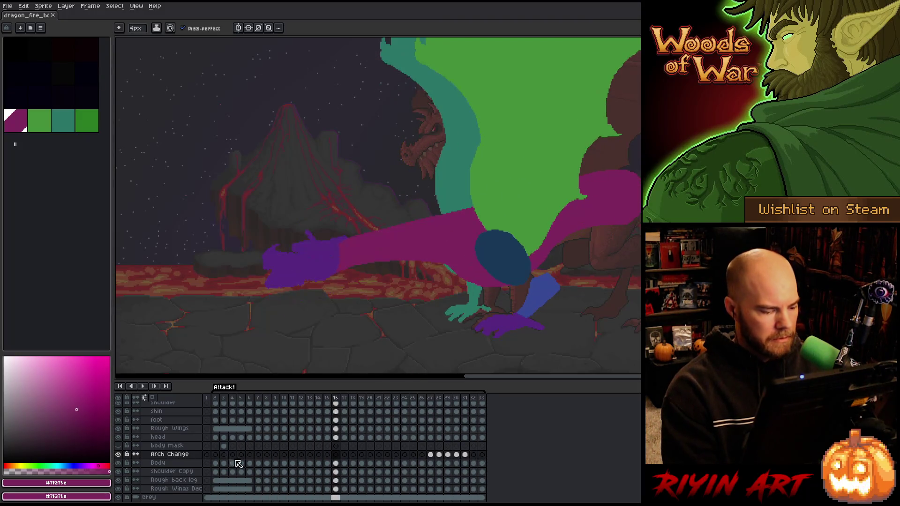
Select Arch Change cels at frames 16 and 27, and choose the dark green colour.
{"action": "left_click", "coordinate": [187, 457]}
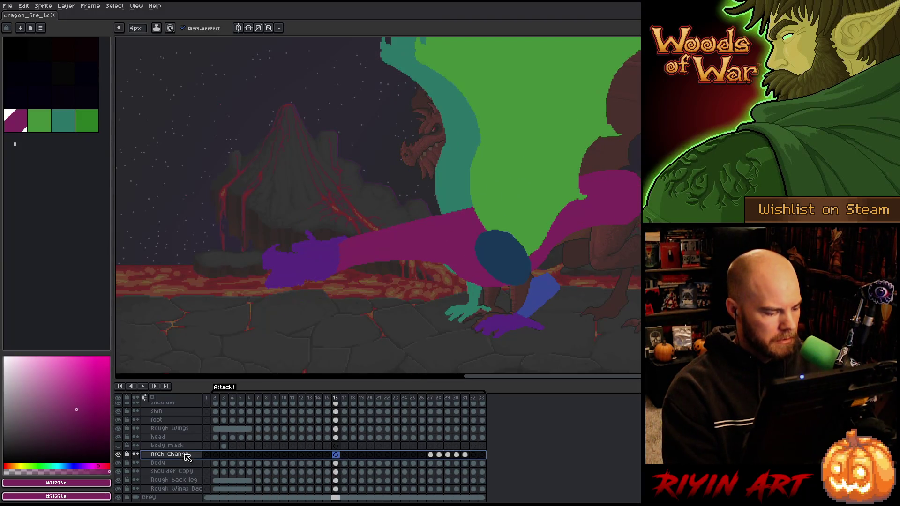
{"action": "left_click", "coordinate": [430, 455]}
{"action": "left_click", "coordinate": [84, 117]}
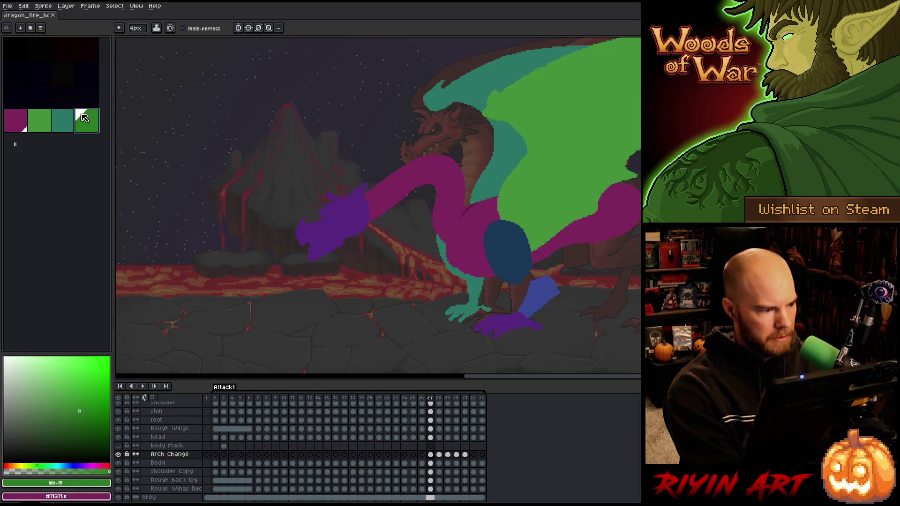
Jump to frame 8 and step through frames 9 and 10 to reach frame 11.
{"action": "left_click", "coordinate": [266, 399]}
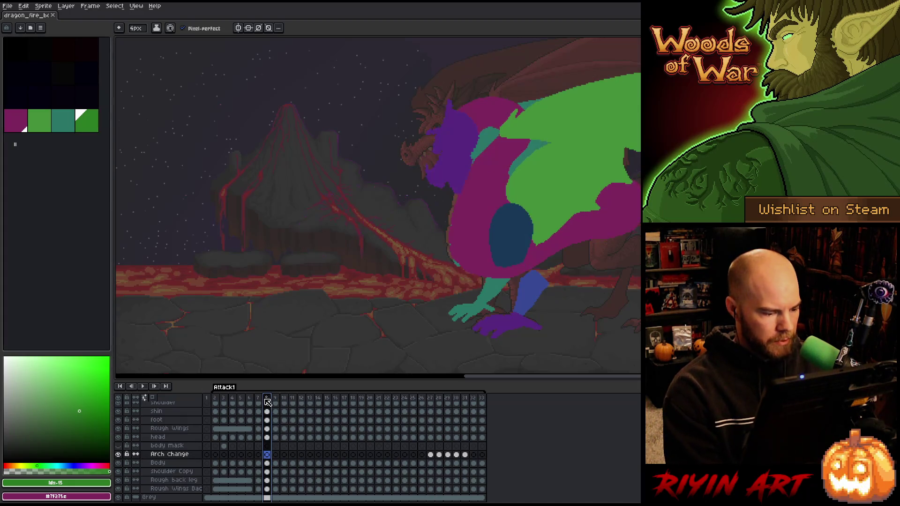
{"action": "key", "text": "Right"}
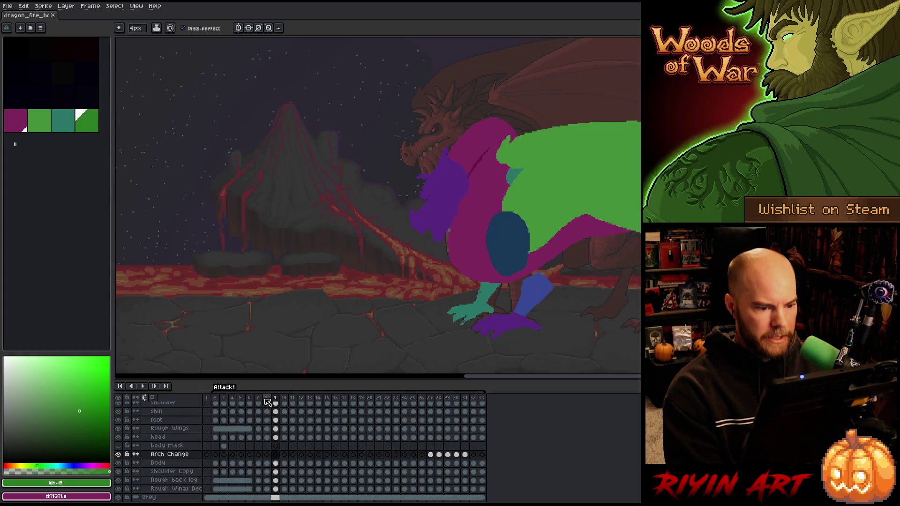
{"action": "key", "text": "Right"}
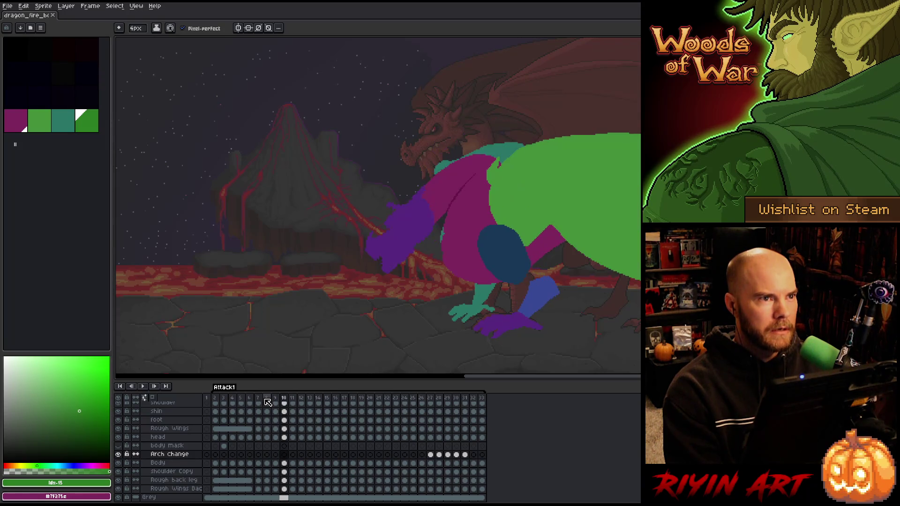
{"action": "key", "text": "Left"}
{"action": "key", "text": "Left"}
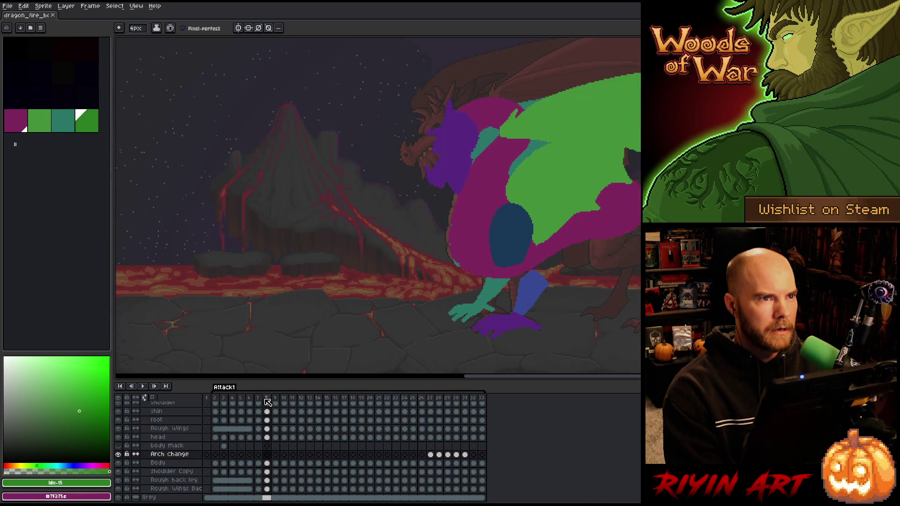
{"action": "key", "text": "Right"}
{"action": "key", "text": "Left"}
{"action": "key", "text": "Right"}
{"action": "key", "text": "Right"}
{"action": "key", "text": "Right"}
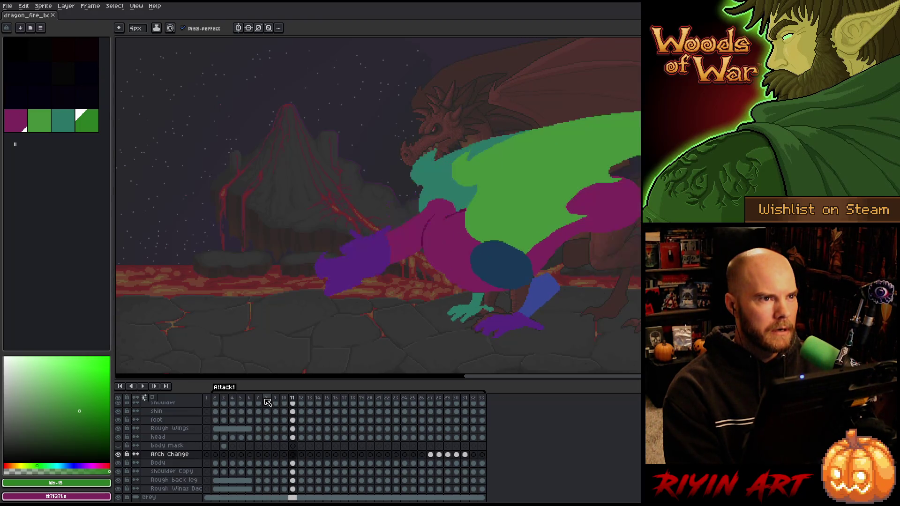
{"action": "key", "text": "Left"}
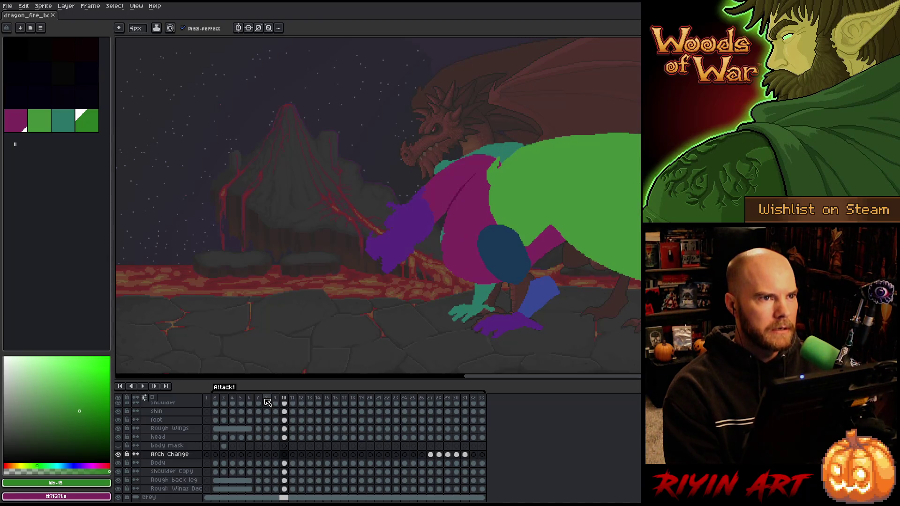
{"action": "key", "text": "Right"}
Zoom in and compare frames 10 and 11, settling on frame 11.
{"action": "scroll", "coordinate": [409, 260], "scroll_direction": "up", "scroll_amount": 2}
{"action": "scroll", "coordinate": [409, 260], "scroll_direction": "down", "scroll_amount": 2}
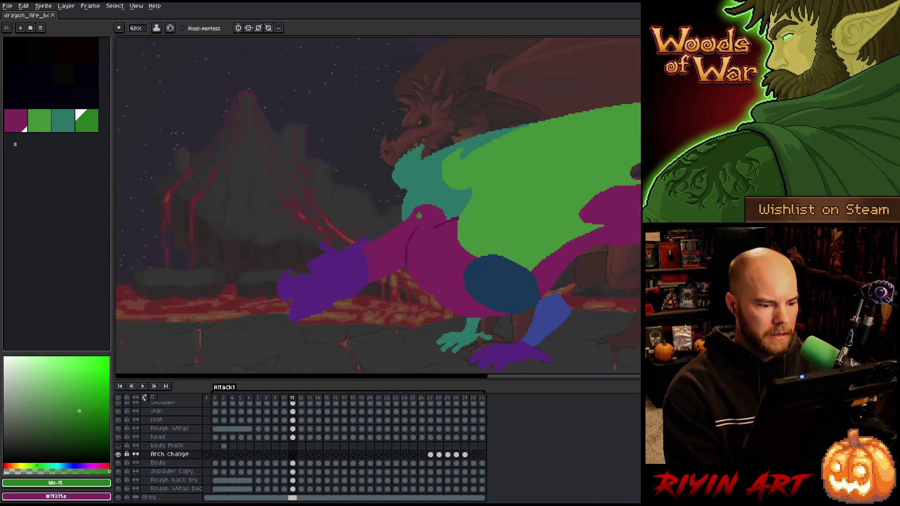
{"action": "key", "text": "Left"}
{"action": "scroll", "coordinate": [325, 253], "scroll_direction": "up", "scroll_amount": 3}
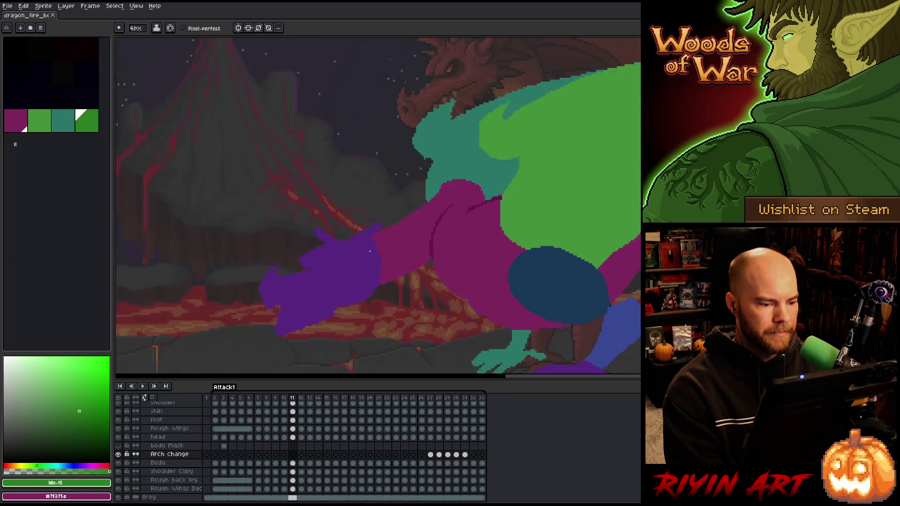
{"action": "scroll", "coordinate": [443, 227], "scroll_direction": "down", "scroll_amount": 1}
{"action": "scroll", "coordinate": [443, 227], "scroll_direction": "down", "scroll_amount": 2}
{"action": "key", "text": "Right"}
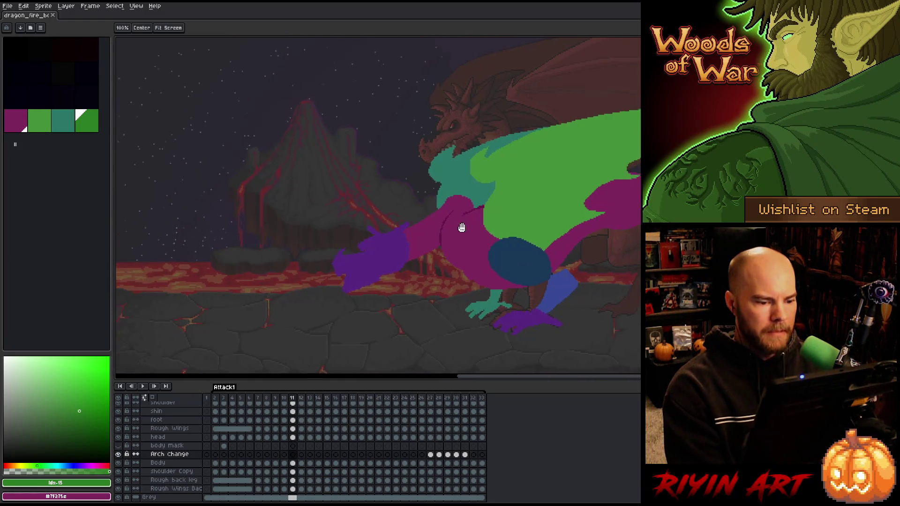
{"action": "scroll", "coordinate": [412, 234], "scroll_direction": "up", "scroll_amount": 2}
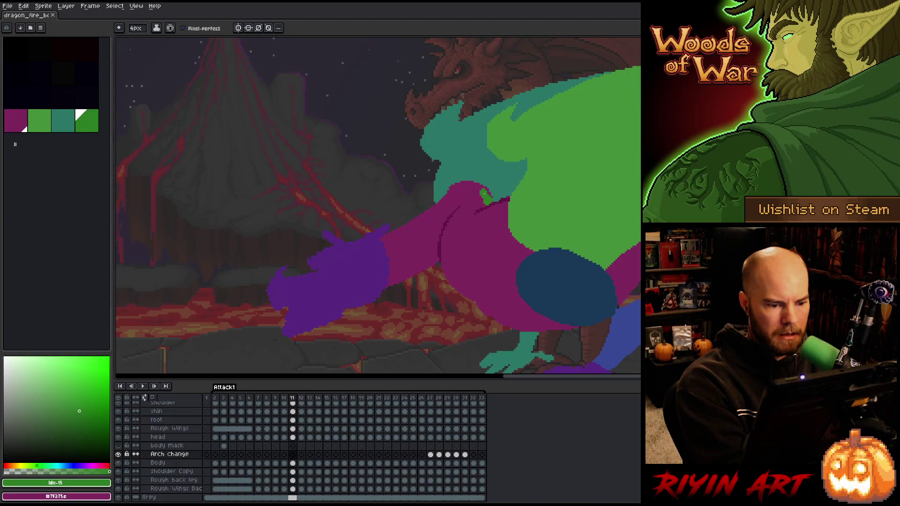
Sketch green #2c7c23 arm curves from shoulder to hand, redrawing the outer arc longer.
{"action": "mouse_move", "coordinate": [458, 185]}
{"action": "left_mouse_down"}
{"action": "mouse_move", "coordinate": [418, 202]}
{"action": "mouse_move", "coordinate": [378, 241]}
{"action": "left_mouse_up"}
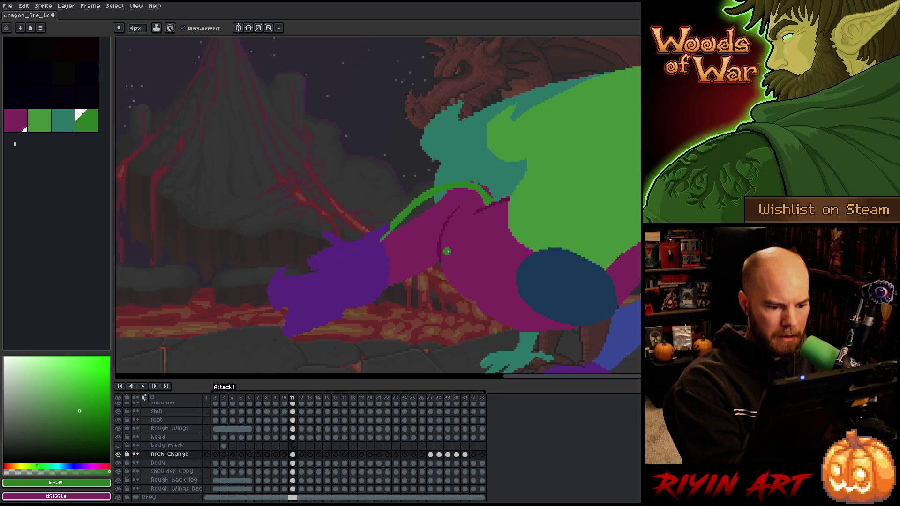
{"action": "left_click_drag", "start_coordinate": [451, 205], "coordinate": [443, 266]}
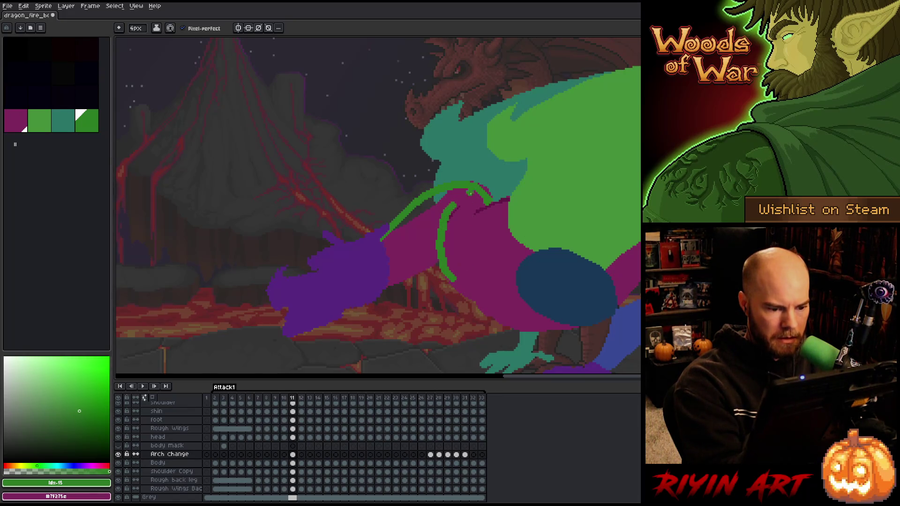
{"action": "key", "text": "ctrl+z"}
{"action": "key", "text": "i"}
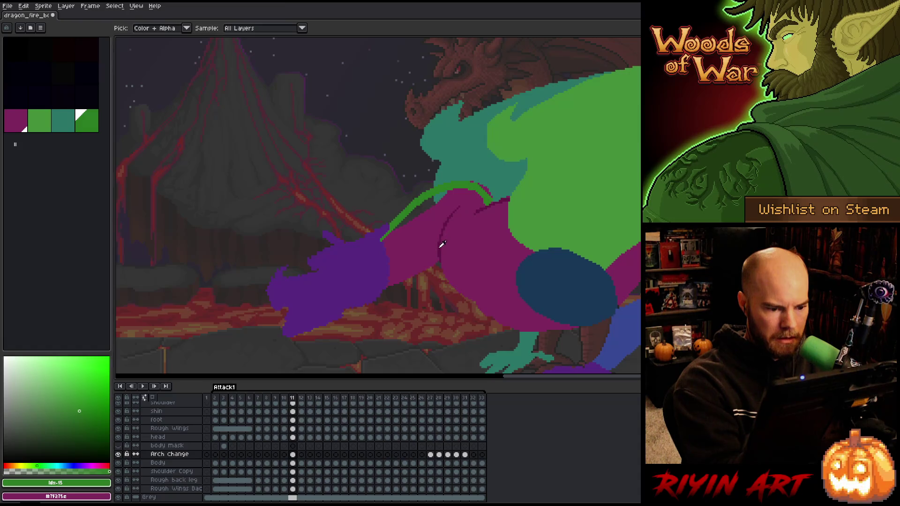
{"action": "left_click", "coordinate": [487, 194]}
{"action": "key", "text": "b"}
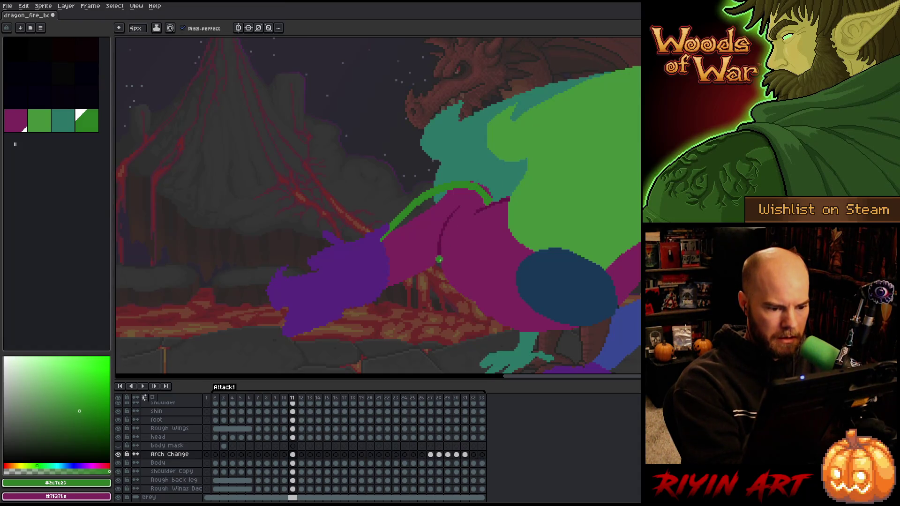
{"action": "left_click_drag", "start_coordinate": [389, 285], "coordinate": [464, 198]}
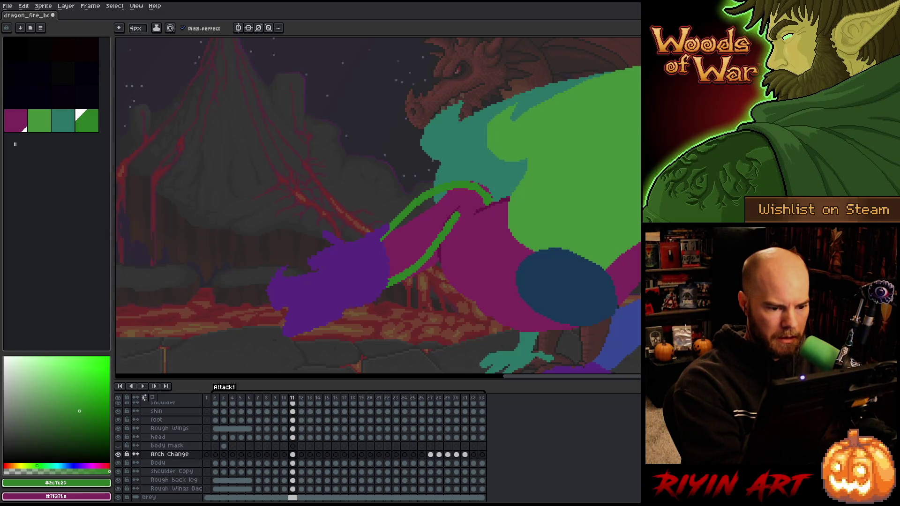
{"action": "left_click_drag", "start_coordinate": [434, 186], "coordinate": [382, 224]}
{"action": "key", "text": "ctrl+z"}
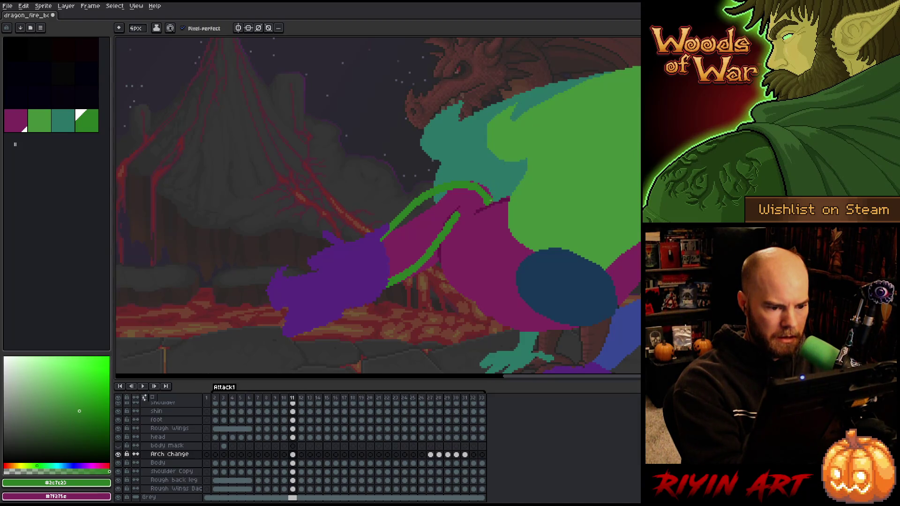
{"action": "left_click_drag", "start_coordinate": [438, 186], "coordinate": [381, 242]}
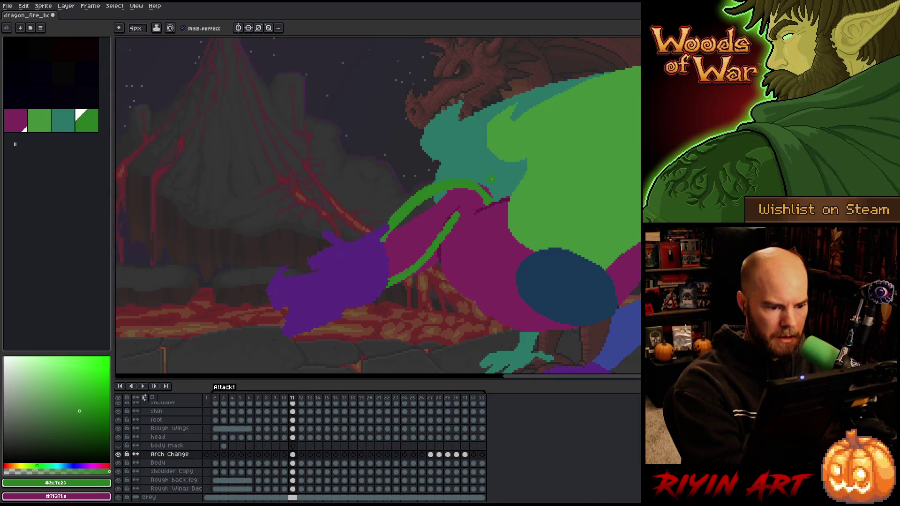
Erase the inner green arc and undo the unwanted branch strokes.
{"action": "key", "text": "e"}
{"action": "left_click_drag", "start_coordinate": [462, 215], "coordinate": [414, 281]}
{"action": "mouse_move", "coordinate": [441, 235]}
{"action": "left_mouse_down"}
{"action": "mouse_move", "coordinate": [405, 283]}
{"action": "mouse_move", "coordinate": [375, 296]}
{"action": "mouse_move", "coordinate": [409, 271]}
{"action": "mouse_move", "coordinate": [448, 211]}
{"action": "mouse_move", "coordinate": [461, 229]}
{"action": "left_mouse_up"}
{"action": "key", "text": "b"}
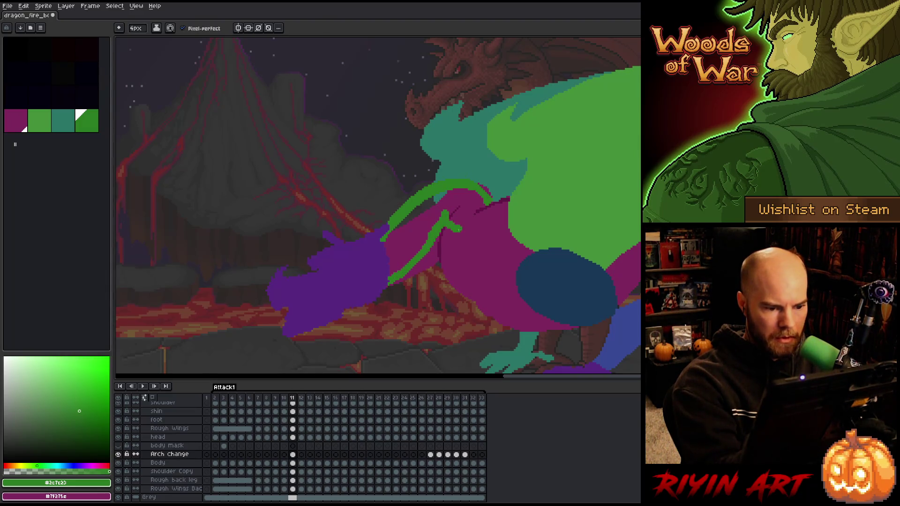
{"action": "key", "text": "ctrl+z"}
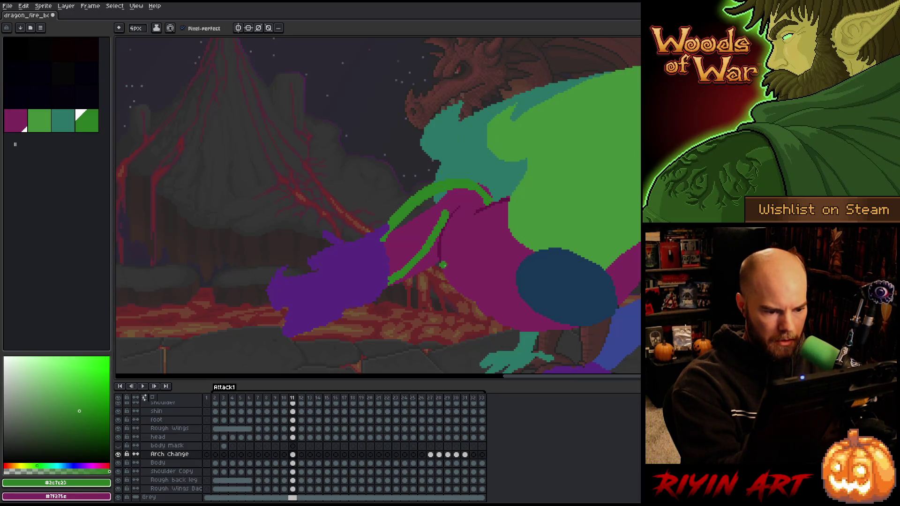
{"action": "mouse_move", "coordinate": [444, 213]}
{"action": "left_mouse_down"}
{"action": "mouse_move", "coordinate": [446, 271]}
{"action": "mouse_move", "coordinate": [468, 294]}
{"action": "mouse_move", "coordinate": [446, 217]}
{"action": "mouse_move", "coordinate": [458, 191]}
{"action": "left_mouse_up"}
{"action": "key", "text": "ctrl+z"}
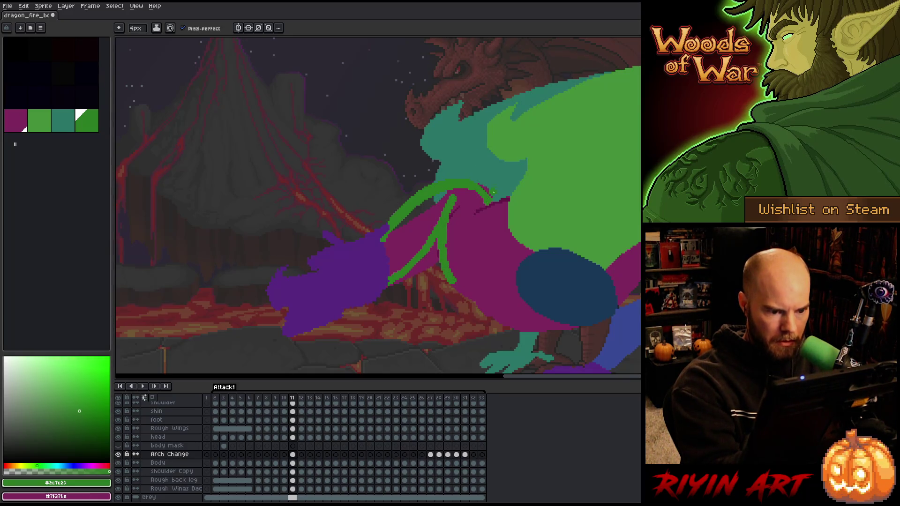
Redraw the upper arc over the teal head, close the arm with an inner curve, and fill it.
{"action": "left_click_drag", "start_coordinate": [438, 171], "coordinate": [386, 224]}
{"action": "mouse_move", "coordinate": [477, 179]}
{"action": "left_mouse_down"}
{"action": "mouse_move", "coordinate": [415, 182]}
{"action": "mouse_move", "coordinate": [393, 213]}
{"action": "left_mouse_up"}
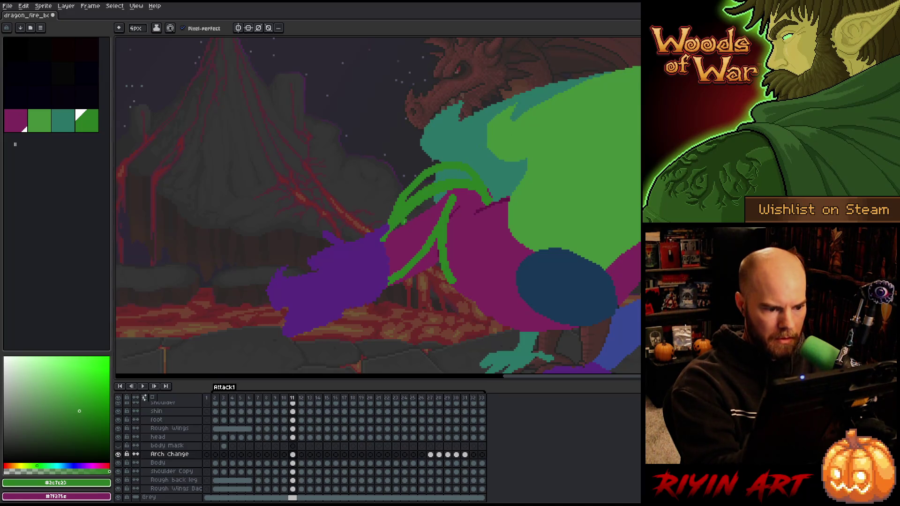
{"action": "key", "text": "ctrl+z"}
{"action": "left_click_drag", "start_coordinate": [452, 156], "coordinate": [388, 227]}
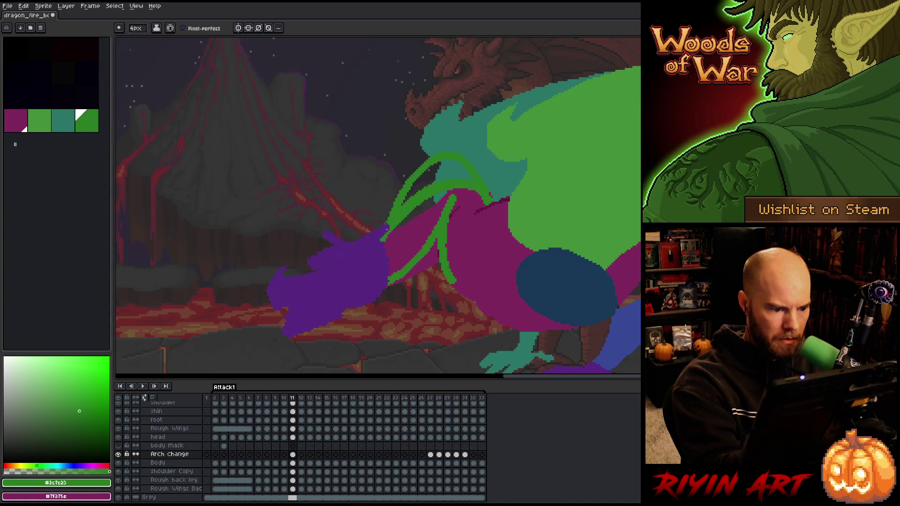
{"action": "key", "text": "ctrl+z"}
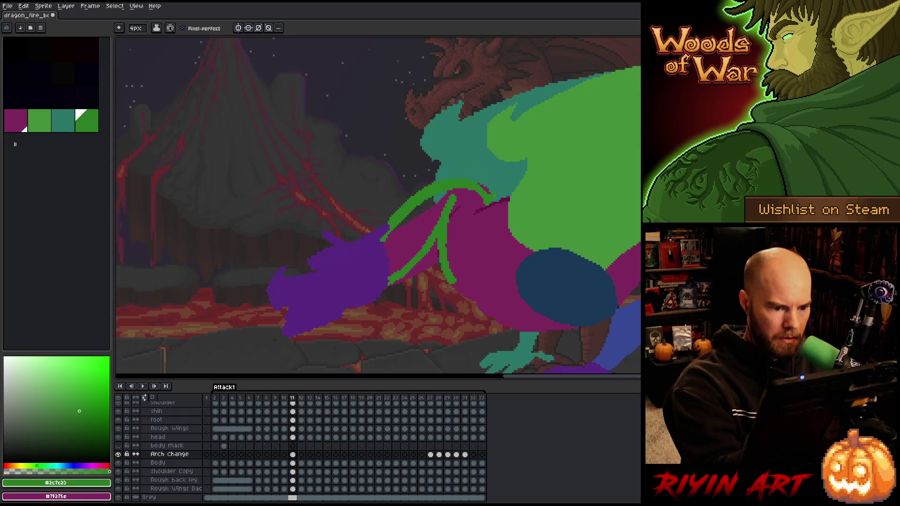
{"action": "mouse_move", "coordinate": [489, 191]}
{"action": "left_mouse_down"}
{"action": "mouse_move", "coordinate": [432, 153]}
{"action": "mouse_move", "coordinate": [387, 227]}
{"action": "left_mouse_up"}
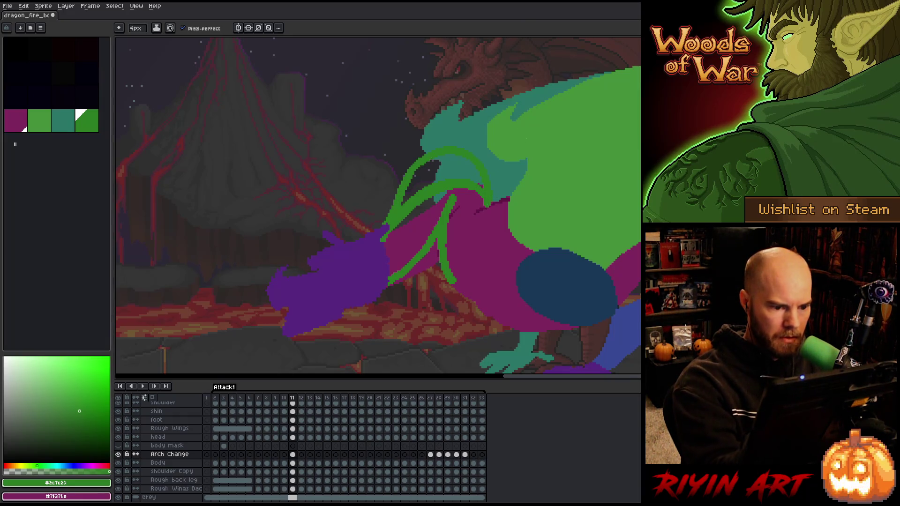
{"action": "left_click_drag", "start_coordinate": [436, 226], "coordinate": [447, 195]}
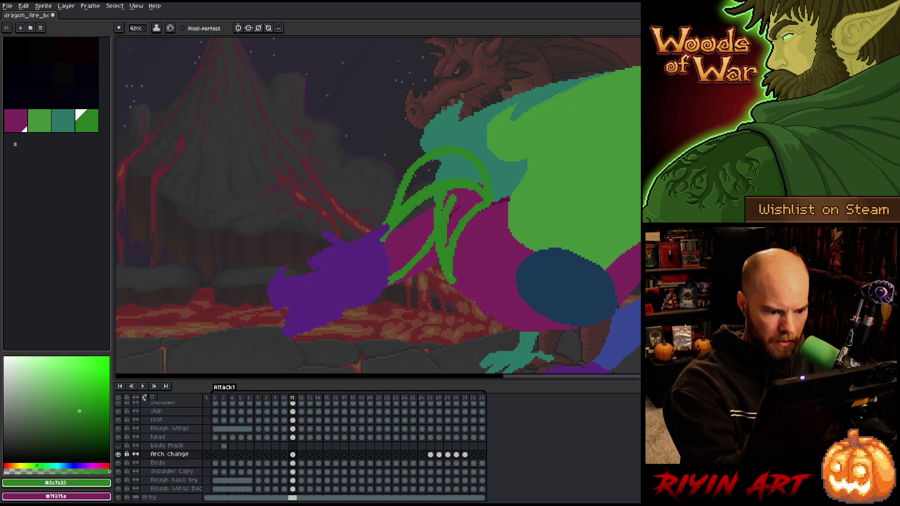
{"action": "mouse_move", "coordinate": [487, 203]}
{"action": "left_mouse_down"}
{"action": "mouse_move", "coordinate": [454, 262]}
{"action": "mouse_move", "coordinate": [454, 284]}
{"action": "left_mouse_up"}
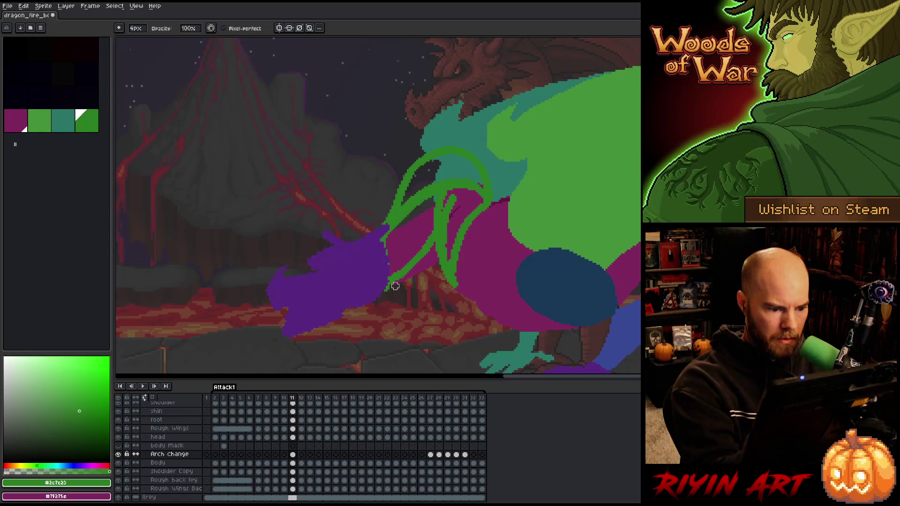
{"action": "key", "text": "g"}
{"action": "left_click", "coordinate": [410, 244]}
Fill the remaining gaps inside the arm outline green and erase the green spike's tip.
{"action": "left_click", "coordinate": [422, 180]}
{"action": "left_click", "coordinate": [467, 193]}
{"action": "key", "text": "b"}
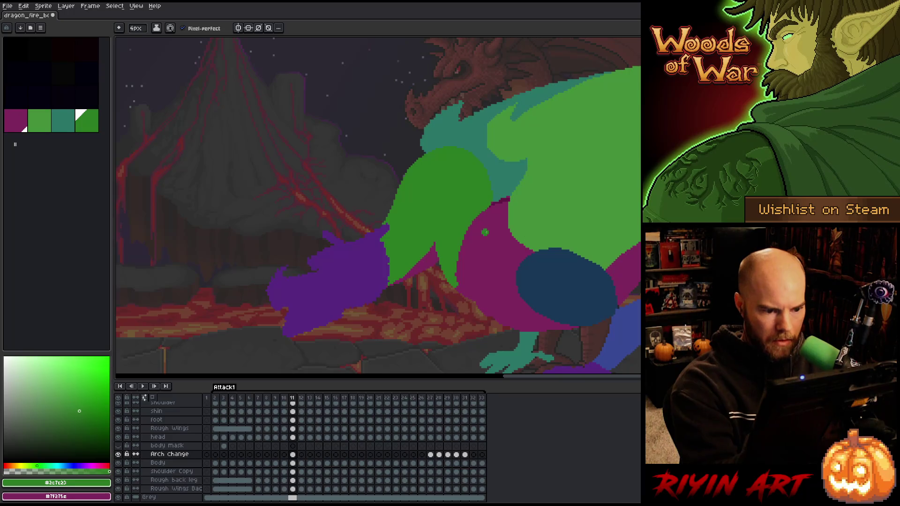
{"action": "key", "text": "e"}
{"action": "left_click_drag", "start_coordinate": [460, 261], "coordinate": [460, 302]}
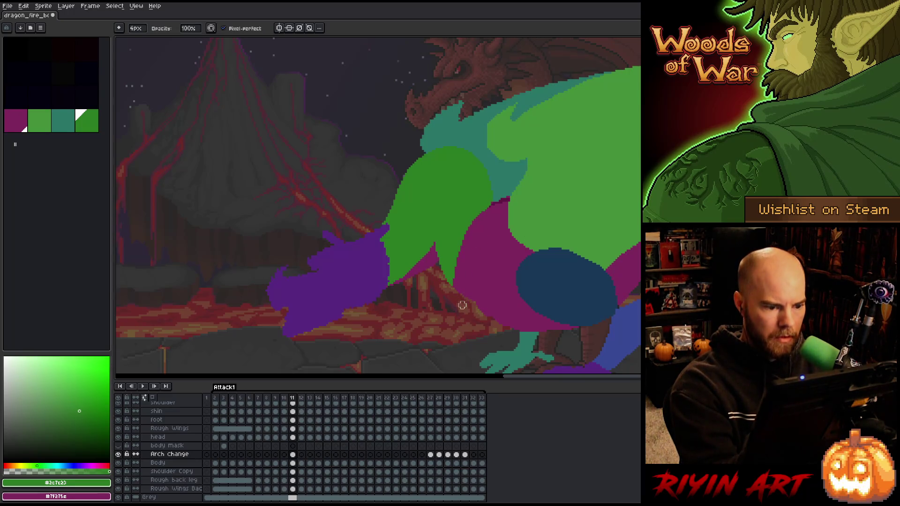
Draw a thin dark green crease down the arm and extend the magenta body edge into the shoulder.
{"action": "key", "text": "i"}
{"action": "left_click", "coordinate": [441, 214]}
{"action": "key", "text": "b"}
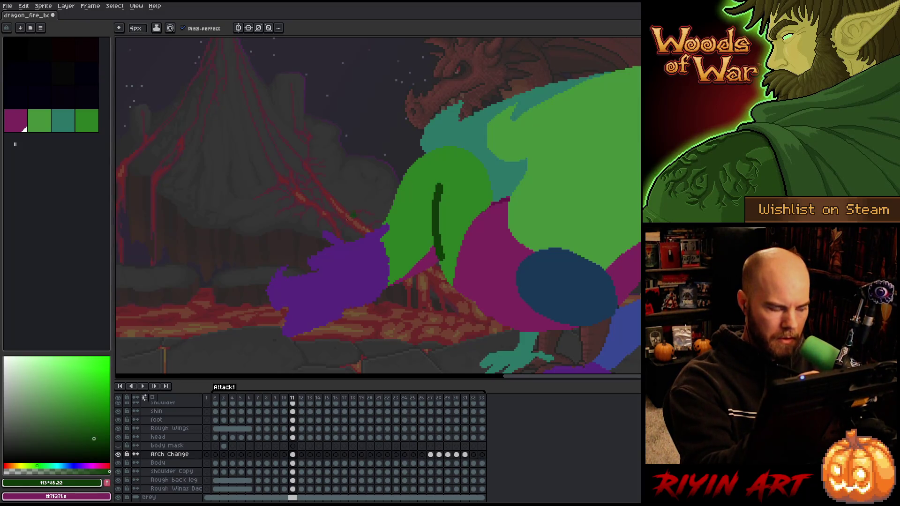
{"action": "left_click", "coordinate": [88, 424]}
{"action": "left_click_drag", "start_coordinate": [444, 260], "coordinate": [437, 187]}
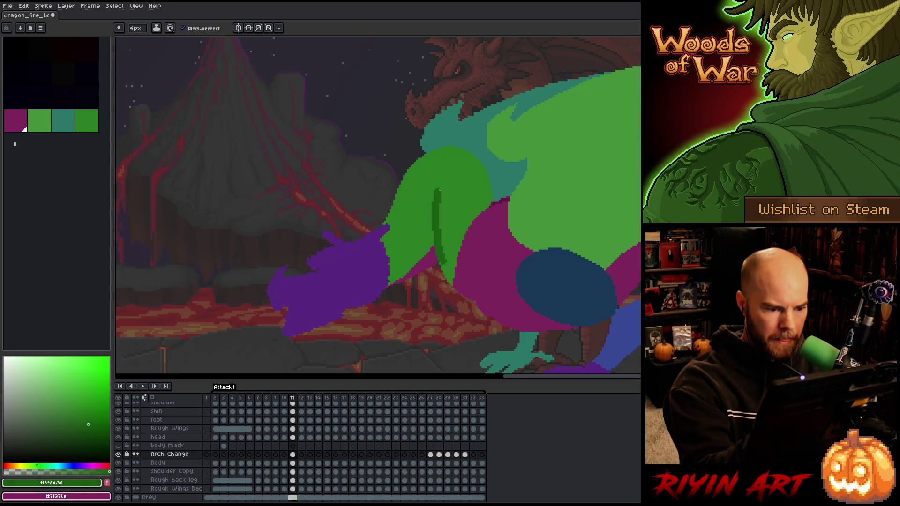
{"action": "left_click", "coordinate": [449, 234], "text": "alt"}
{"action": "left_click_drag", "start_coordinate": [444, 262], "coordinate": [447, 190]}
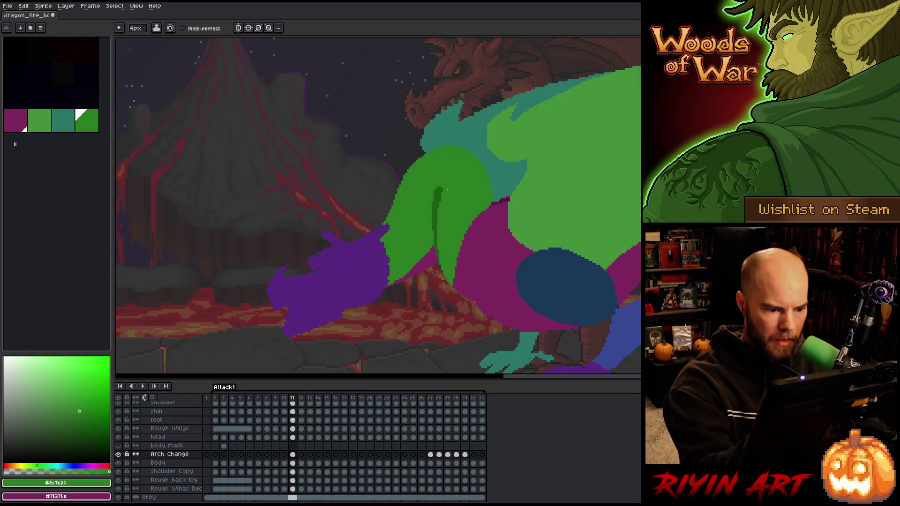
{"action": "mouse_move", "coordinate": [449, 235]}
{"action": "left_mouse_down"}
{"action": "mouse_move", "coordinate": [445, 261]}
{"action": "mouse_move", "coordinate": [440, 245]}
{"action": "left_mouse_up"}
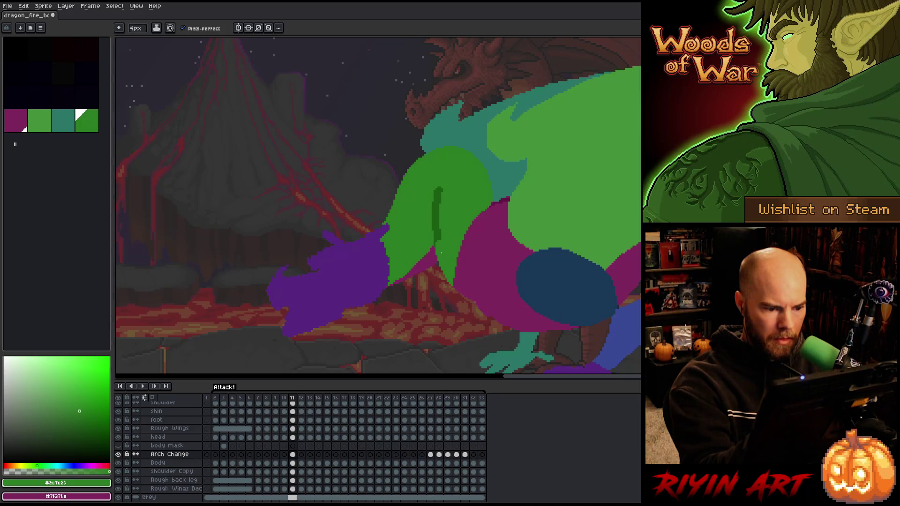
{"action": "mouse_move", "coordinate": [439, 230]}
{"action": "left_mouse_down"}
{"action": "mouse_move", "coordinate": [437, 187]}
{"action": "mouse_move", "coordinate": [435, 242]}
{"action": "mouse_move", "coordinate": [447, 189]}
{"action": "left_mouse_up"}
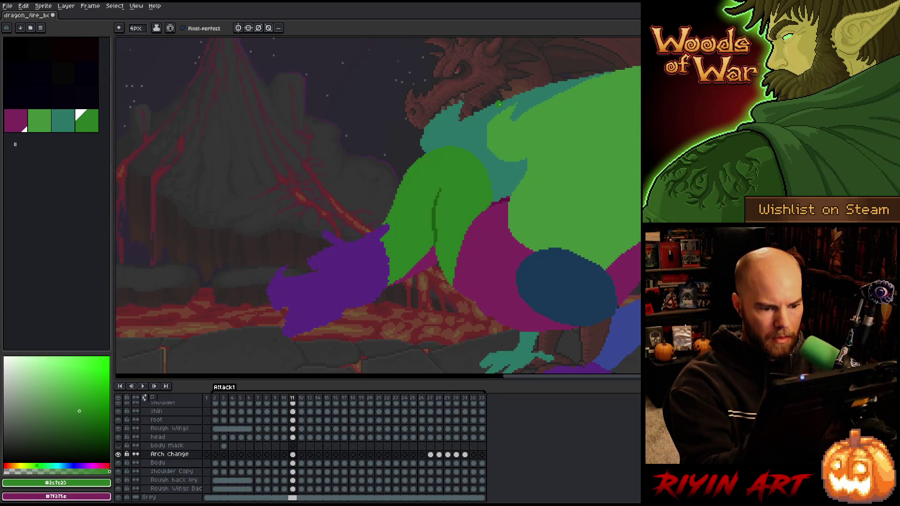
{"action": "key", "text": "b"}
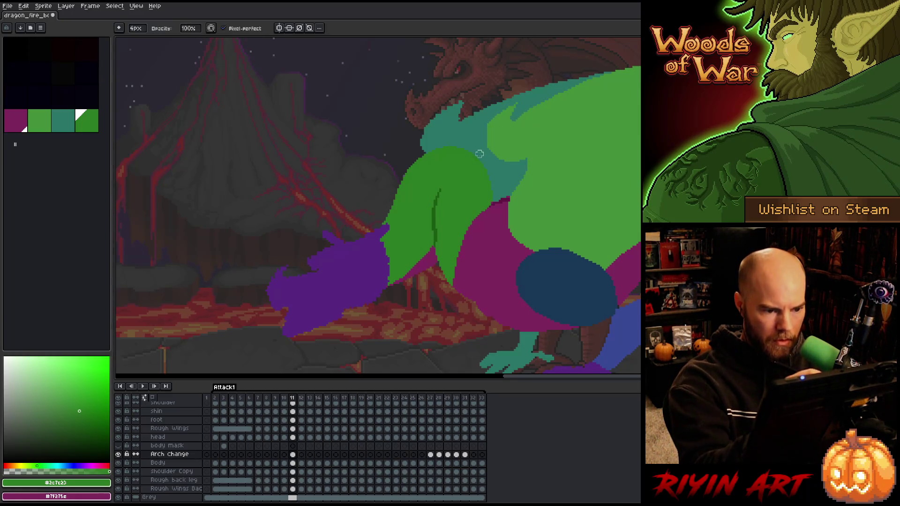
{"action": "mouse_move", "coordinate": [487, 182]}
{"action": "left_mouse_down"}
{"action": "mouse_move", "coordinate": [488, 197]}
{"action": "mouse_move", "coordinate": [502, 196]}
{"action": "left_mouse_up"}
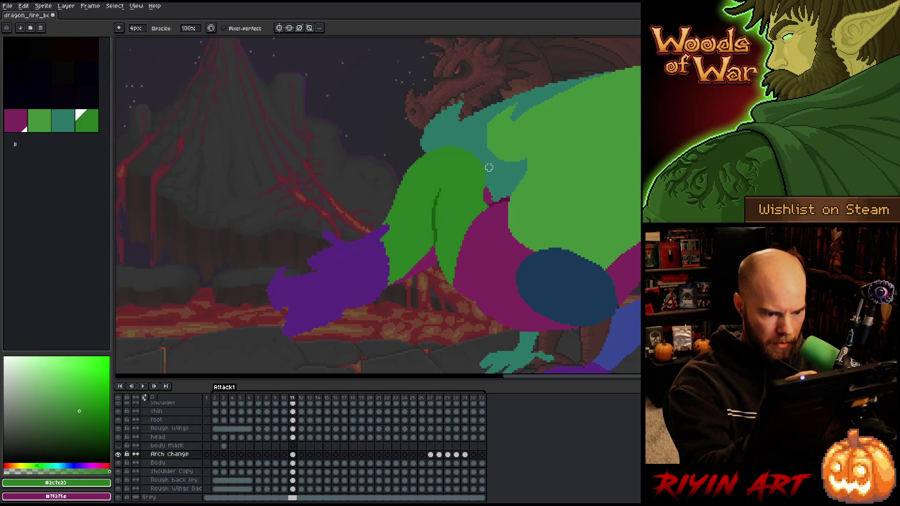
Flip between frames 10, 11 and 12 to preview the motion, ending on frame 10.
{"action": "key", "text": "Right"}
{"action": "key", "text": "Left"}
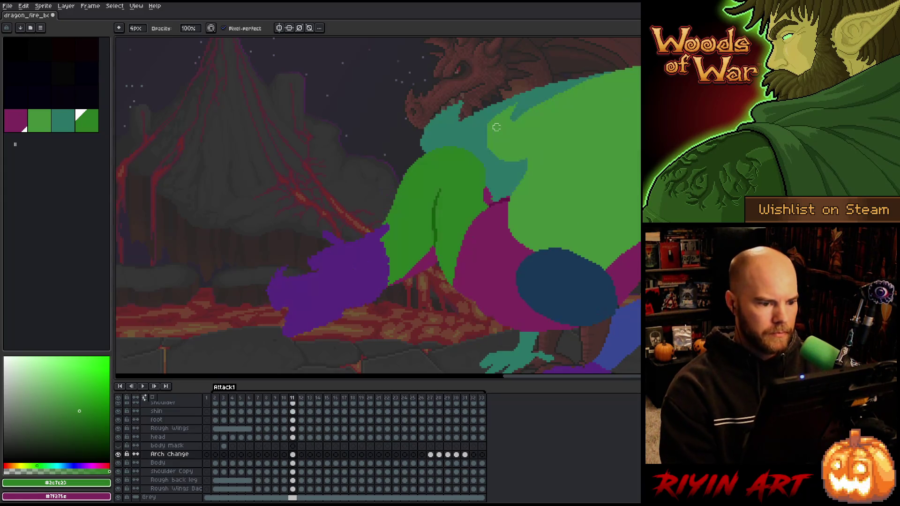
{"action": "key", "text": "Right"}
{"action": "key", "text": "Left"}
{"action": "key", "text": "Right"}
{"action": "key", "text": "Left"}
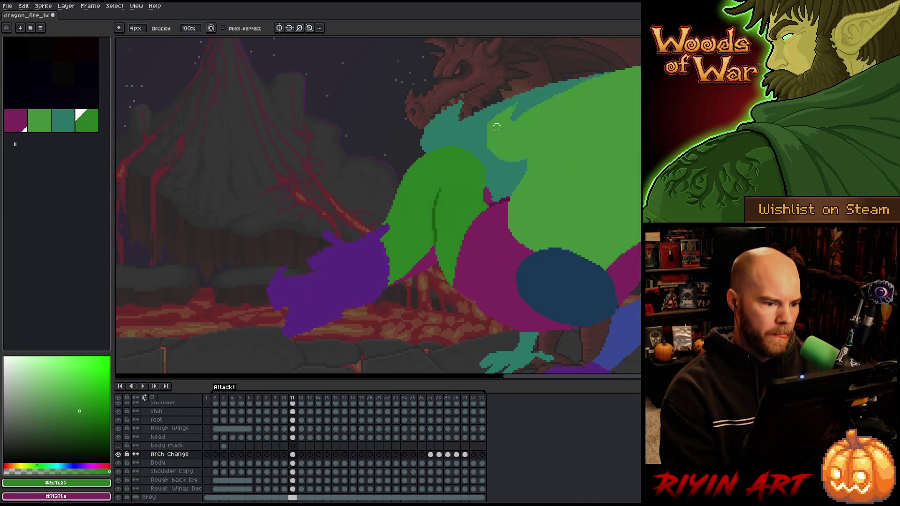
{"action": "key", "text": "Left"}
{"action": "key", "text": "Right"}
{"action": "key", "text": "Right"}
{"action": "key", "text": "Left"}
{"action": "key", "text": "Left"}
{"action": "key", "text": "Right"}
{"action": "key", "text": "Left"}
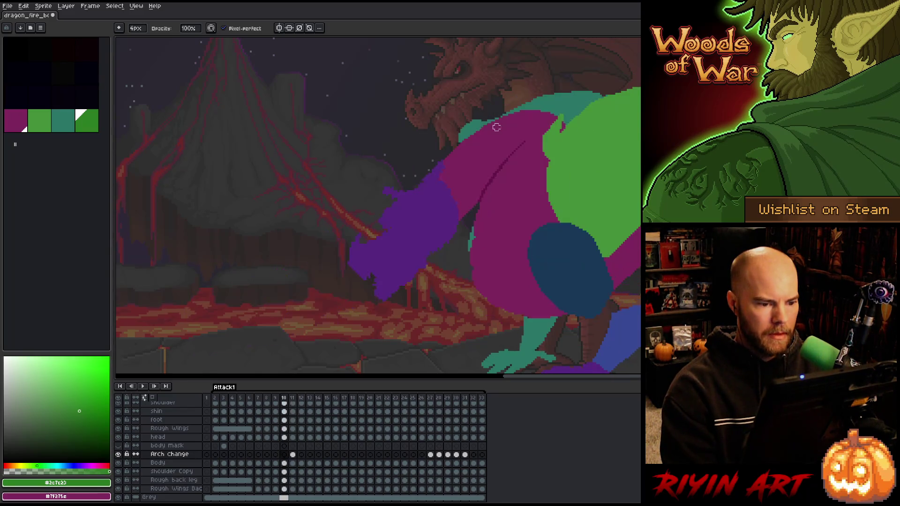
Go to frame 10 and sketch the green arm's arching outline with the pencil.
{"action": "key", "text": "Left"}
{"action": "key", "text": "Right"}
{"action": "key", "text": "Right"}
{"action": "key", "text": "Left"}
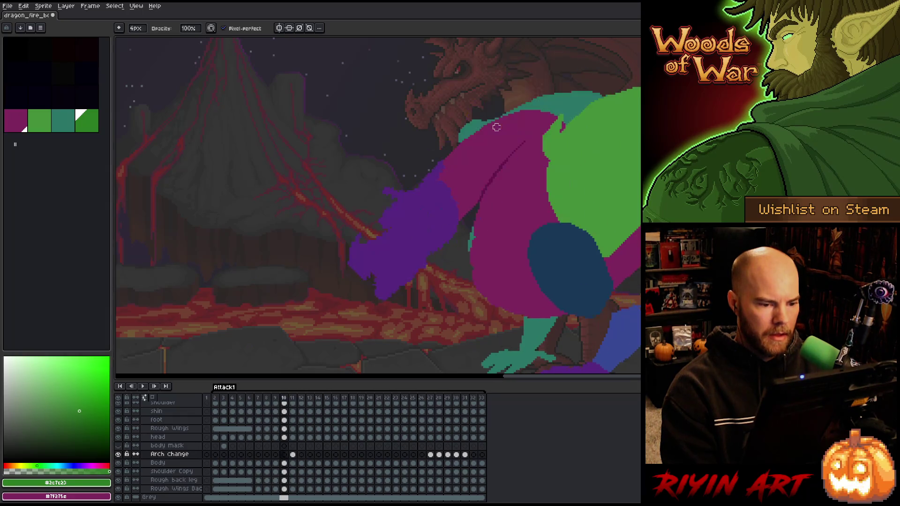
{"action": "key", "text": "e"}
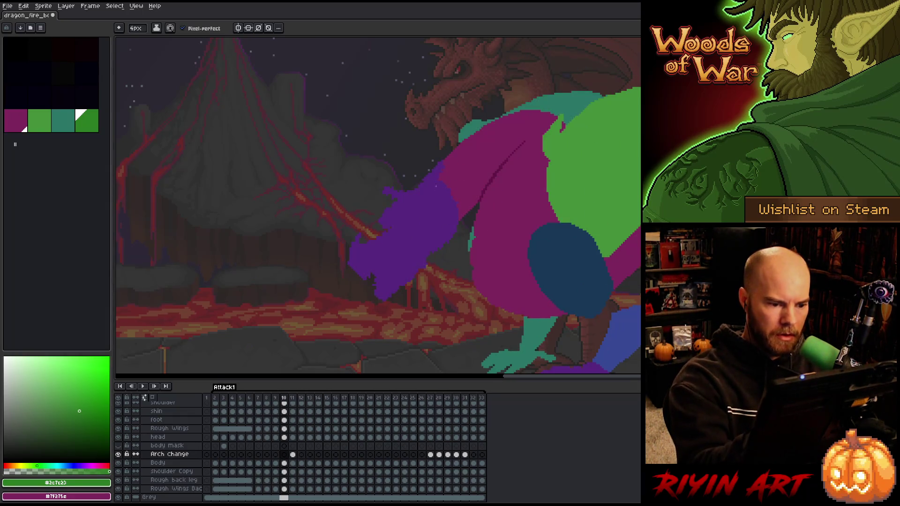
{"action": "mouse_move", "coordinate": [438, 179]}
{"action": "left_mouse_down"}
{"action": "mouse_move", "coordinate": [471, 111]}
{"action": "mouse_move", "coordinate": [551, 118]}
{"action": "left_mouse_up"}
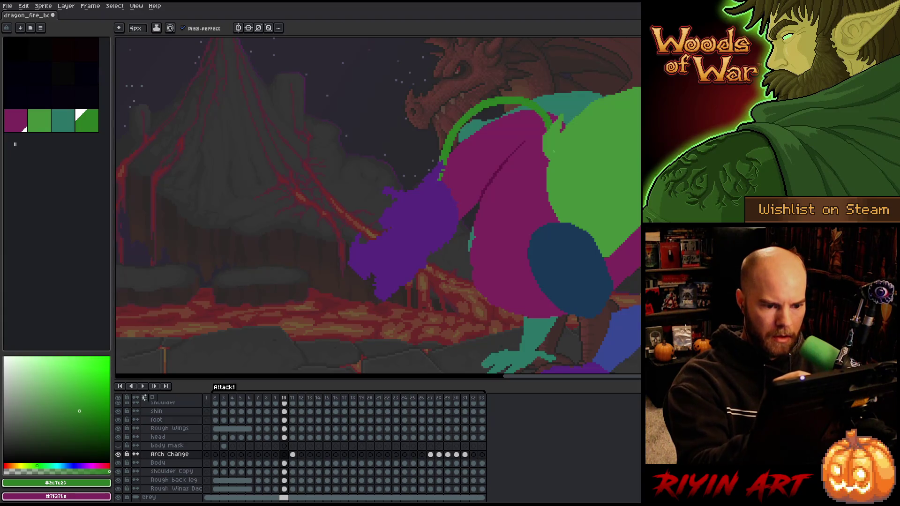
{"action": "mouse_move", "coordinate": [464, 216]}
{"action": "left_mouse_down"}
{"action": "mouse_move", "coordinate": [518, 133]}
{"action": "mouse_move", "coordinate": [527, 137]}
{"action": "mouse_move", "coordinate": [516, 169]}
{"action": "left_mouse_up"}
{"action": "key", "text": "ctrl+z"}
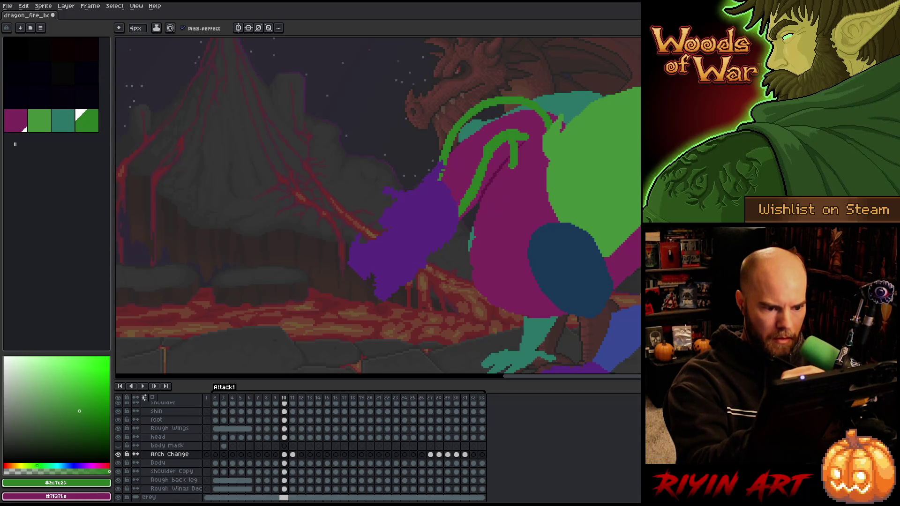
Add inner arm lines, a curved outline and a thick top arc over the purple body.
{"action": "mouse_move", "coordinate": [490, 197]}
{"action": "left_mouse_down"}
{"action": "mouse_move", "coordinate": [479, 234]}
{"action": "mouse_move", "coordinate": [492, 176]}
{"action": "mouse_move", "coordinate": [511, 147]}
{"action": "left_mouse_up"}
{"action": "key", "text": "ctrl+z"}
{"action": "left_click_drag", "start_coordinate": [478, 234], "coordinate": [516, 115]}
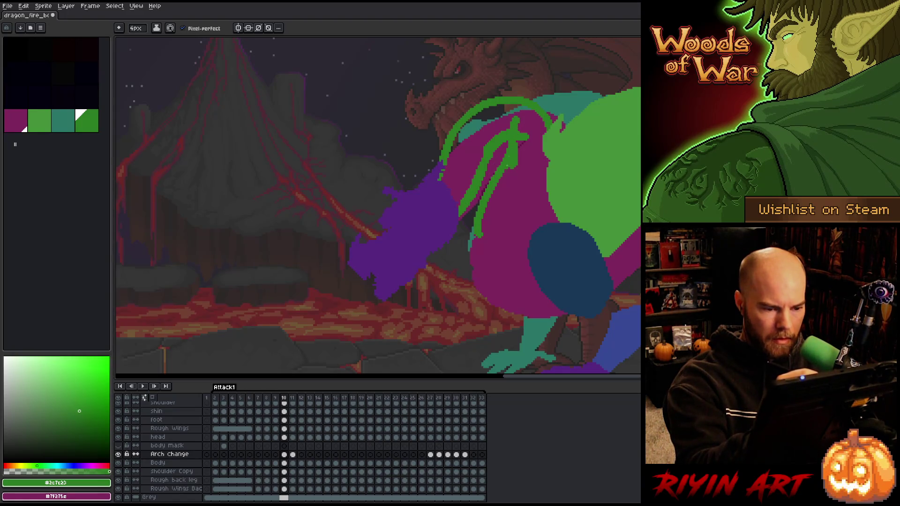
{"action": "left_click_drag", "start_coordinate": [492, 174], "coordinate": [502, 122]}
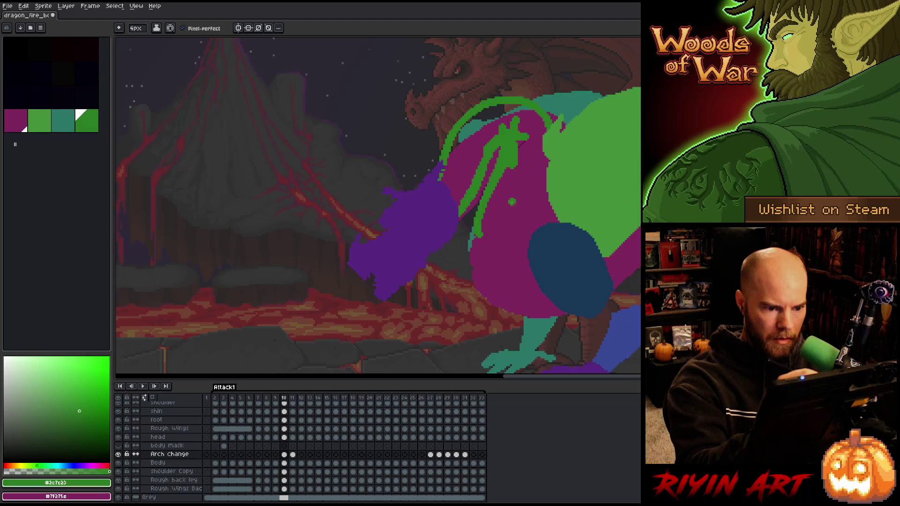
{"action": "left_click_drag", "start_coordinate": [473, 239], "coordinate": [553, 166]}
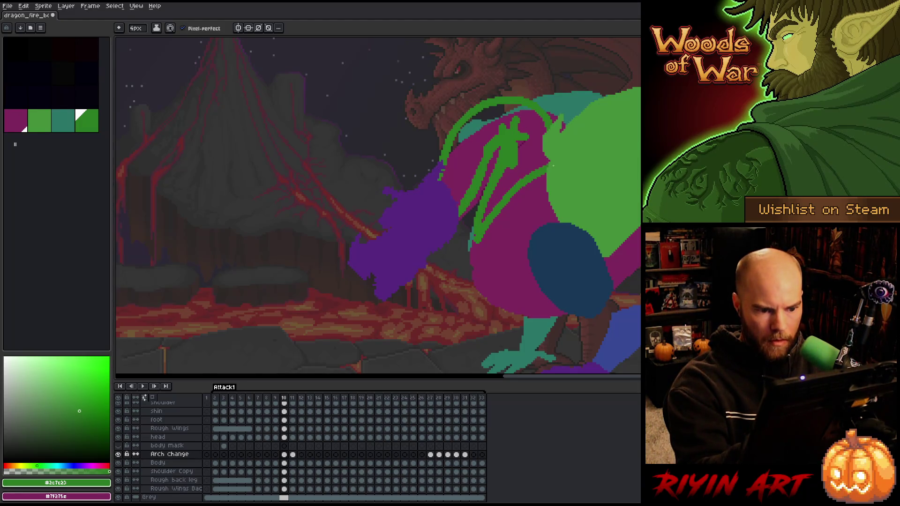
{"action": "mouse_move", "coordinate": [529, 96]}
{"action": "left_mouse_down"}
{"action": "mouse_move", "coordinate": [488, 92]}
{"action": "mouse_move", "coordinate": [453, 150]}
{"action": "left_mouse_up"}
Erase the old thin line beside the arm and fill the outline solid green.
{"action": "key", "text": "e"}
{"action": "left_click_drag", "start_coordinate": [451, 108], "coordinate": [441, 181]}
{"action": "key", "text": "b"}
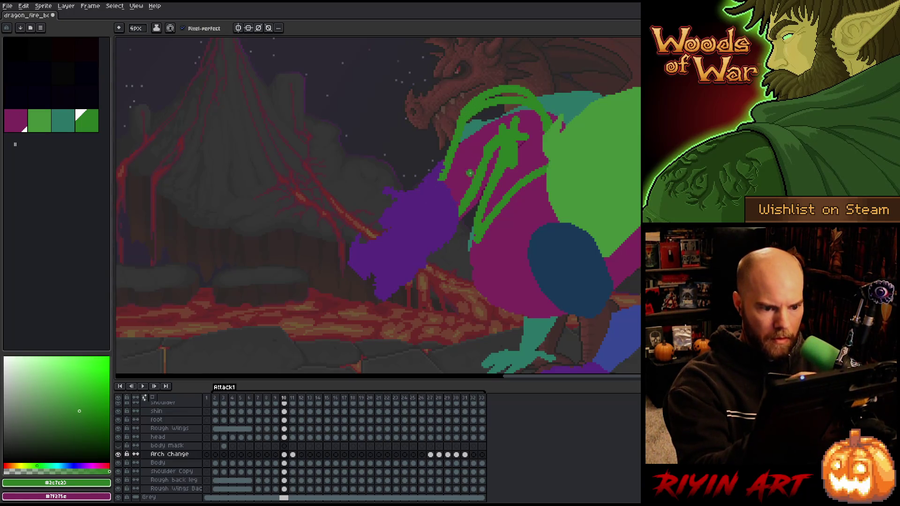
{"action": "key", "text": "e"}
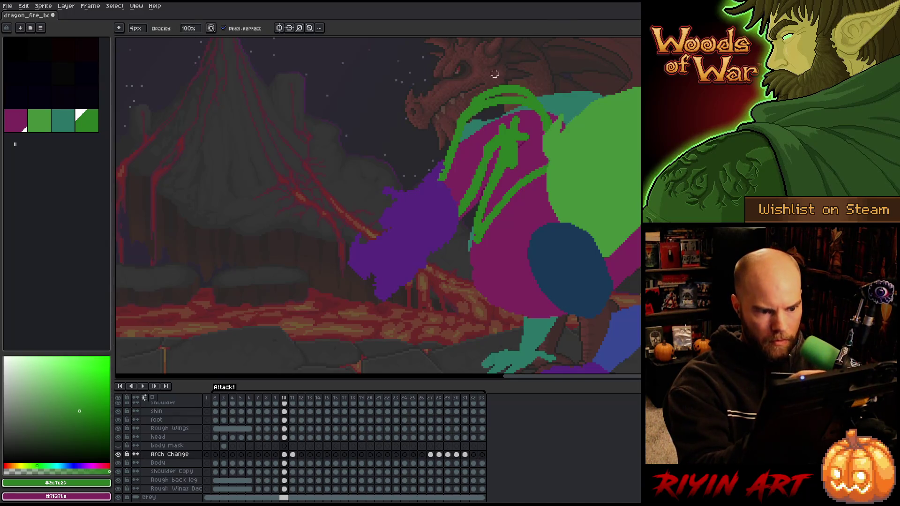
{"action": "key", "text": "b"}
{"action": "key", "text": "g"}
{"action": "left_click", "coordinate": [523, 139]}
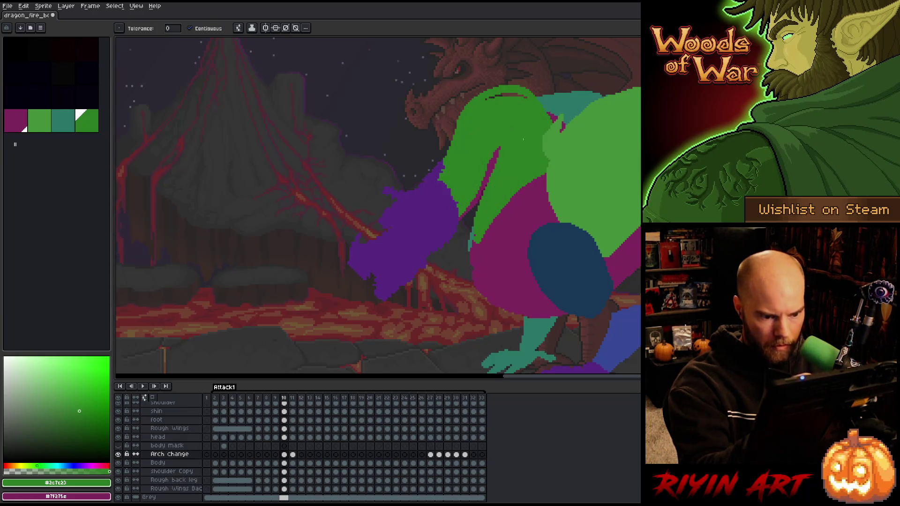
Compare frames 9 and 11, sample the dark green, and draw a crease line on frame 10's arm.
{"action": "key", "text": "b"}
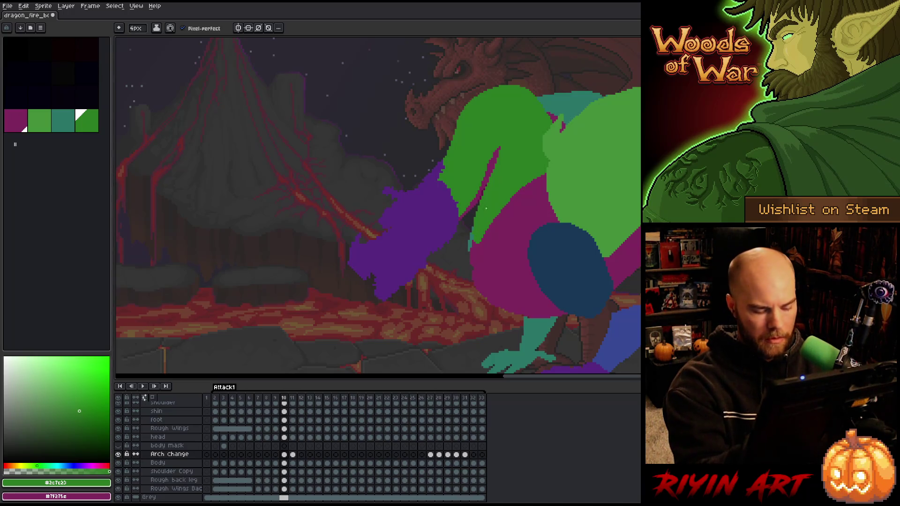
{"action": "key", "text": "Left"}
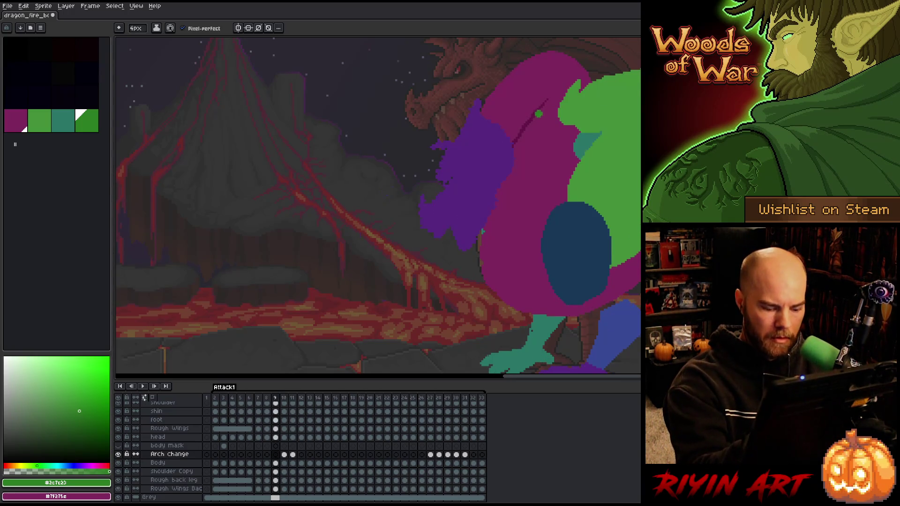
{"action": "key", "text": "Right"}
{"action": "key", "text": "Right"}
{"action": "left_click", "coordinate": [438, 220], "text": "alt"}
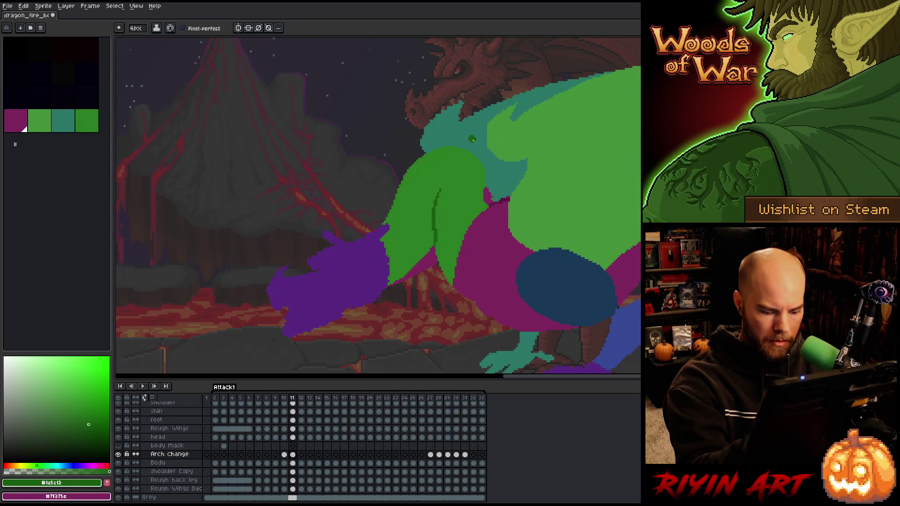
{"action": "key", "text": "Left"}
{"action": "key", "text": "Right"}
{"action": "key", "text": "Left"}
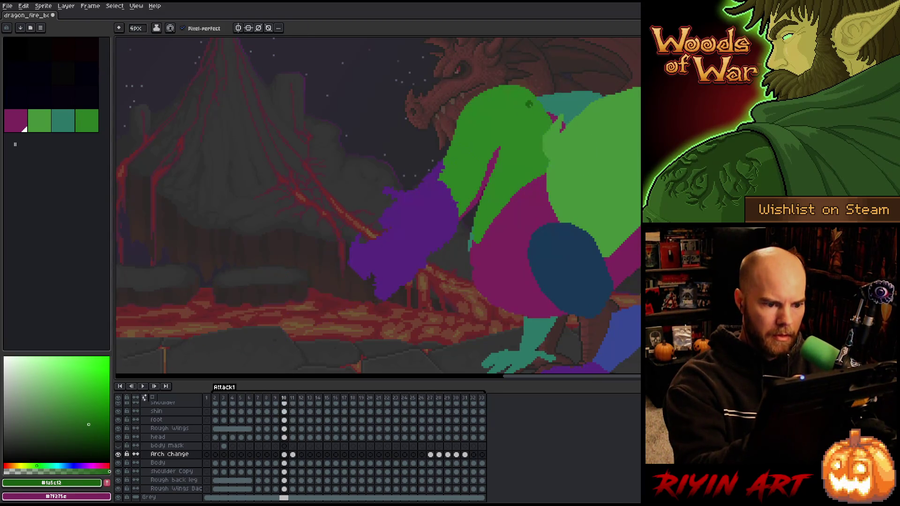
{"action": "left_click_drag", "start_coordinate": [501, 158], "coordinate": [504, 124]}
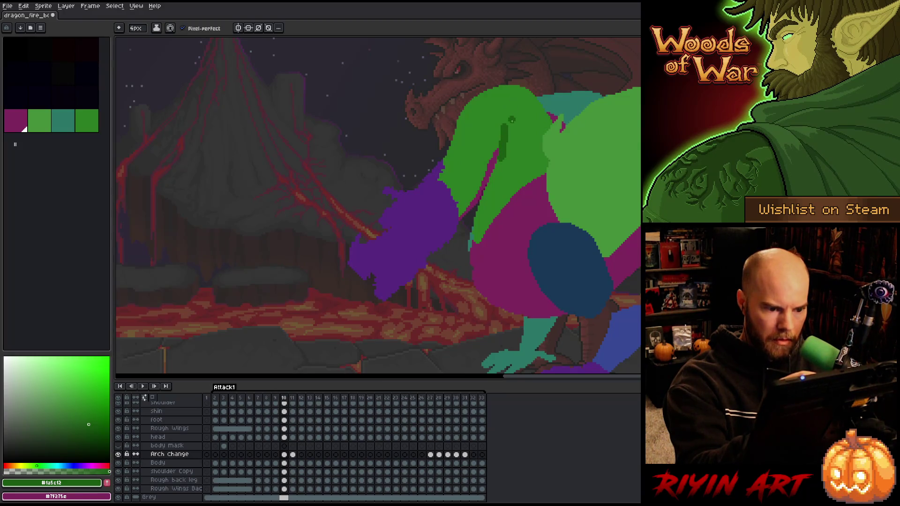
Undo a lighter green repaint of the crease and reselect the lighter green colour.
{"action": "left_click", "coordinate": [518, 115], "text": "alt"}
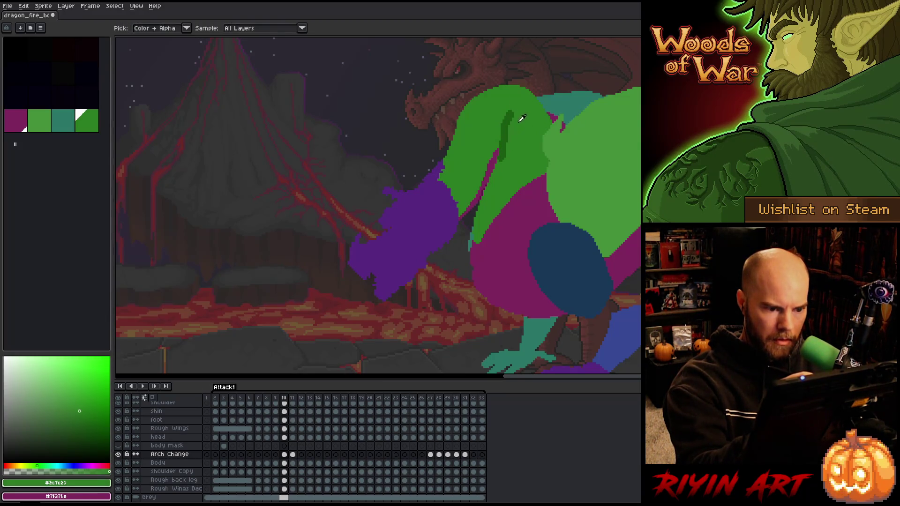
{"action": "left_click_drag", "start_coordinate": [505, 131], "coordinate": [503, 162]}
{"action": "key", "text": "ctrl+z"}
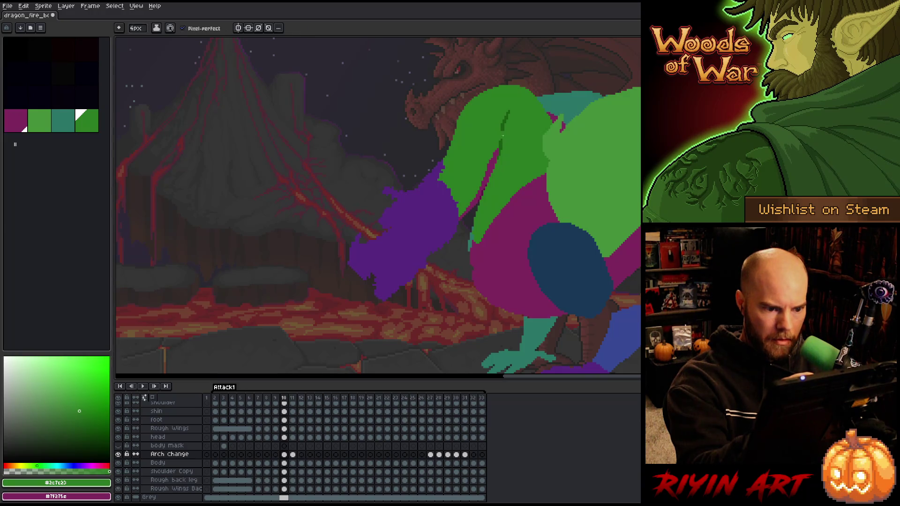
{"action": "left_click", "coordinate": [501, 139], "text": "alt"}
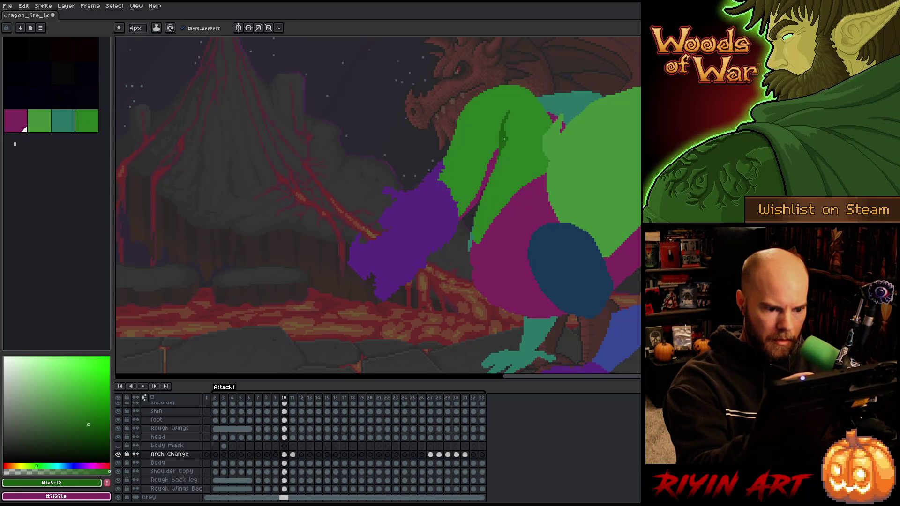
{"action": "left_click", "coordinate": [508, 134], "text": "alt"}
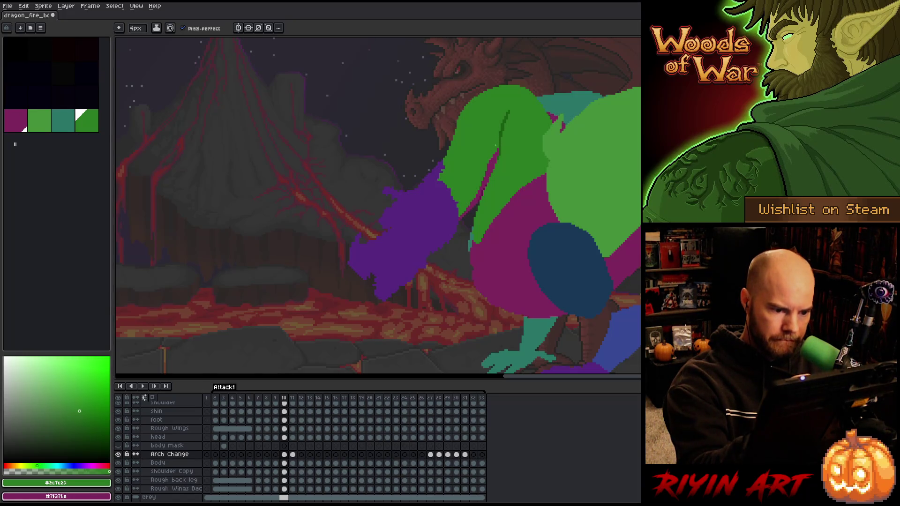
{"action": "key", "text": "b"}
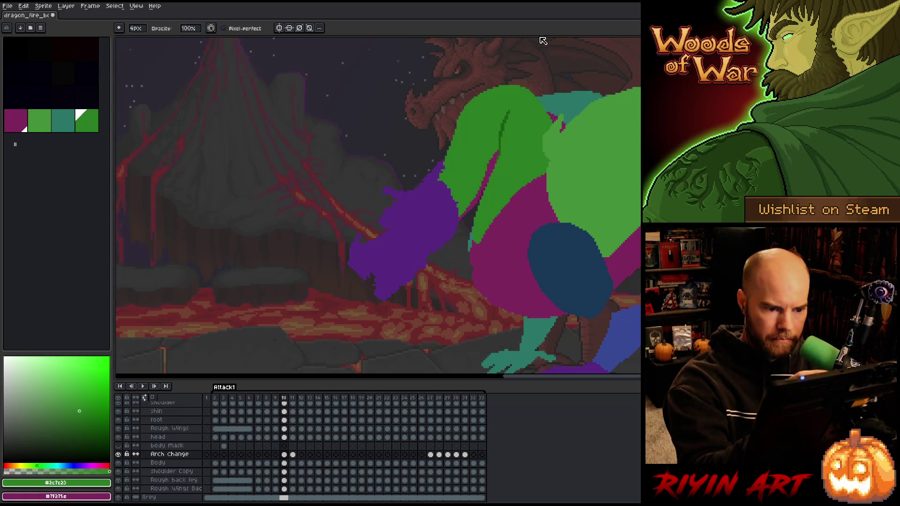
Erase stray magenta pixels over the arm and extend its green top edge upward.
{"action": "key", "text": "e"}
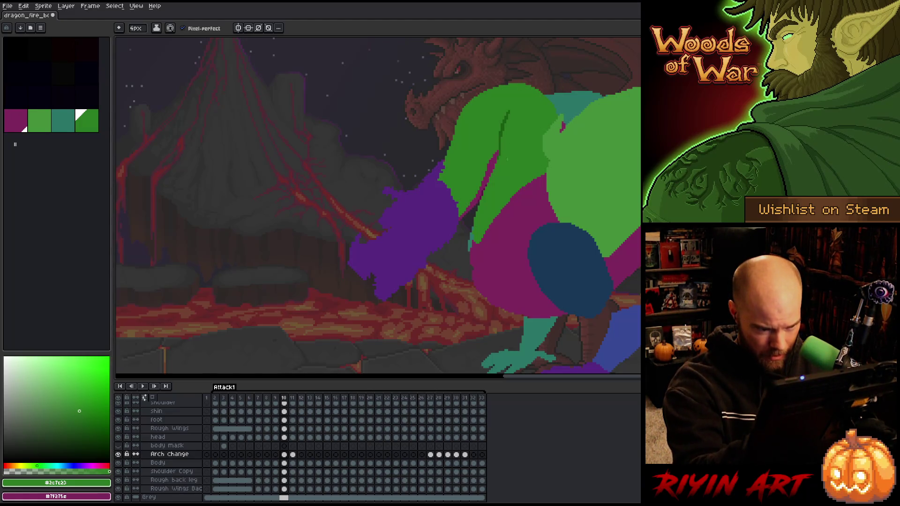
{"action": "key", "text": "e"}
{"action": "mouse_move", "coordinate": [506, 244]}
{"action": "left_mouse_down"}
{"action": "mouse_move", "coordinate": [483, 202]}
{"action": "mouse_move", "coordinate": [483, 237]}
{"action": "left_mouse_up"}
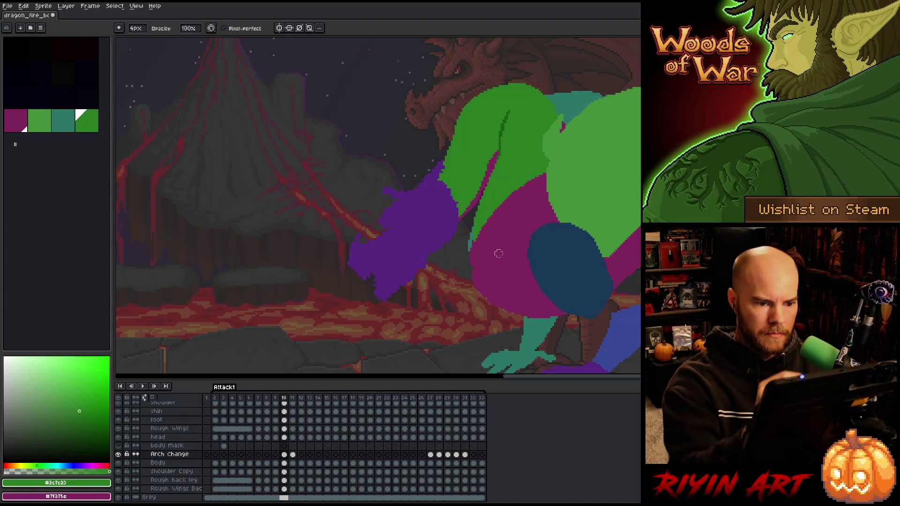
{"action": "key", "text": "b"}
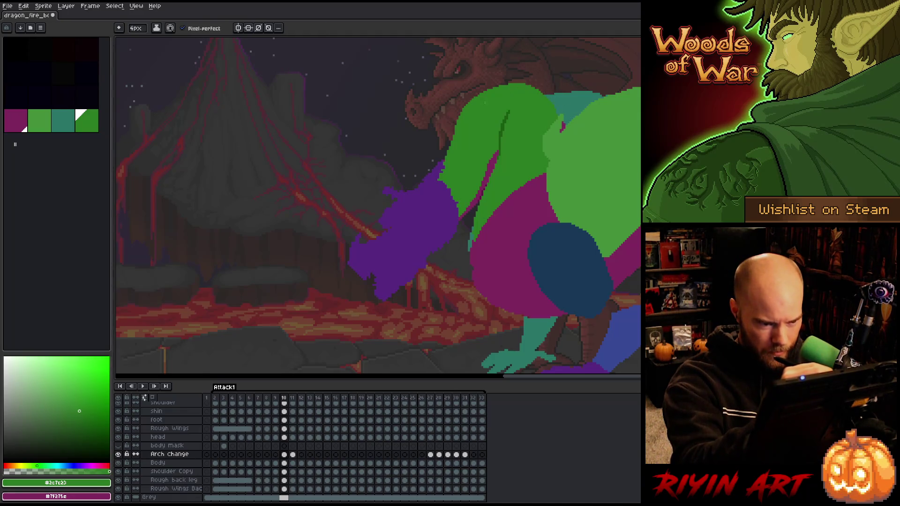
{"action": "mouse_move", "coordinate": [473, 97]}
{"action": "left_mouse_down"}
{"action": "mouse_move", "coordinate": [499, 83]}
{"action": "mouse_move", "coordinate": [551, 83]}
{"action": "left_mouse_up"}
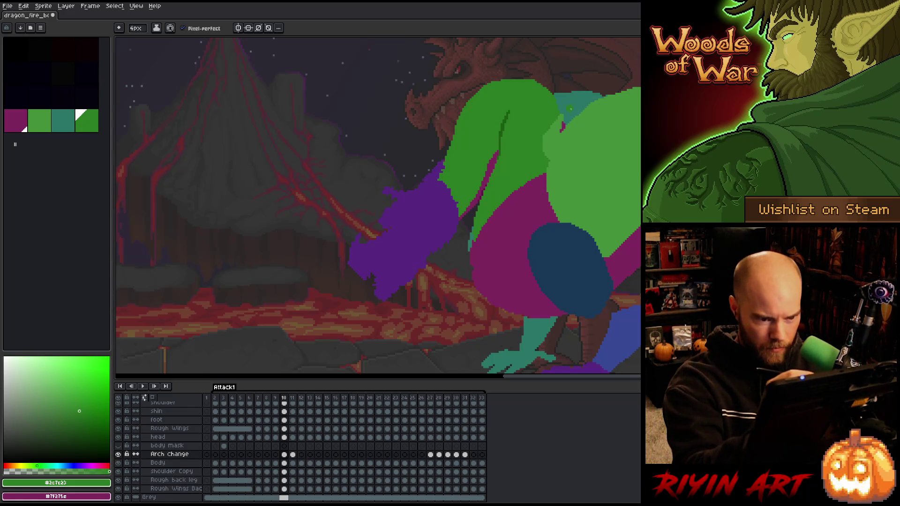
Go back to frame 9 and play the animation to preview the motion.
{"action": "key", "text": "e"}
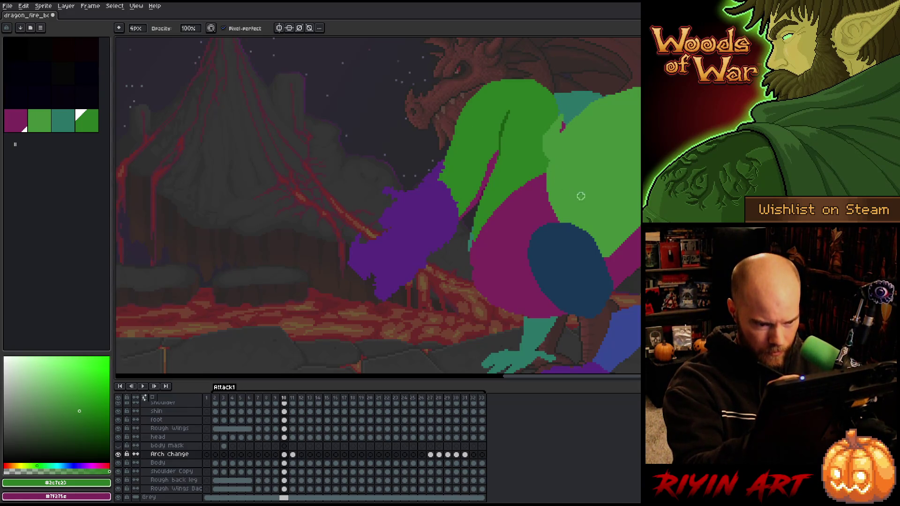
{"action": "key", "text": "comma"}
{"action": "key", "text": "Return"}
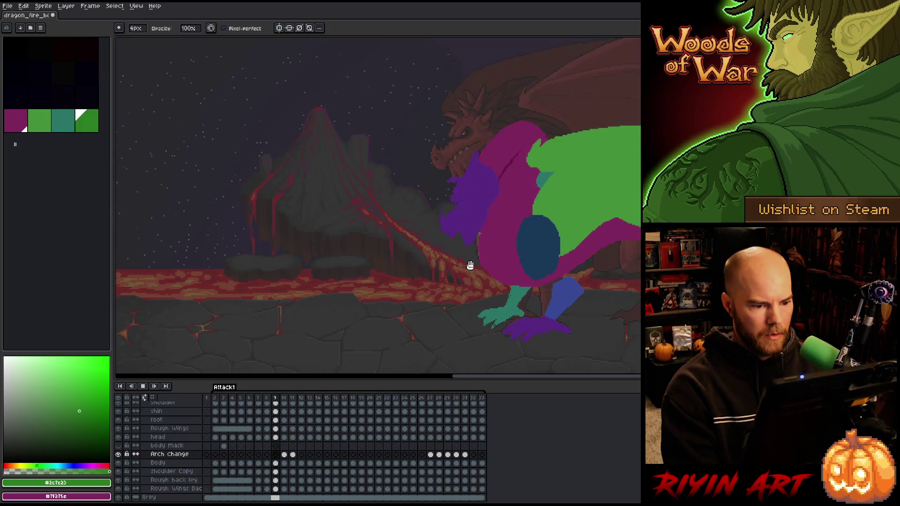
Stop playback and step from frame 10 through 11 to 12, zooming to check the arm poses.
{"action": "key", "text": "Return"}
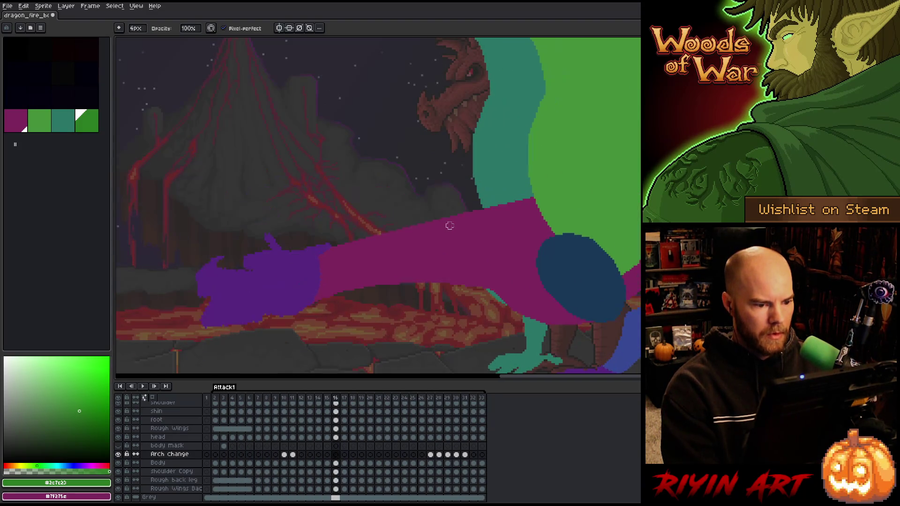
{"action": "key", "text": "Left"}
{"action": "key", "text": "Left"}
{"action": "key", "text": "Left"}
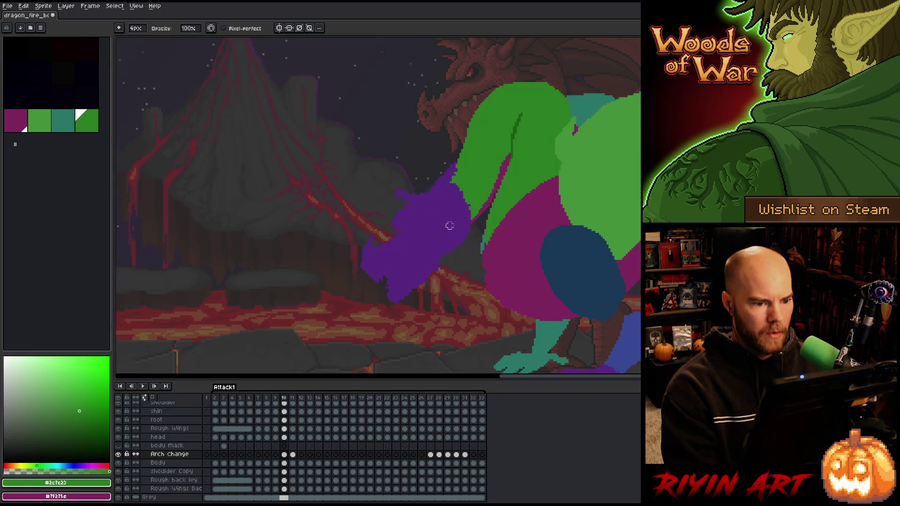
{"action": "key", "text": "Right"}
{"action": "scroll", "coordinate": [475, 269], "scroll_direction": "down", "scroll_amount": 2}
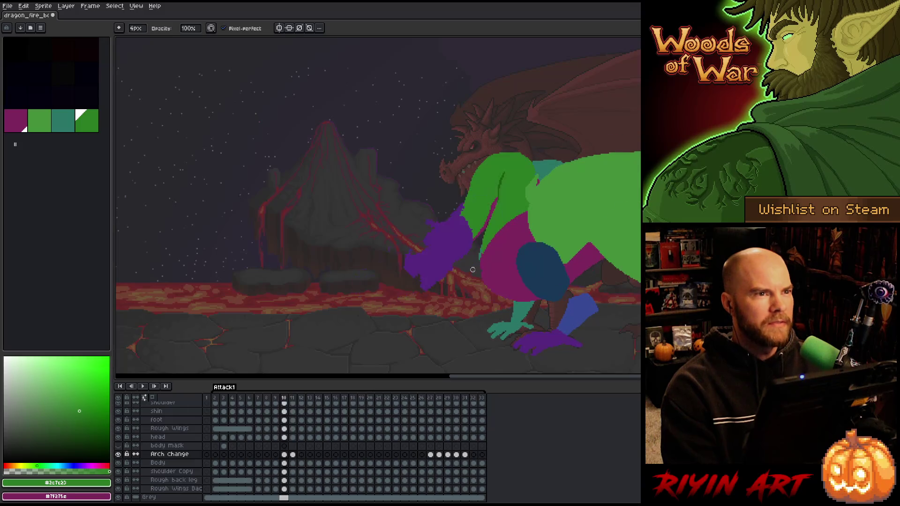
{"action": "scroll", "coordinate": [474, 251], "scroll_direction": "up", "scroll_amount": 1}
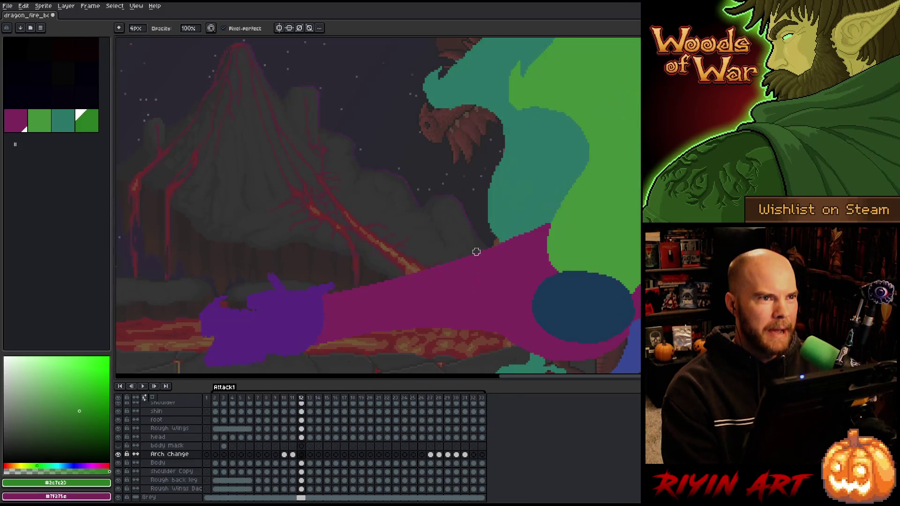
{"action": "key", "text": "Right"}
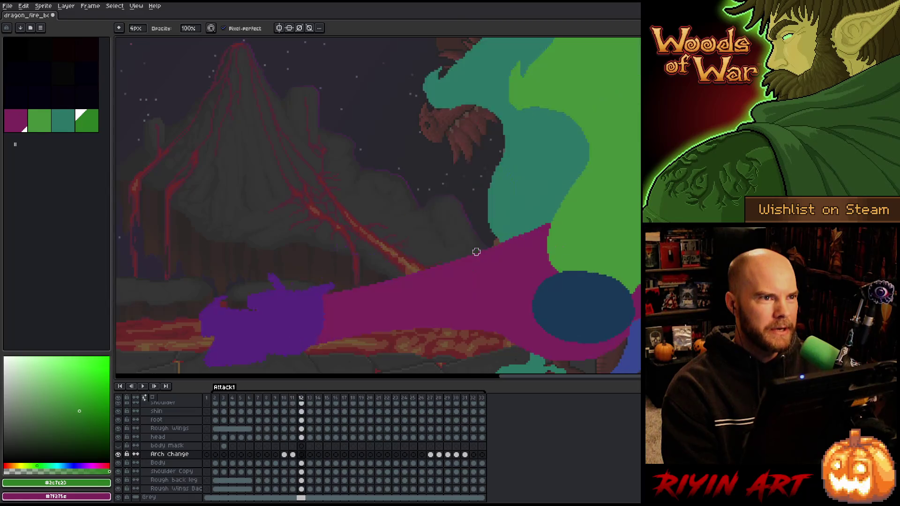
{"action": "scroll", "coordinate": [476, 252], "scroll_direction": "down", "scroll_amount": 1}
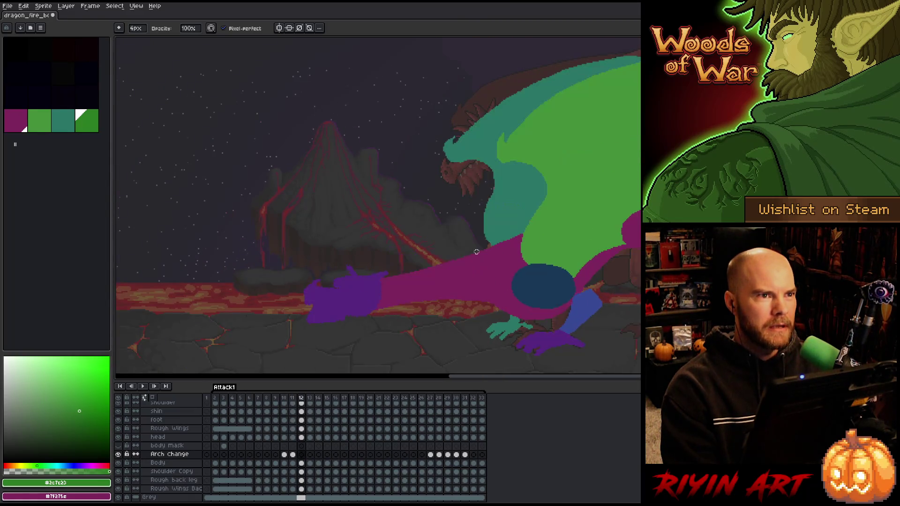
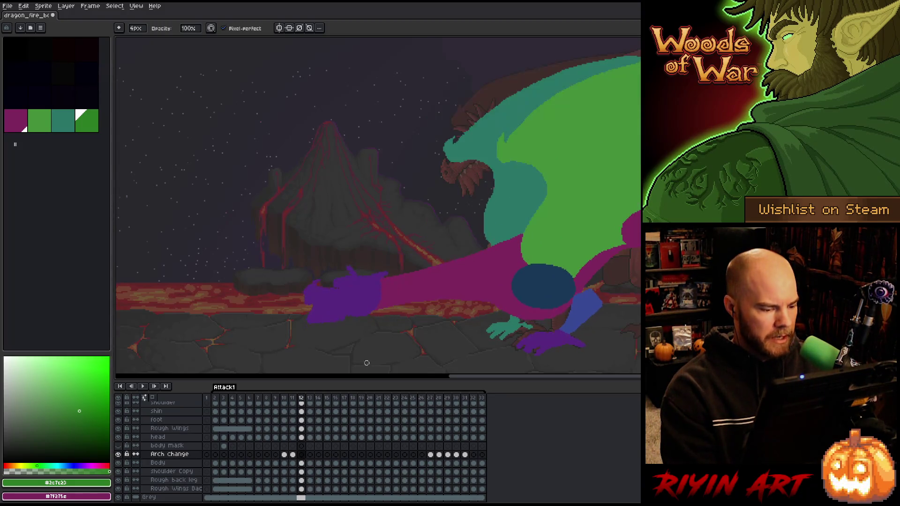
Stop playback and flip between frames 10–12, zooming in briefly on the pose.
{"action": "key", "text": "Return"}
{"action": "key", "text": "Right"}
{"action": "key", "text": "Right"}
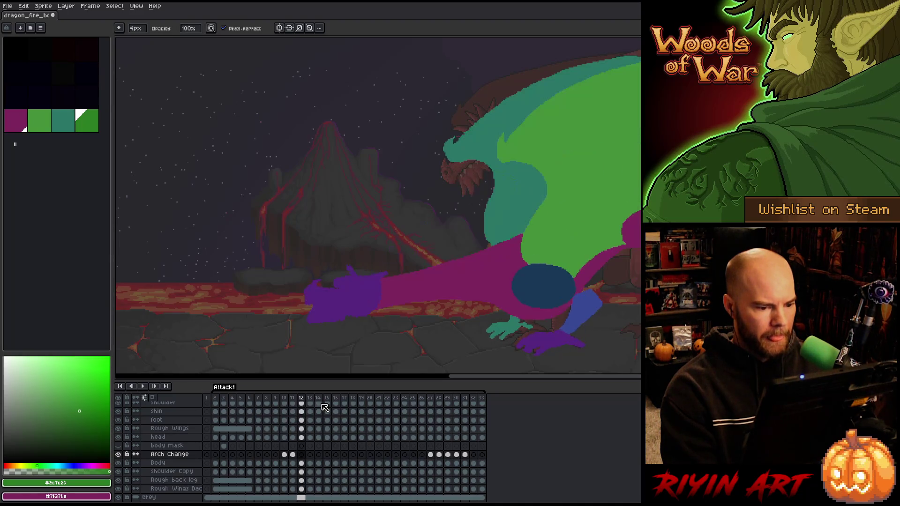
{"action": "key", "text": "Left"}
{"action": "key", "text": "Left"}
{"action": "key", "text": "Right"}
{"action": "scroll", "coordinate": [473, 276], "scroll_direction": "up", "scroll_amount": 1}
{"action": "key", "text": "Left"}
{"action": "key", "text": "Left"}
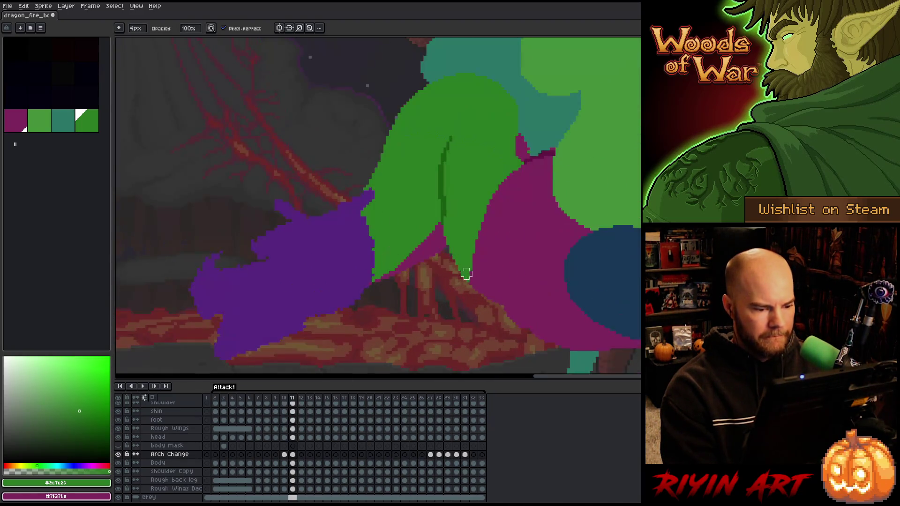
{"action": "scroll", "coordinate": [473, 276], "scroll_direction": "down", "scroll_amount": 1}
Step through frames 11 and 12 again to compare poses, then select the Rough Wings cel.
{"action": "key", "text": "Right"}
{"action": "key", "text": "Right"}
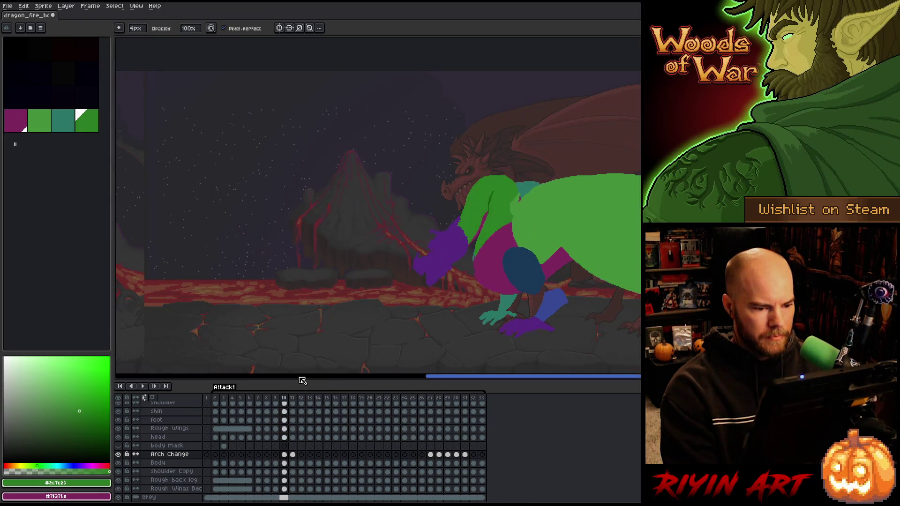
{"action": "key", "text": "Right"}
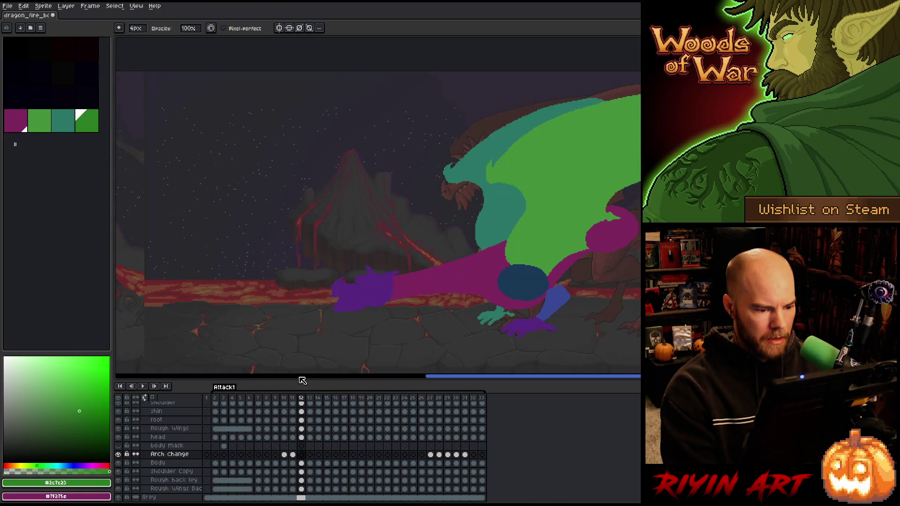
{"action": "left_click", "coordinate": [293, 413]}
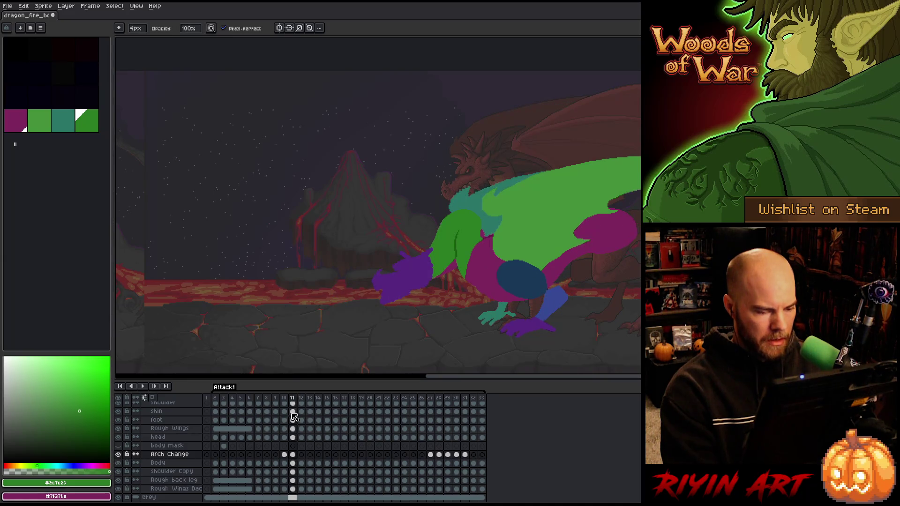
{"action": "key", "text": "Right"}
{"action": "key", "text": "Left"}
{"action": "key", "text": "Left"}
{"action": "key", "text": "Right"}
{"action": "key", "text": "Right"}
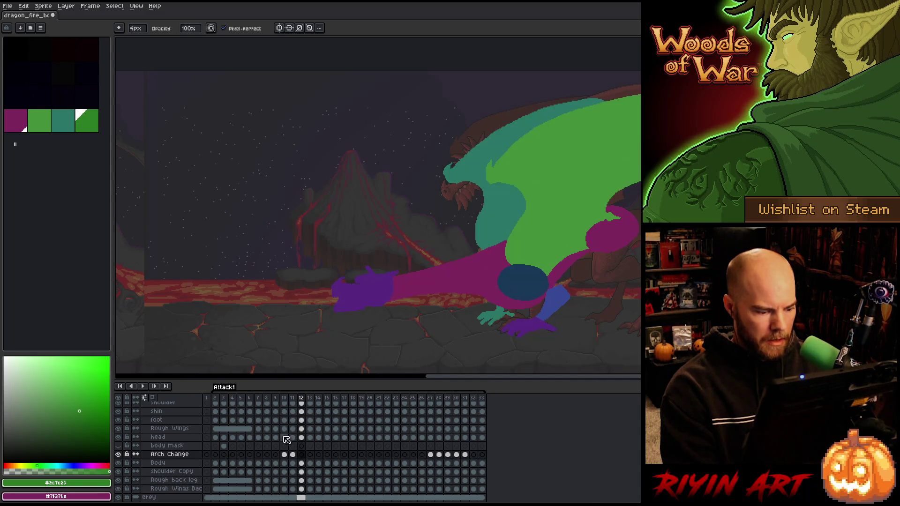
{"action": "scroll", "coordinate": [284, 442], "scroll_direction": "up", "scroll_amount": 1}
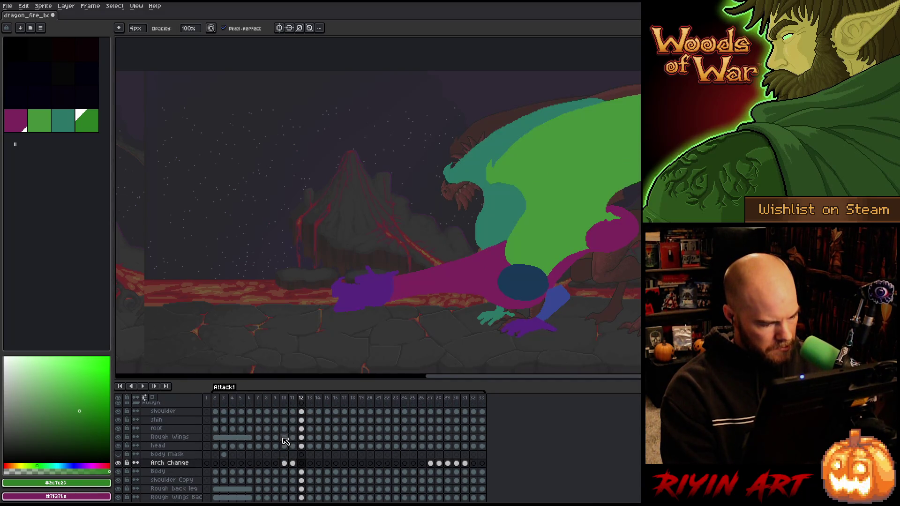
{"action": "left_click", "coordinate": [285, 438]}
Step through frames 8–13 on the Rough Wings layer, ending on frame 11.
{"action": "key", "text": "Left"}
{"action": "key", "text": "Left"}
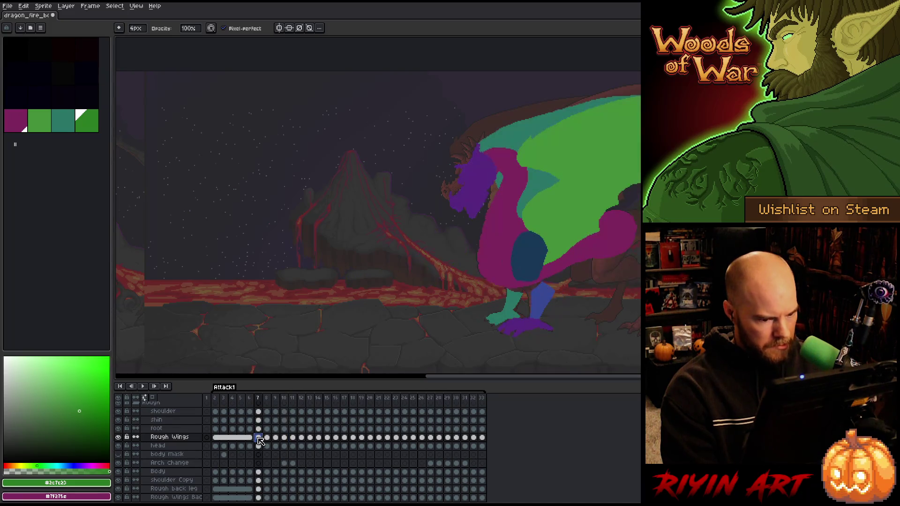
{"action": "key", "text": "Right"}
{"action": "key", "text": "Right"}
{"action": "key", "text": "Right"}
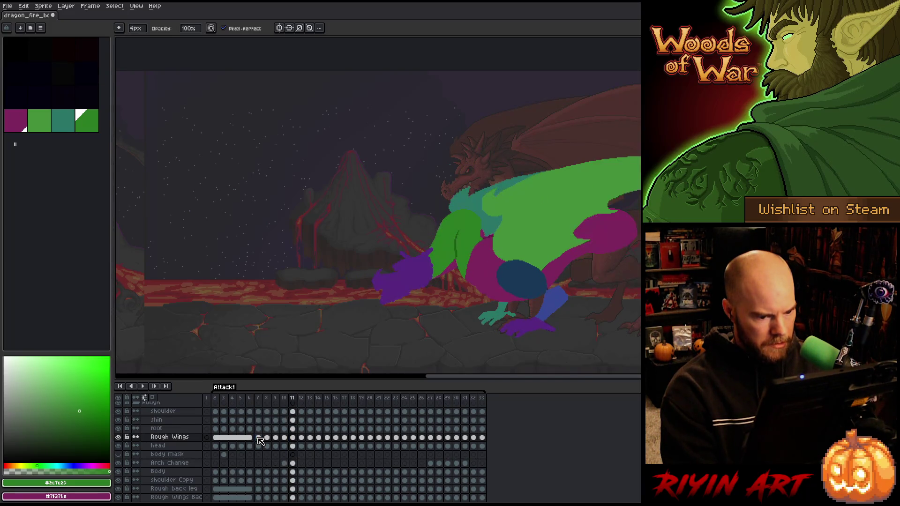
{"action": "key", "text": "Left"}
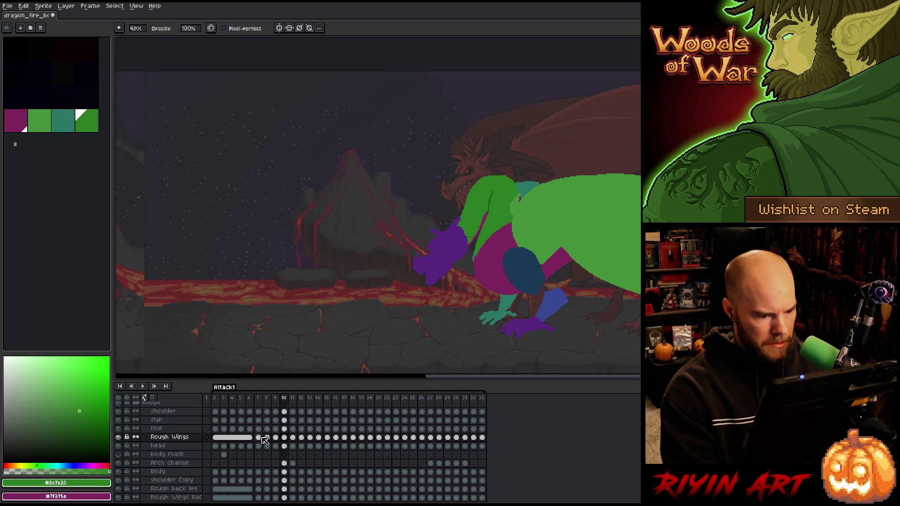
{"action": "key", "text": "Right"}
{"action": "key", "text": "Right"}
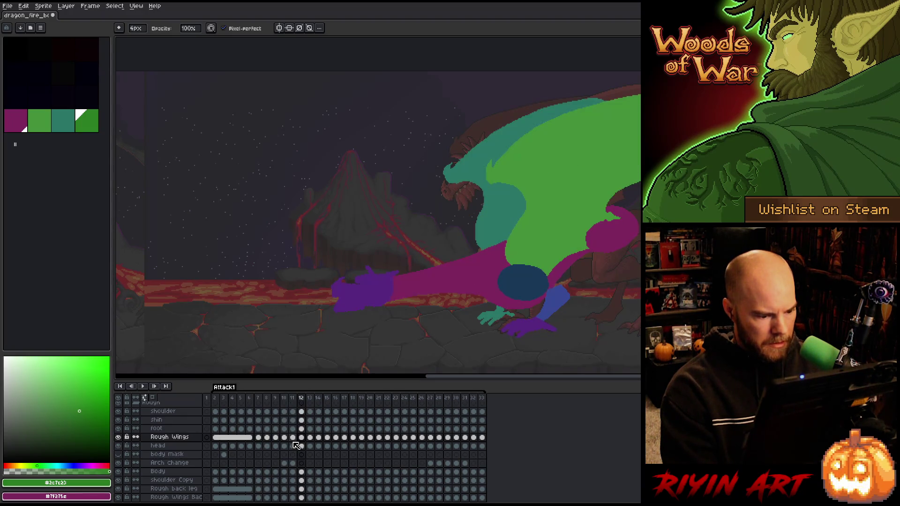
{"action": "key", "text": "Left"}
{"action": "key", "text": "Right"}
{"action": "key", "text": "Right"}
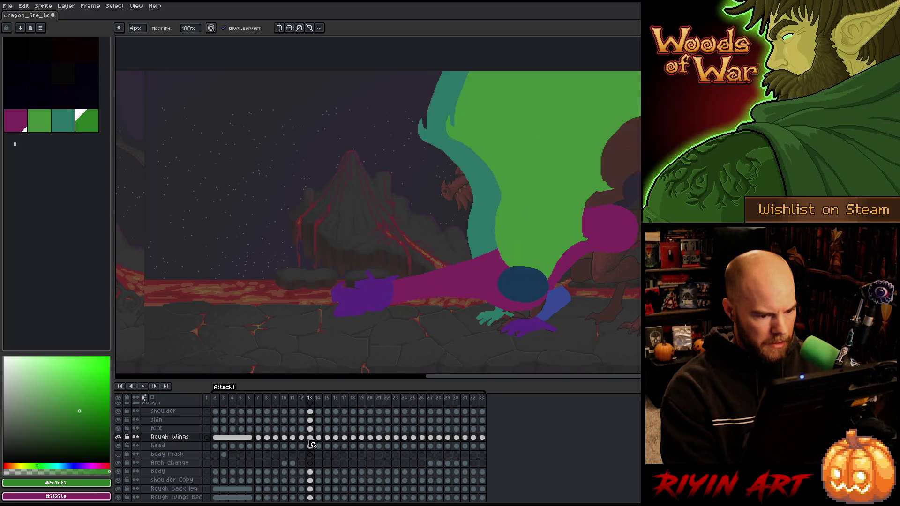
{"action": "left_click", "coordinate": [302, 438]}
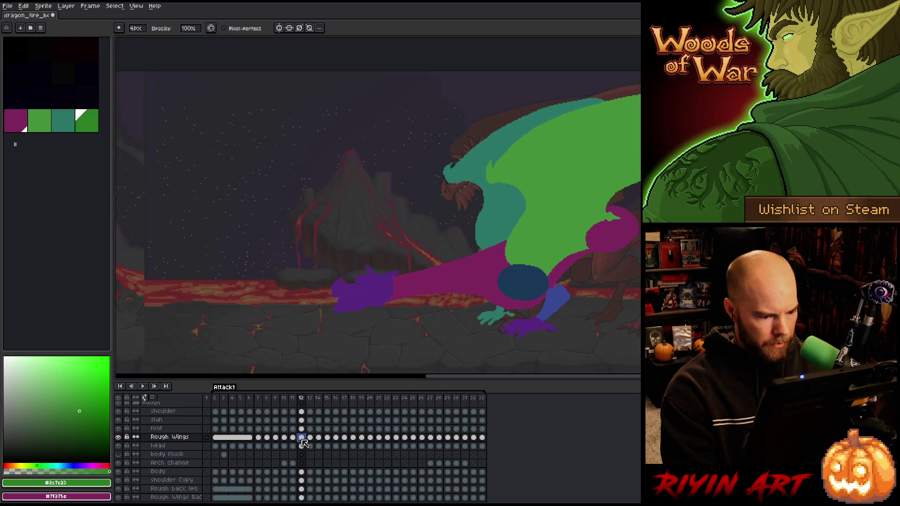
{"action": "left_click", "coordinate": [294, 399]}
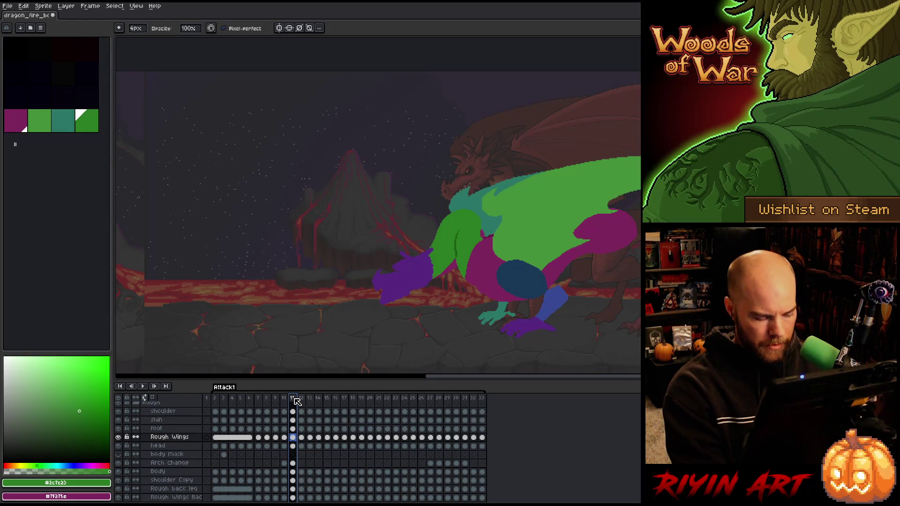
Duplicate frame 11 with Alt+N and check the wing, body and back-leg cels around frame 12.
{"action": "key", "text": "alt+n"}
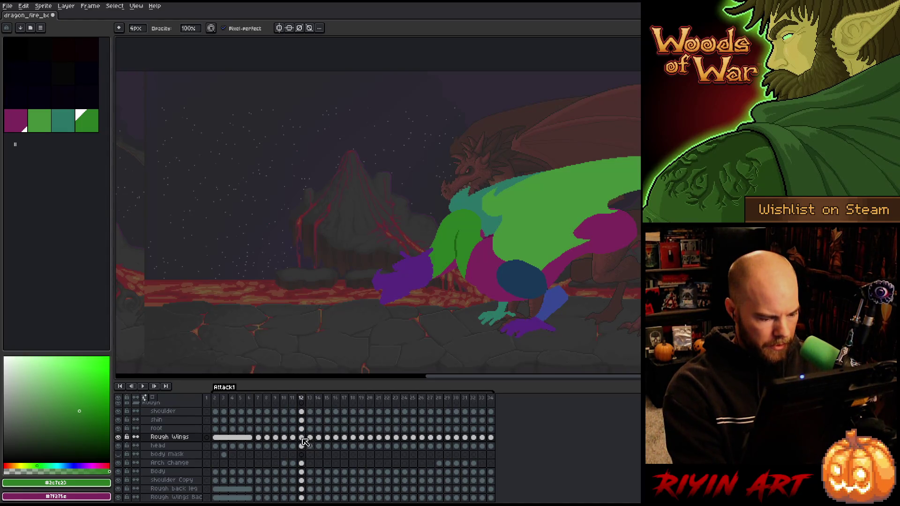
{"action": "left_click", "coordinate": [310, 438]}
{"action": "left_click", "coordinate": [302, 438]}
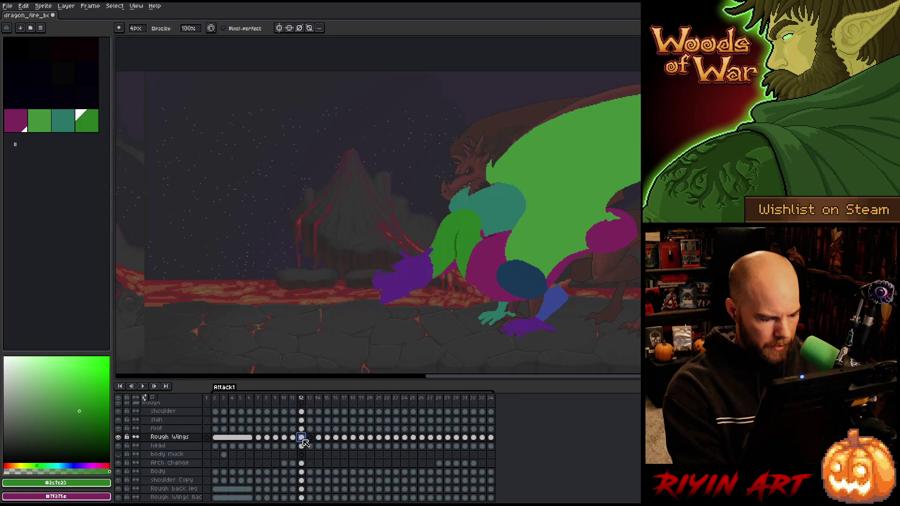
{"action": "left_click", "coordinate": [319, 438]}
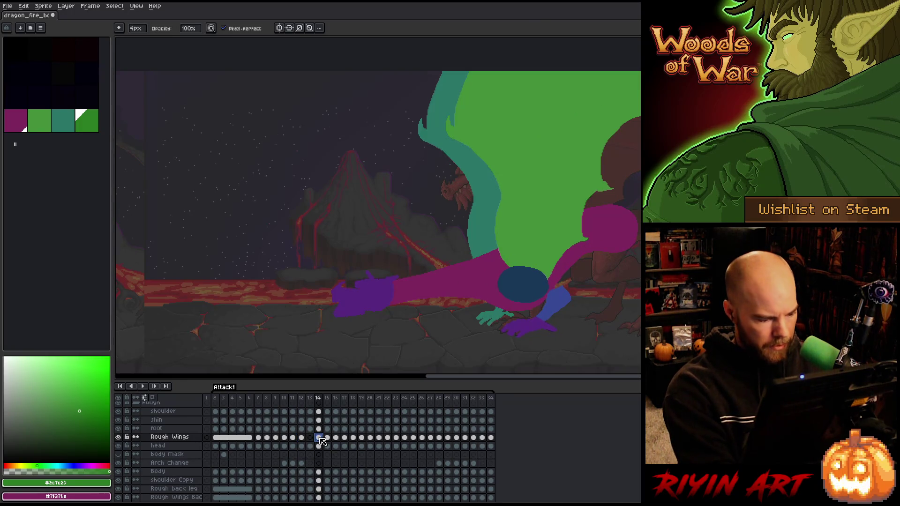
{"action": "left_click", "coordinate": [311, 438]}
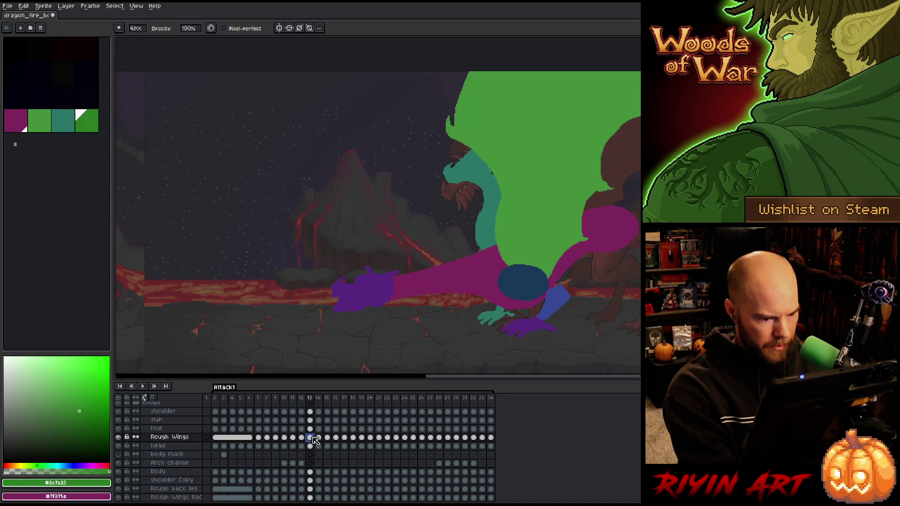
{"action": "left_click", "coordinate": [301, 472]}
{"action": "left_click", "coordinate": [301, 489]}
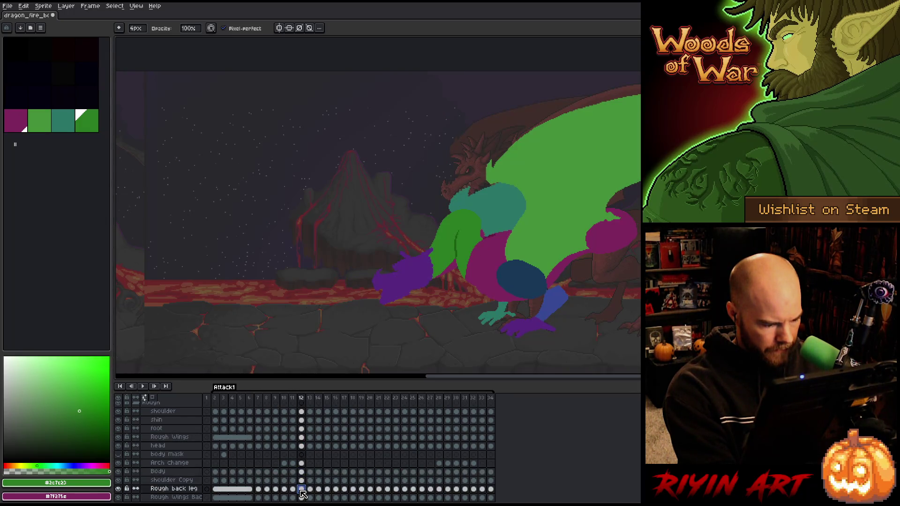
Check the Rough back leg and back wings cels on frames 11–13.
{"action": "scroll", "coordinate": [303, 492], "scroll_direction": "down", "scroll_amount": 1}
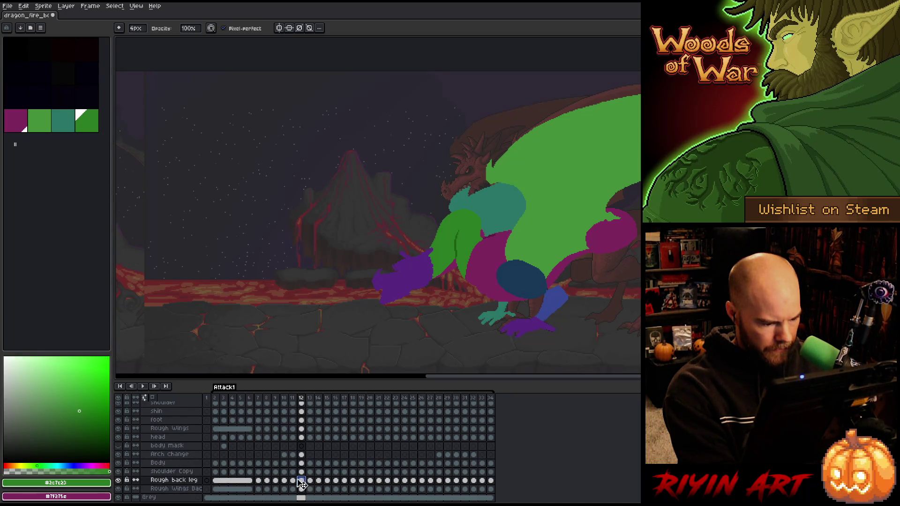
{"action": "left_click", "coordinate": [294, 480]}
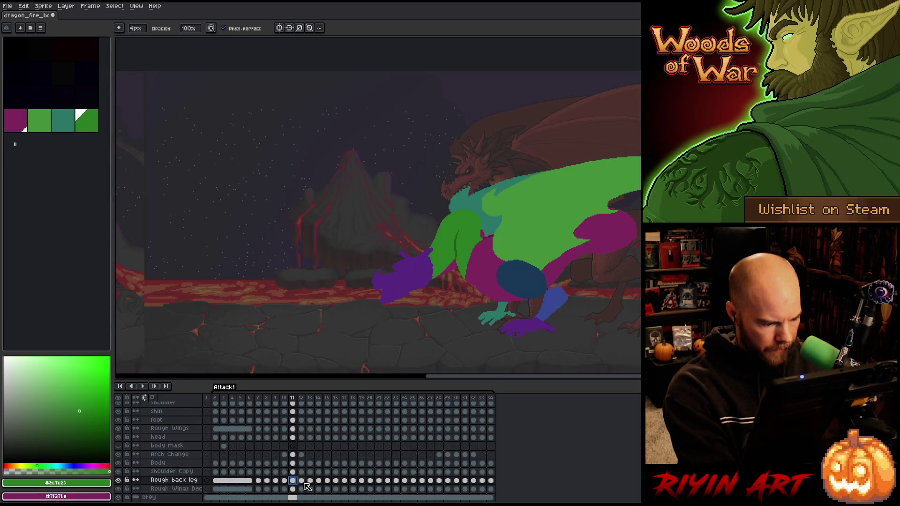
{"action": "left_click", "coordinate": [303, 490]}
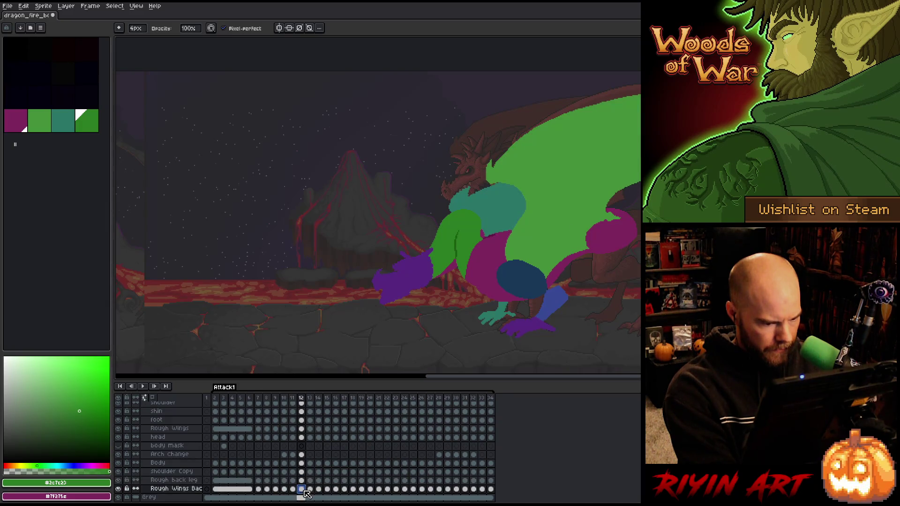
{"action": "left_click", "coordinate": [310, 490]}
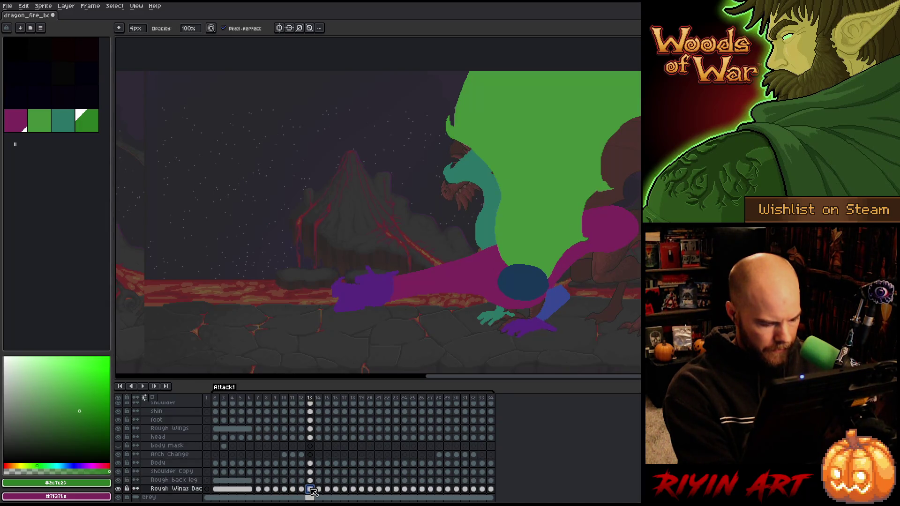
{"action": "key", "text": "Left"}
{"action": "key", "text": "Right"}
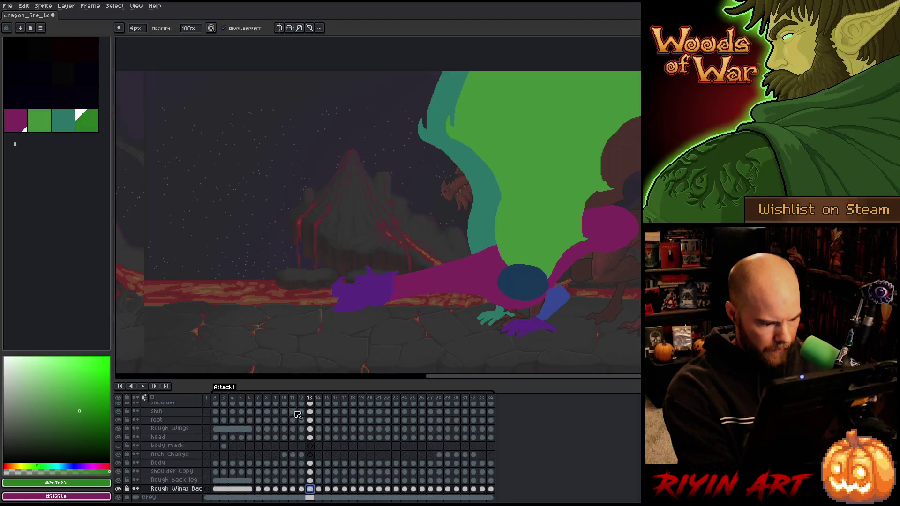
{"action": "left_click", "coordinate": [285, 398]}
Flip through frames 10–13 to compare the wing poses around frame 11.
{"action": "key", "text": "Right"}
{"action": "key", "text": "Right"}
{"action": "key", "text": "Right"}
{"action": "key", "text": "Left"}
{"action": "key", "text": "Right"}
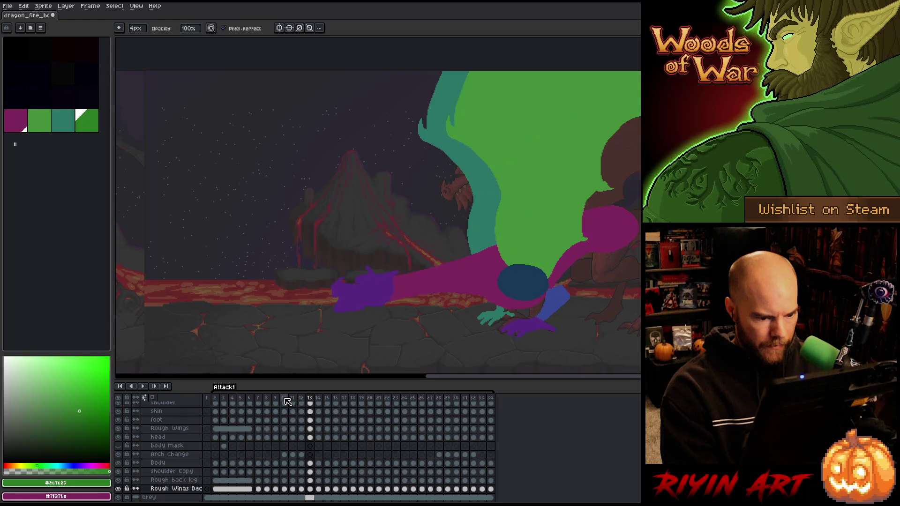
{"action": "key", "text": "Left"}
{"action": "key", "text": "Left"}
{"action": "key", "text": "Right"}
{"action": "key", "text": "Left"}
{"action": "key", "text": "Left"}
{"action": "key", "text": "Right"}
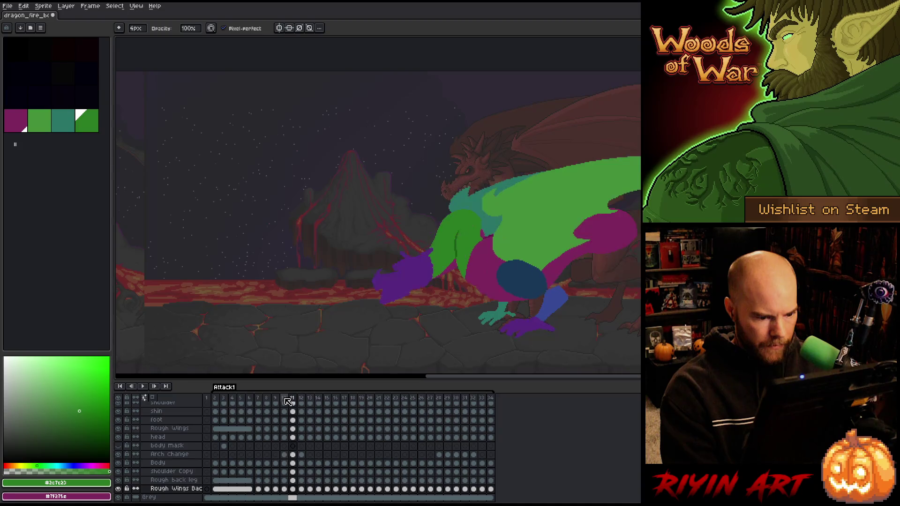
{"action": "key", "text": "Right"}
{"action": "key", "text": "Right"}
{"action": "key", "text": "Left"}
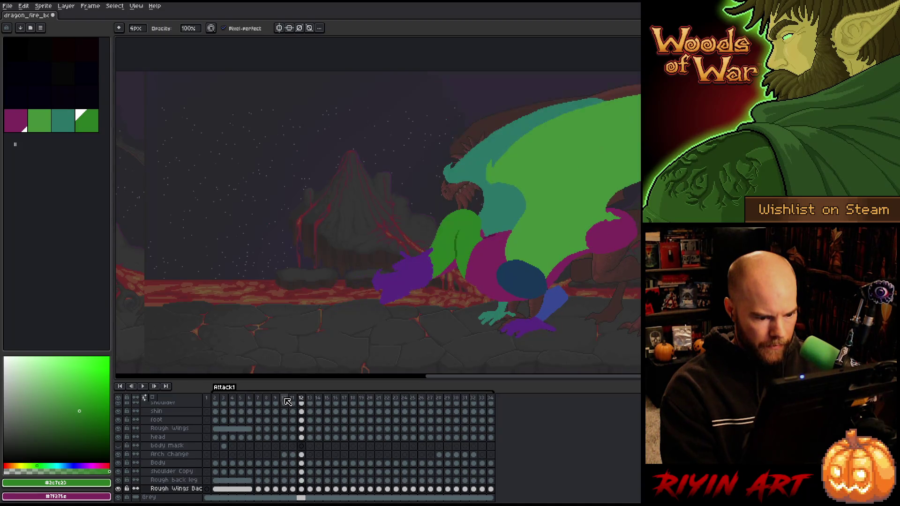
{"action": "key", "text": "Left"}
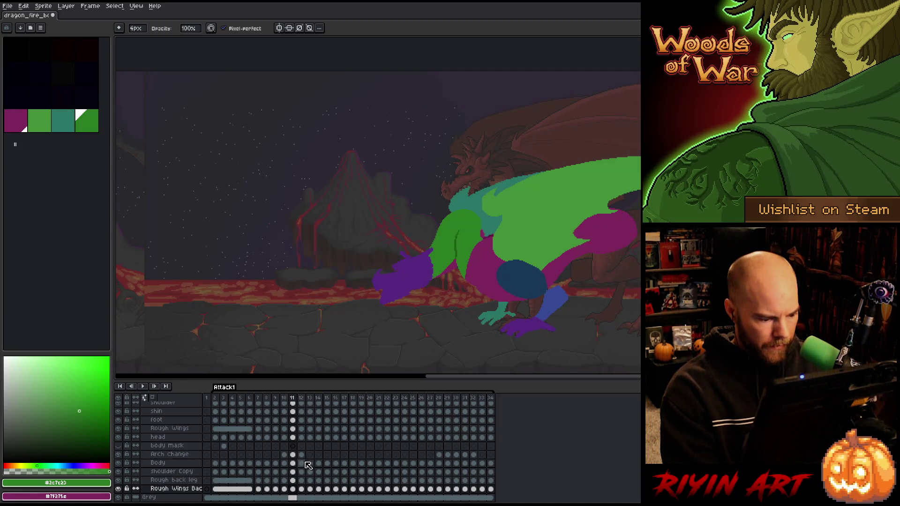
{"action": "key", "text": "Right"}
{"action": "key", "text": "Right"}
{"action": "key", "text": "Left"}
Play and stop the attack, settle on frame 12, zoom to the head and pick its cel.
{"action": "key", "text": "Return"}
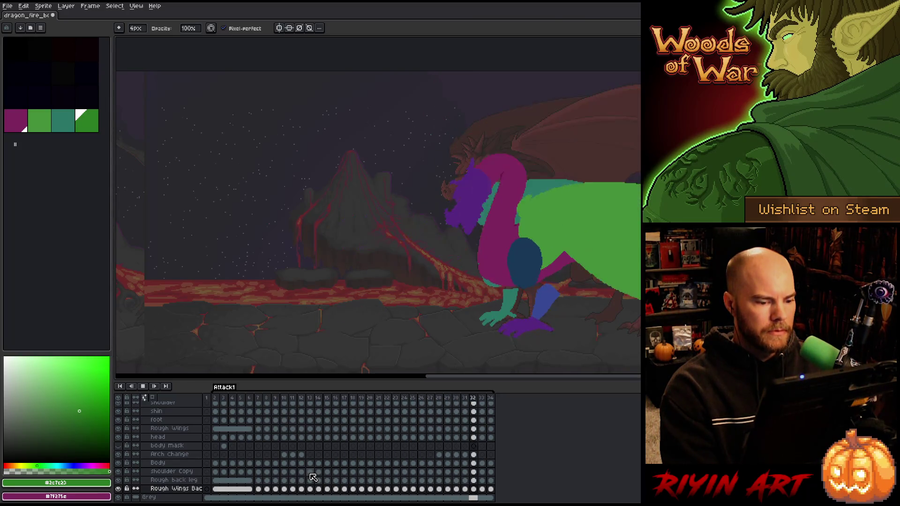
{"action": "key", "text": "Return"}
{"action": "left_click", "coordinate": [293, 402]}
{"action": "left_click", "coordinate": [301, 403]}
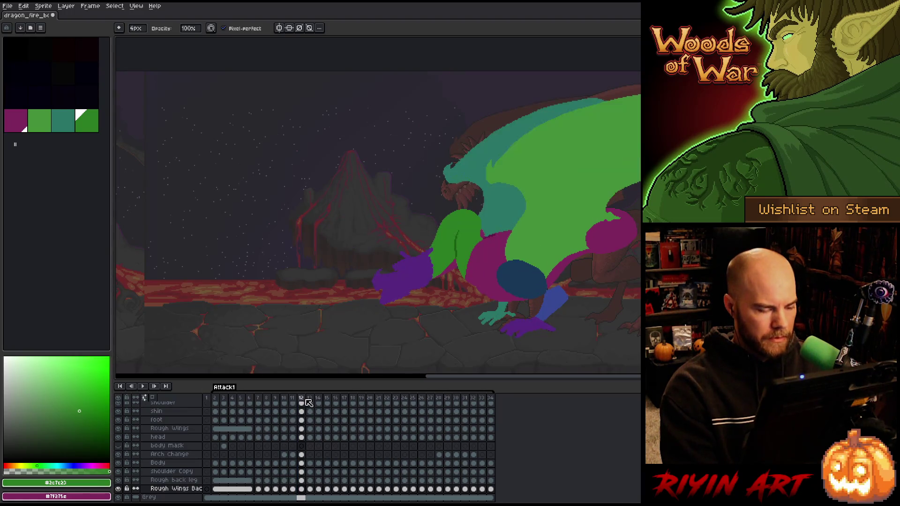
{"action": "key", "text": "Right"}
{"action": "key", "text": "Left"}
{"action": "scroll", "coordinate": [473, 194], "scroll_direction": "up", "scroll_amount": 3}
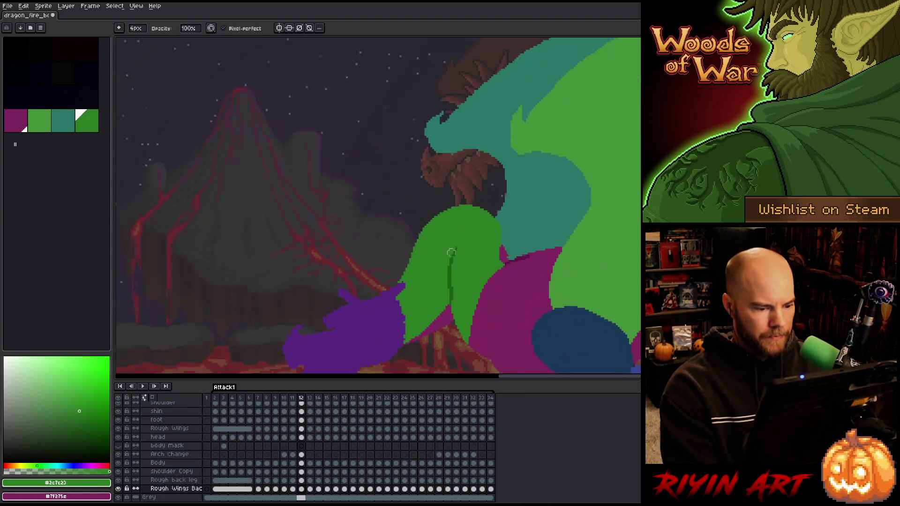
{"action": "left_click_drag", "start_coordinate": [473, 193], "coordinate": [503, 210]}
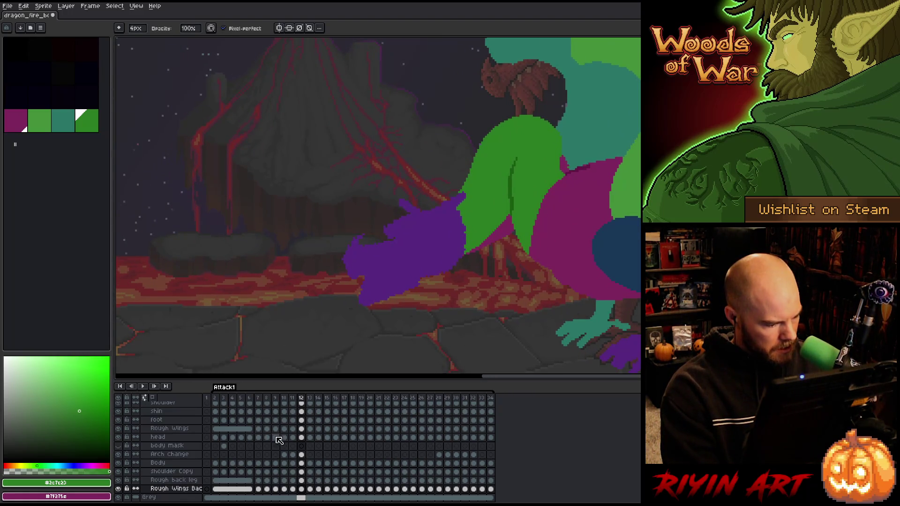
{"action": "left_click", "coordinate": [301, 438]}
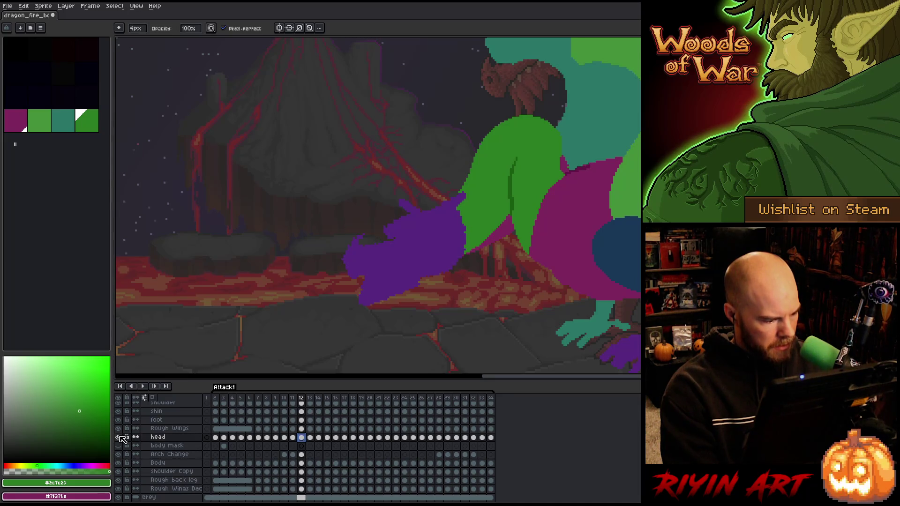
Solo the head layer, turn on onion skin and preview the head motion.
{"action": "left_click", "coordinate": [119, 437], "text": "alt"}
{"action": "left_click", "coordinate": [152, 397]}
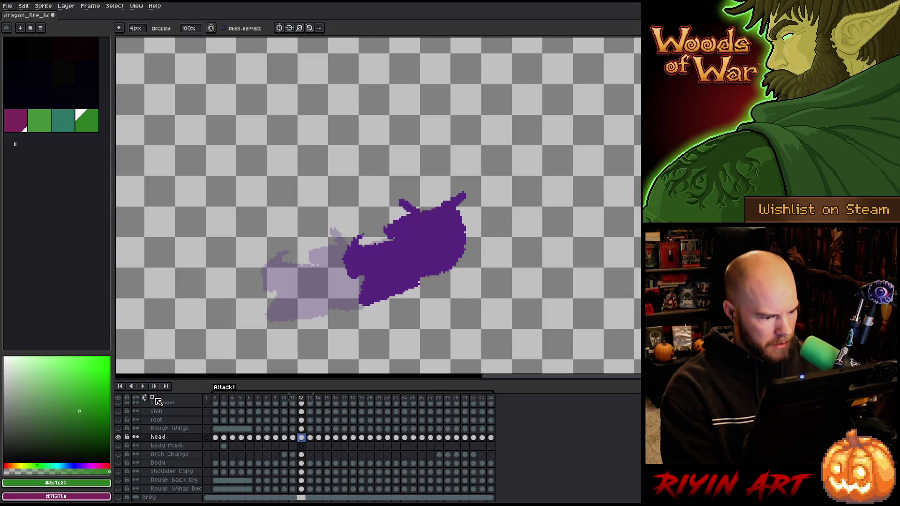
{"action": "scroll", "coordinate": [290, 279], "scroll_direction": "down", "scroll_amount": 1}
{"action": "key", "text": "Return"}
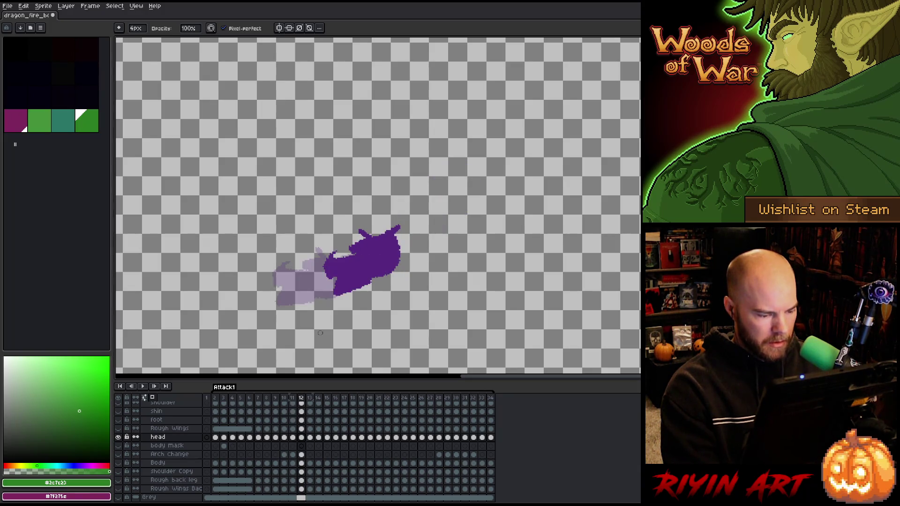
Move the purple head left and down, tilt it slightly, commit, and unhide all layers.
{"action": "key", "text": "v"}
{"action": "mouse_move", "coordinate": [368, 266]}
{"action": "left_mouse_down"}
{"action": "mouse_move", "coordinate": [342, 267]}
{"action": "mouse_move", "coordinate": [328, 280]}
{"action": "left_mouse_up"}
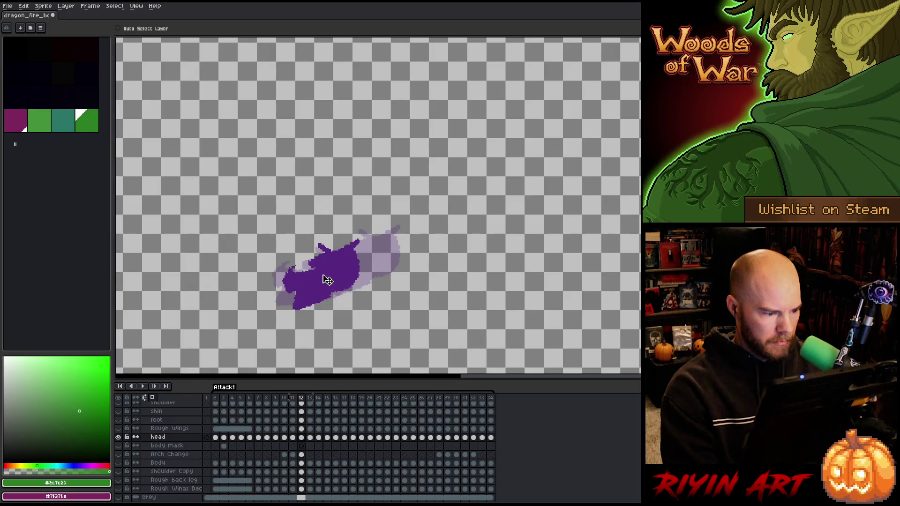
{"action": "key", "text": "ctrl+t"}
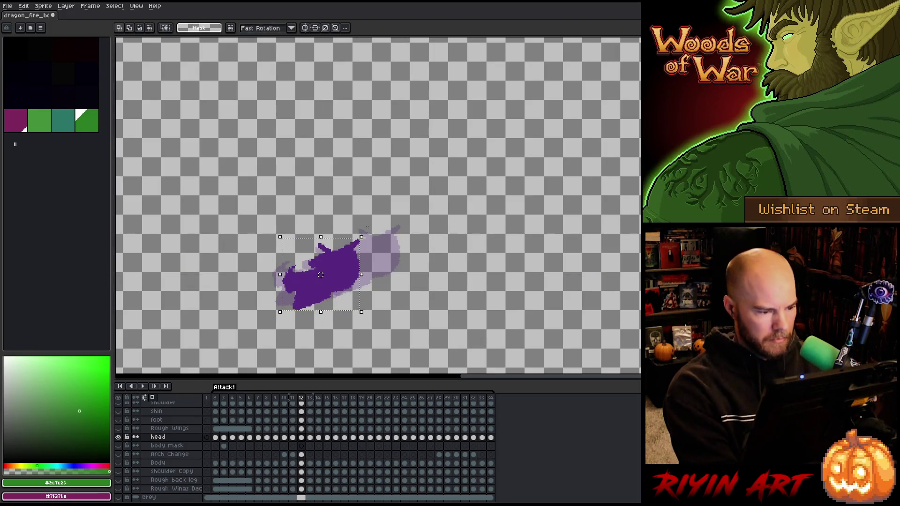
{"action": "left_click_drag", "start_coordinate": [366, 233], "coordinate": [375, 240]}
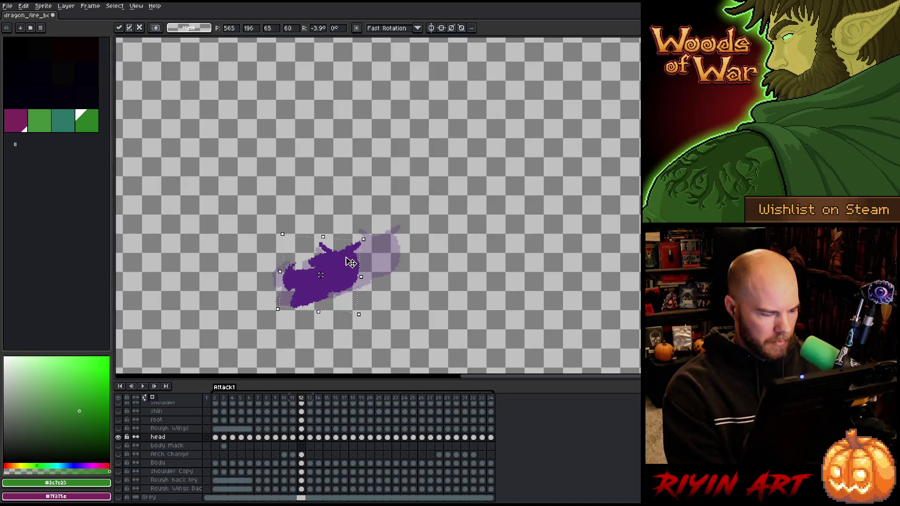
{"action": "key", "text": "Right"}
{"action": "key", "text": "Right"}
{"action": "key", "text": "Right"}
{"action": "key", "text": "Up"}
{"action": "key", "text": "Down"}
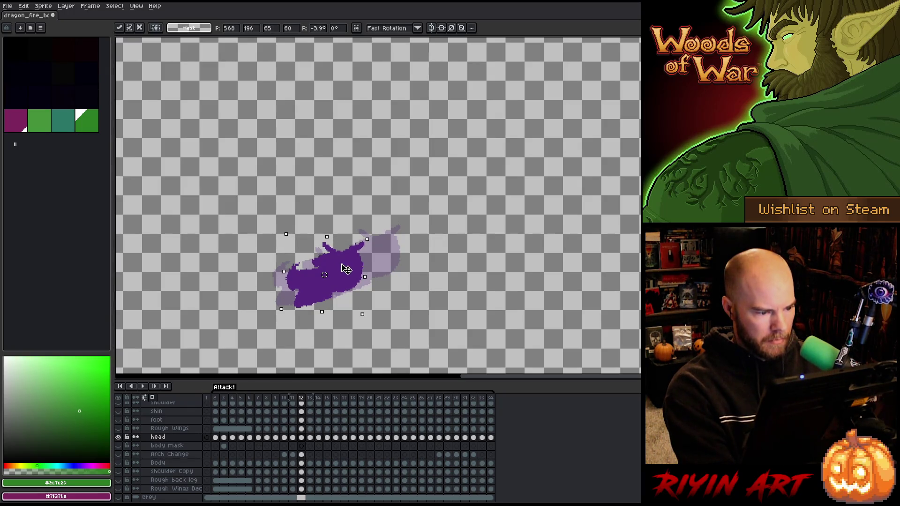
{"action": "key", "text": "Left"}
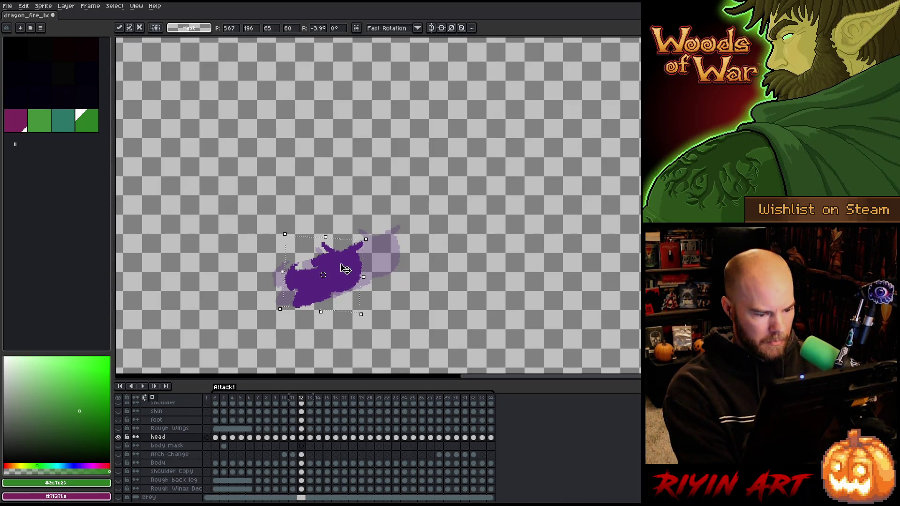
{"action": "key", "text": "Return"}
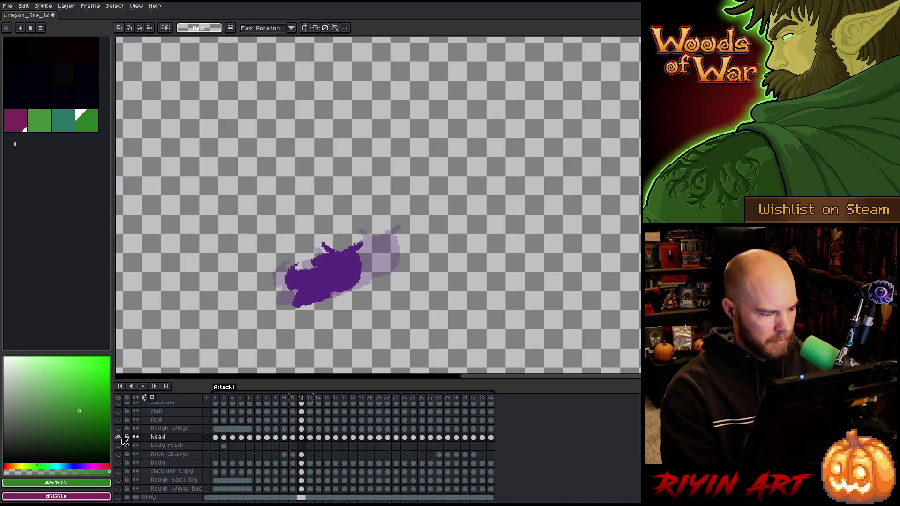
{"action": "left_click", "coordinate": [119, 437], "text": "alt"}
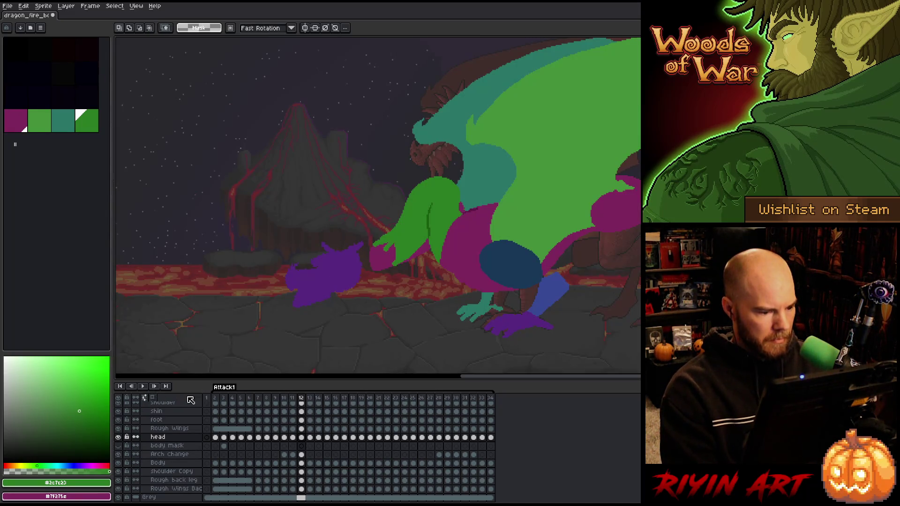
{"action": "key", "text": "Return"}
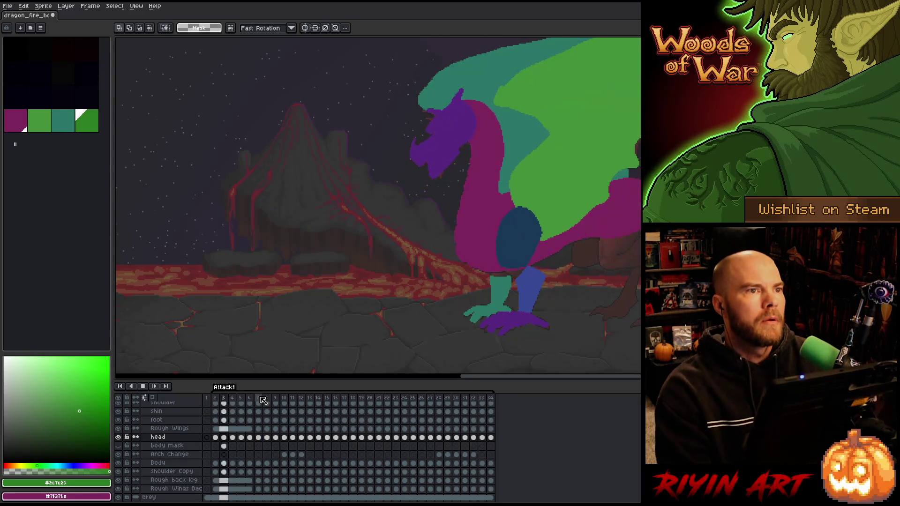
Stop playback on frame 12 of the Arch Change layer and zoom in on the green arm.
{"action": "key", "text": "Return"}
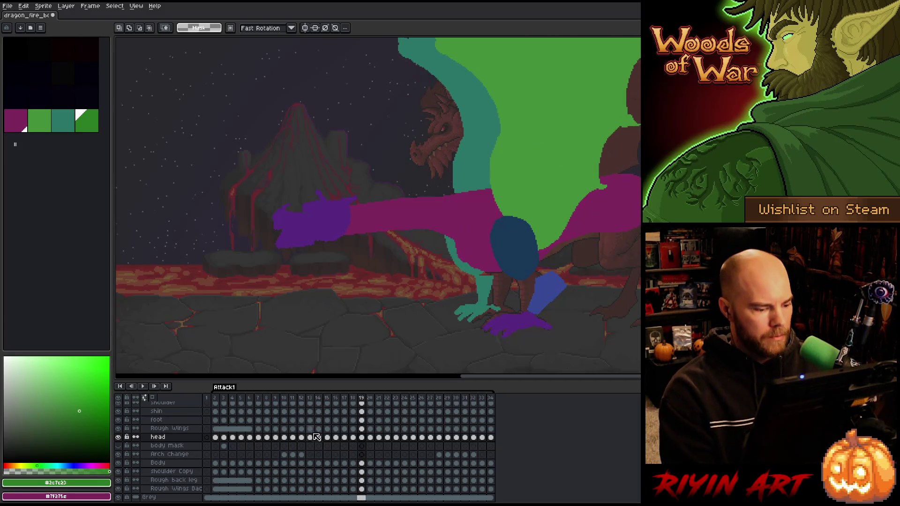
{"action": "left_click", "coordinate": [301, 456]}
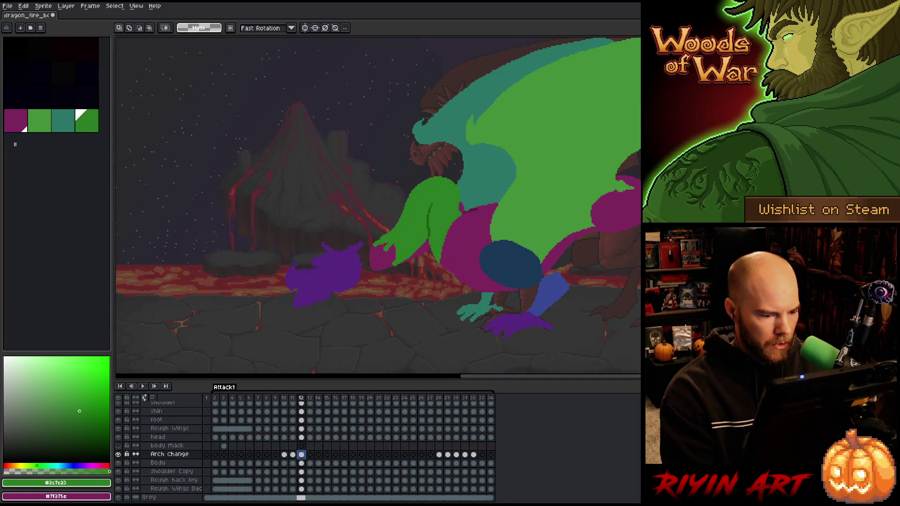
{"action": "scroll", "coordinate": [408, 272], "scroll_direction": "up", "scroll_amount": 1}
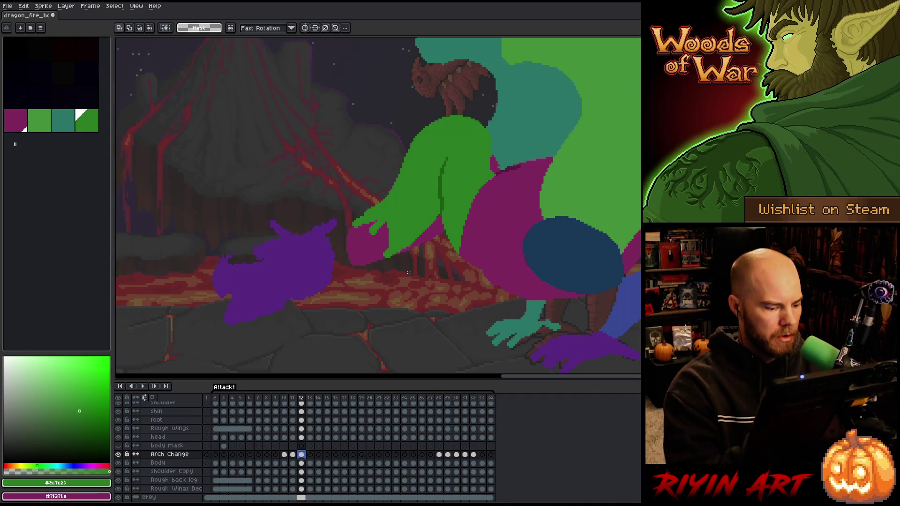
Pick the arm's green and draw a line from the head toward the wing, erasing a band of the upper arm.
{"action": "key", "text": "x"}
{"action": "left_click", "coordinate": [451, 178], "text": "alt"}
{"action": "key", "text": "x"}
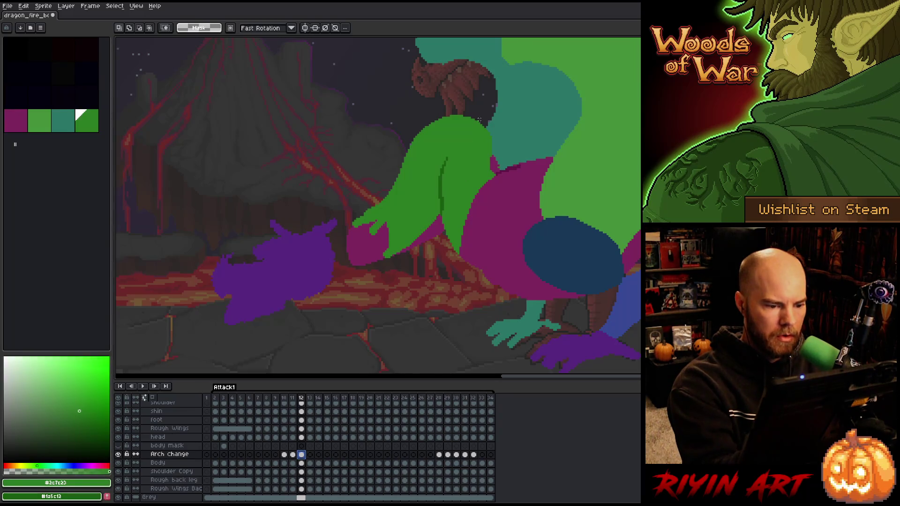
{"action": "key", "text": "b"}
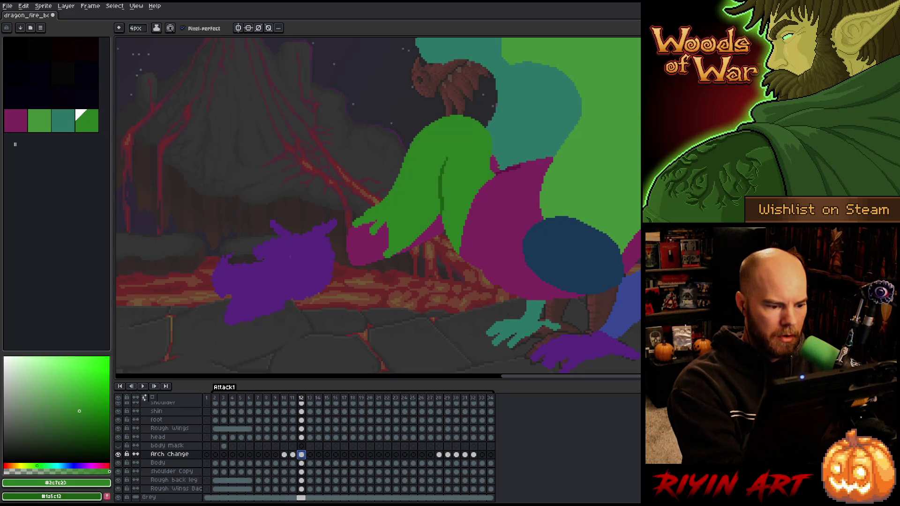
{"action": "left_click_drag", "start_coordinate": [327, 234], "coordinate": [404, 172]}
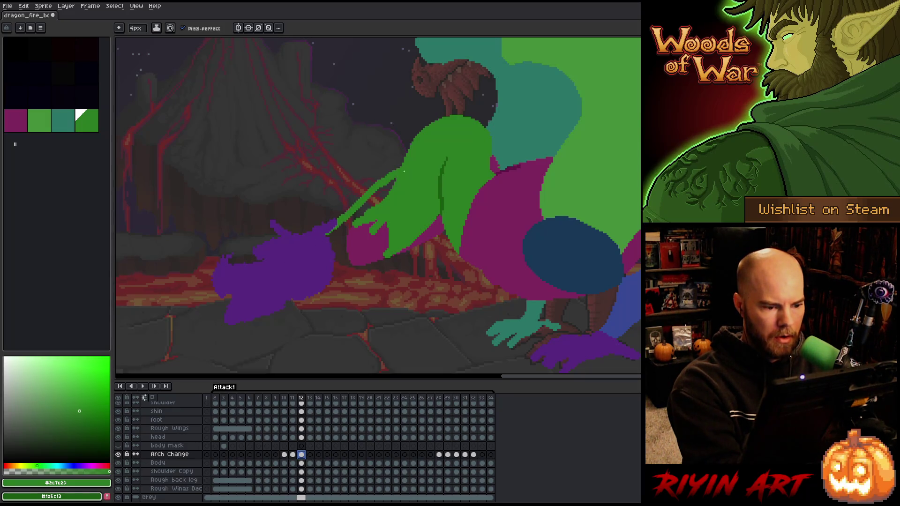
{"action": "key", "text": "e"}
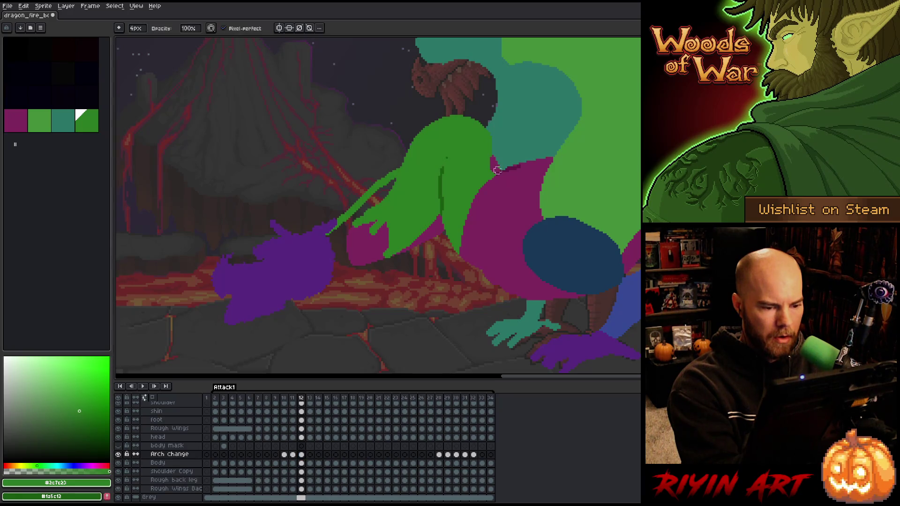
{"action": "left_click_drag", "start_coordinate": [484, 163], "coordinate": [402, 159]}
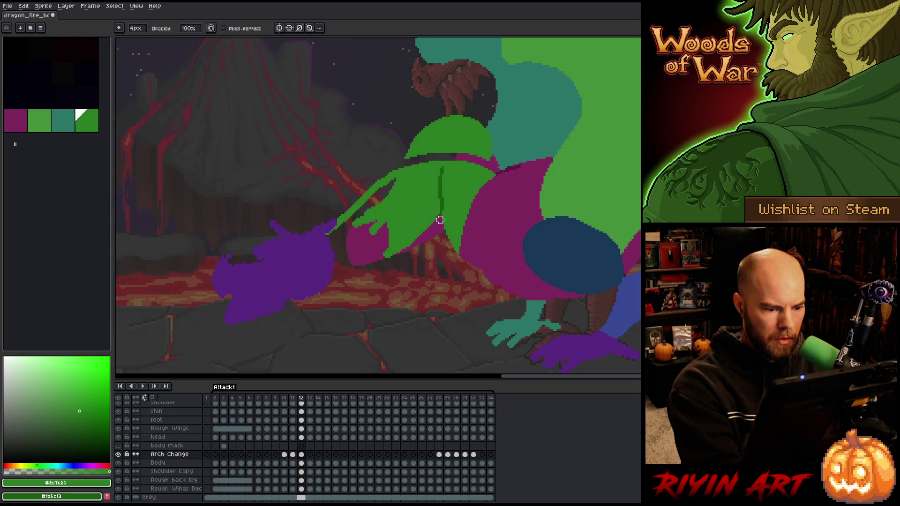
Compare with frame 13, draw another green stroke down to the head, and erase arm parts to reveal magenta.
{"action": "key", "text": "Right"}
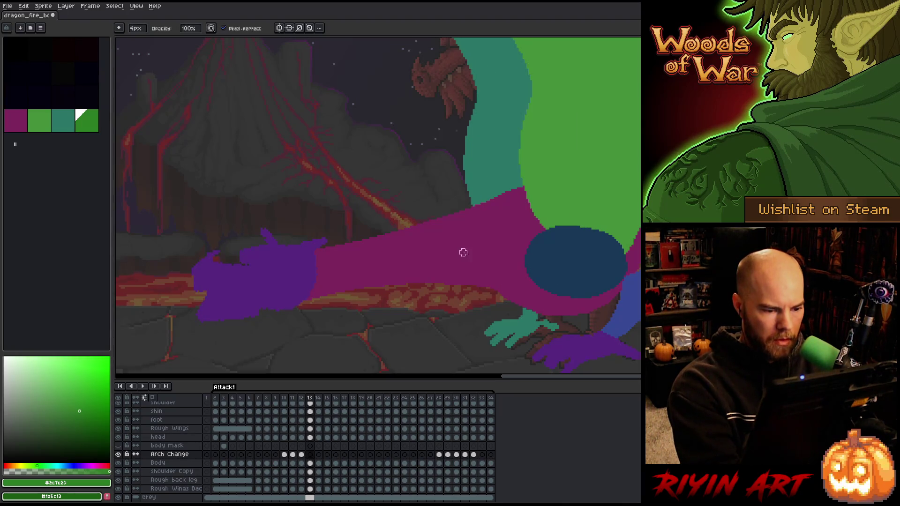
{"action": "key", "text": "e"}
{"action": "key", "text": "Left"}
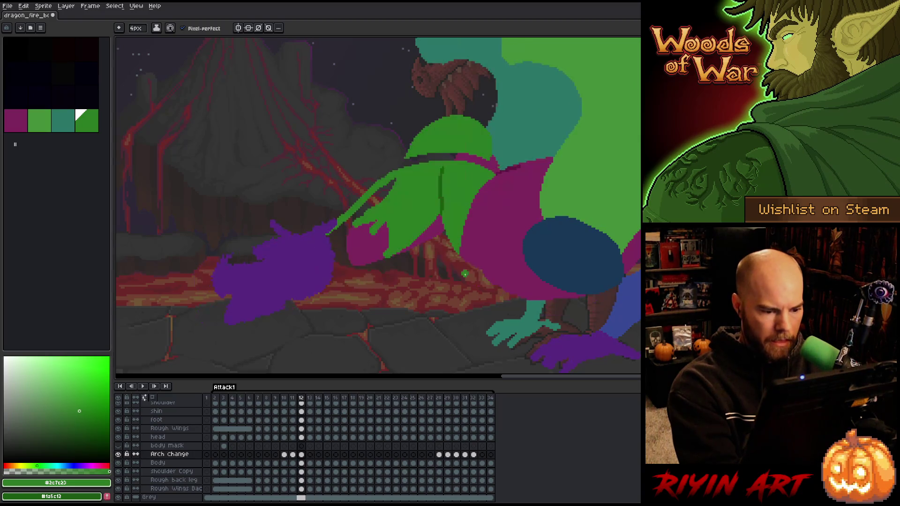
{"action": "key", "text": "Right"}
{"action": "key", "text": "Left"}
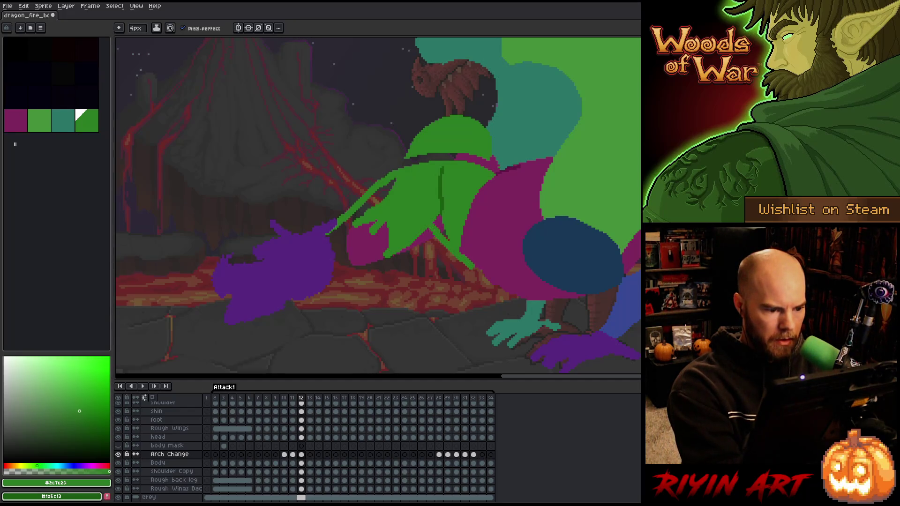
{"action": "left_click_drag", "start_coordinate": [377, 232], "coordinate": [334, 271]}
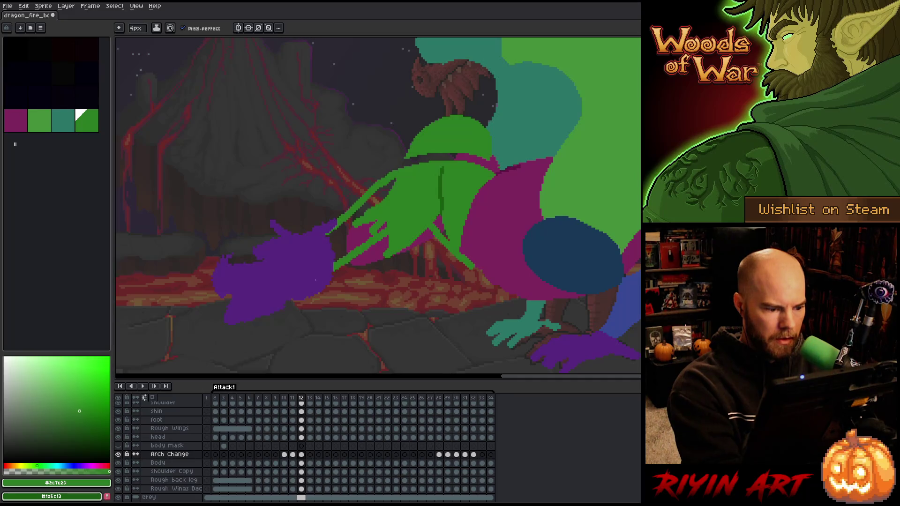
{"action": "key", "text": "e"}
{"action": "mouse_move", "coordinate": [383, 242]}
{"action": "left_mouse_down"}
{"action": "mouse_move", "coordinate": [399, 234]}
{"action": "mouse_move", "coordinate": [424, 251]}
{"action": "mouse_move", "coordinate": [399, 239]}
{"action": "mouse_move", "coordinate": [391, 263]}
{"action": "mouse_move", "coordinate": [384, 256]}
{"action": "left_mouse_up"}
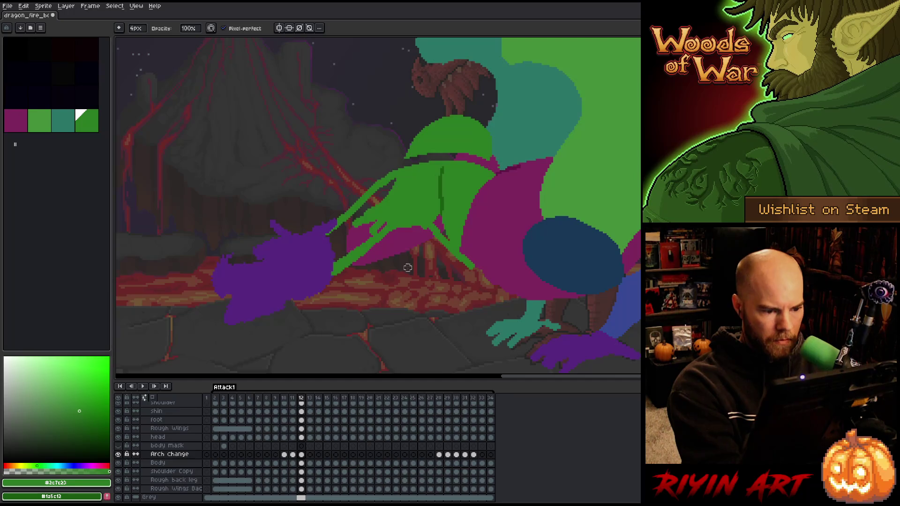
{"action": "mouse_move", "coordinate": [500, 157]}
{"action": "left_mouse_down"}
{"action": "mouse_move", "coordinate": [413, 157]}
{"action": "mouse_move", "coordinate": [509, 147]}
{"action": "mouse_move", "coordinate": [423, 147]}
{"action": "mouse_move", "coordinate": [412, 129]}
{"action": "mouse_move", "coordinate": [477, 113]}
{"action": "left_mouse_up"}
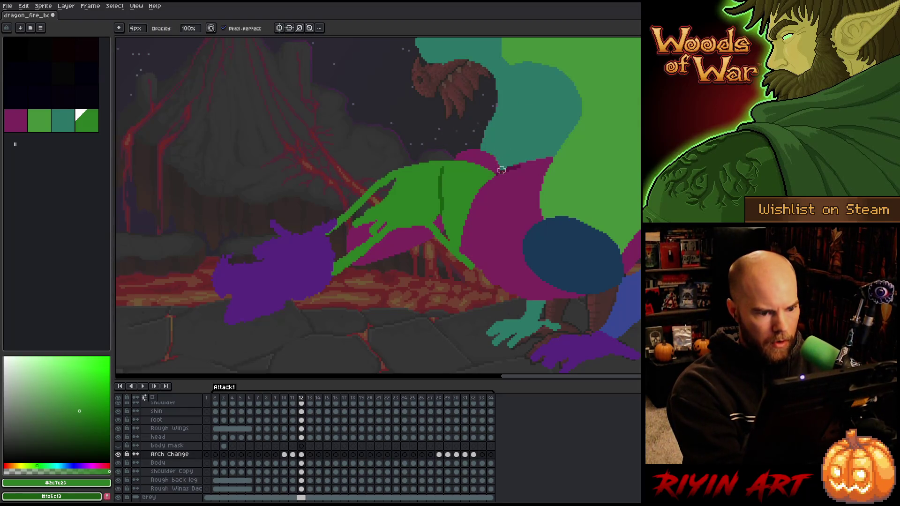
Flood-fill the gap inside the wing solid green and paint over the magenta shape's left edge.
{"action": "key", "text": "e"}
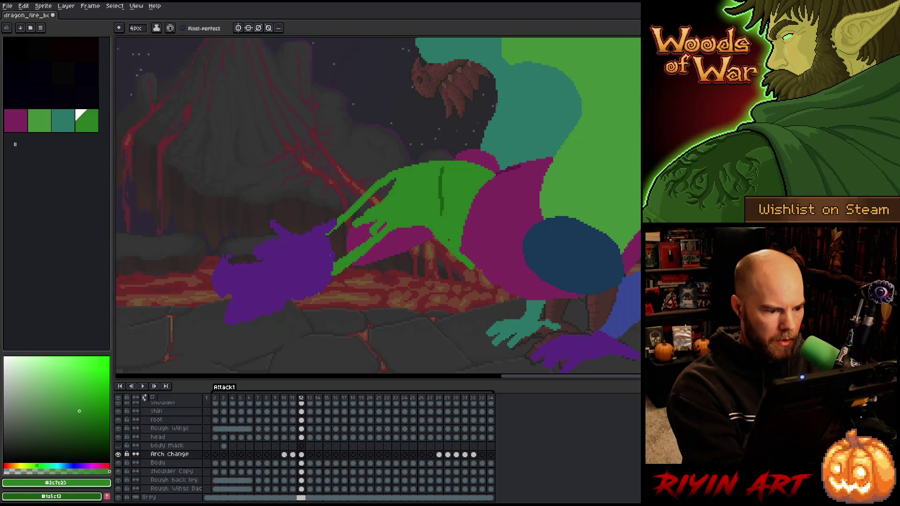
{"action": "left_click", "coordinate": [350, 235]}
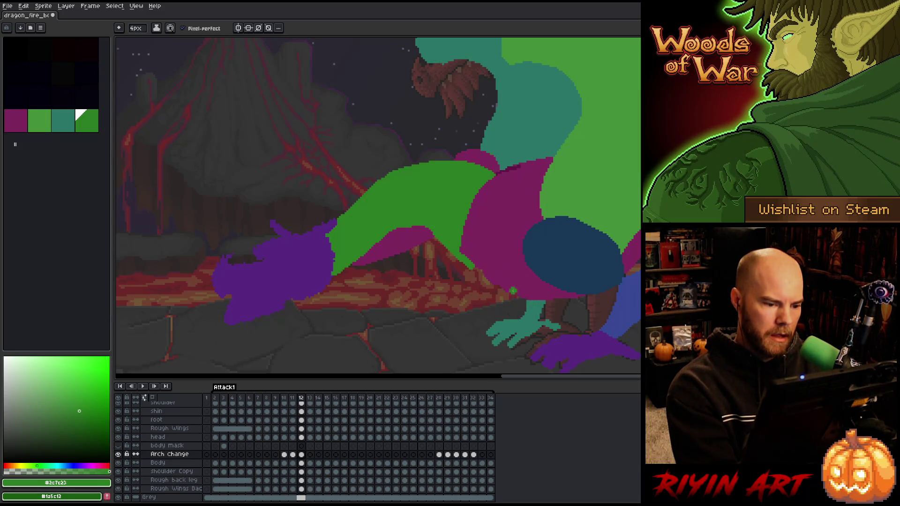
{"action": "mouse_move", "coordinate": [472, 201]}
{"action": "left_mouse_down"}
{"action": "mouse_move", "coordinate": [465, 257]}
{"action": "mouse_move", "coordinate": [490, 273]}
{"action": "left_mouse_up"}
Compare frame 12 against frame 11 by flipping between them.
{"action": "key", "text": "e"}
{"action": "key", "text": "b"}
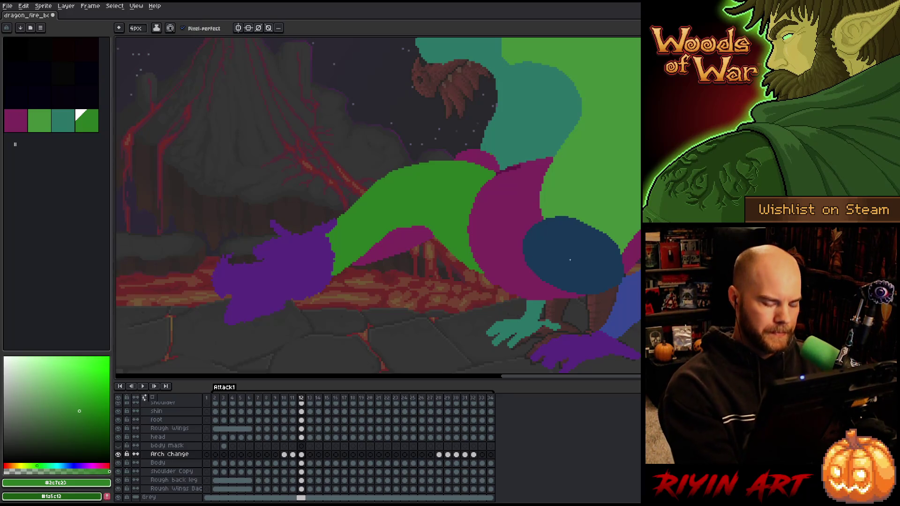
{"action": "key", "text": "Left"}
{"action": "key", "text": "Right"}
{"action": "key", "text": "Left"}
{"action": "key", "text": "Right"}
{"action": "key", "text": "Right"}
{"action": "key", "text": "Left"}
{"action": "key", "text": "Left"}
{"action": "key", "text": "Right"}
{"action": "key", "text": "Right"}
{"action": "key", "text": "Left"}
{"action": "key", "text": "Left"}
{"action": "key", "text": "Right"}
{"action": "key", "text": "Right"}
{"action": "key", "text": "Left"}
Erase green pixels along the neck edge and inside the magenta neck.
{"action": "key", "text": "e"}
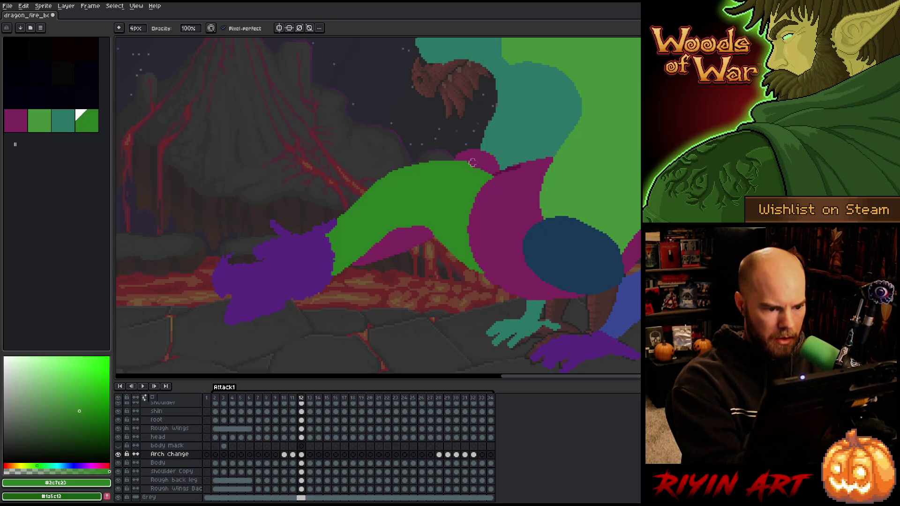
{"action": "mouse_move", "coordinate": [503, 169]}
{"action": "left_mouse_down"}
{"action": "mouse_move", "coordinate": [476, 174]}
{"action": "mouse_move", "coordinate": [392, 153]}
{"action": "left_mouse_up"}
{"action": "left_click_drag", "start_coordinate": [452, 164], "coordinate": [453, 157]}
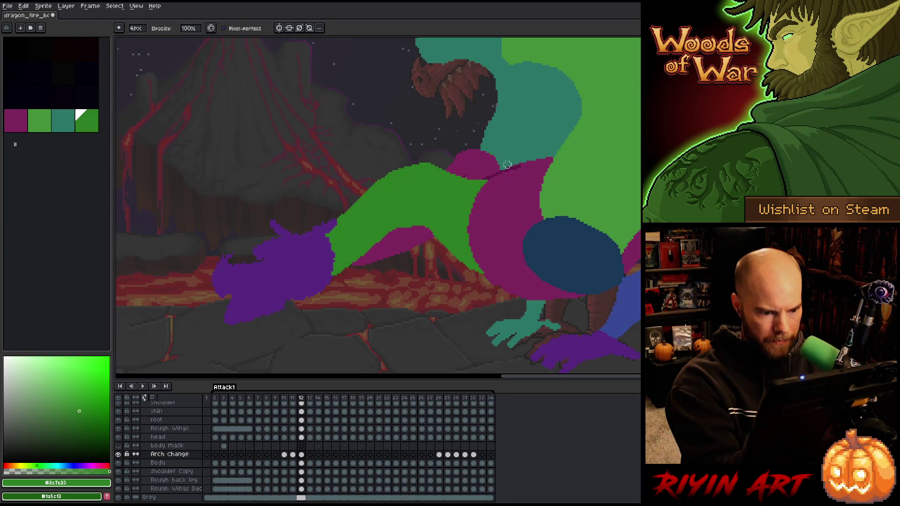
Flip through frames 11–13 to compare the neck and wing poses.
{"action": "key", "text": "comma"}
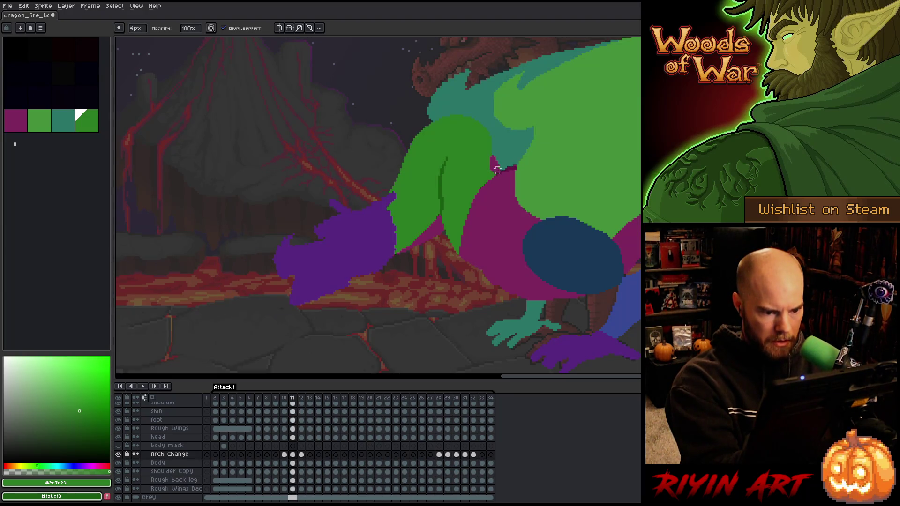
{"action": "key", "text": "period"}
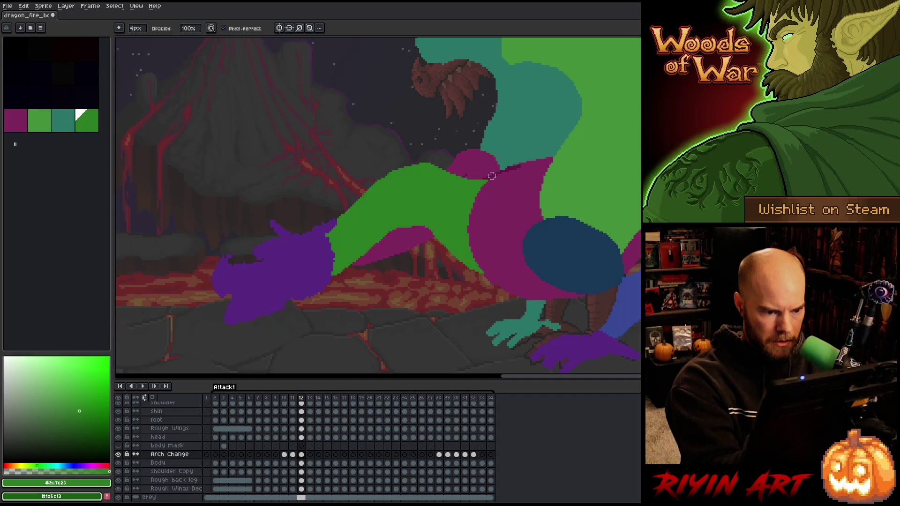
{"action": "key", "text": "period"}
{"action": "key", "text": "comma"}
{"action": "key", "text": "period"}
{"action": "key", "text": "comma"}
{"action": "key", "text": "period"}
{"action": "key", "text": "comma"}
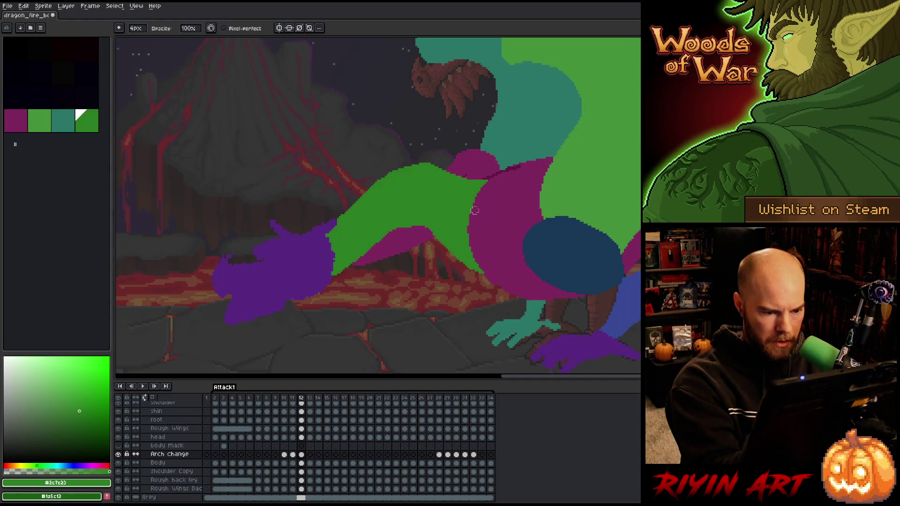
{"action": "key", "text": "period"}
{"action": "key", "text": "period"}
{"action": "key", "text": "comma"}
{"action": "key", "text": "comma"}
{"action": "key", "text": "e"}
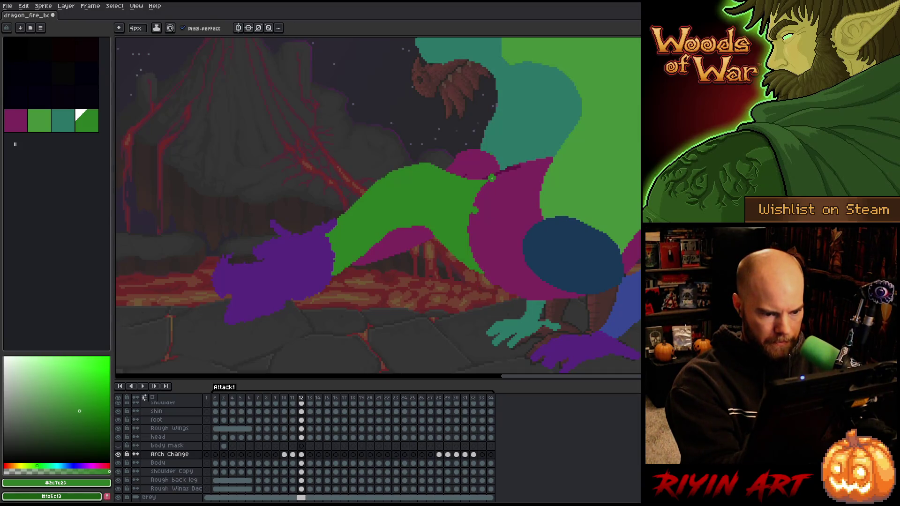
Erase a stray green blob on the body and return to frame 12.
{"action": "key", "text": "comma"}
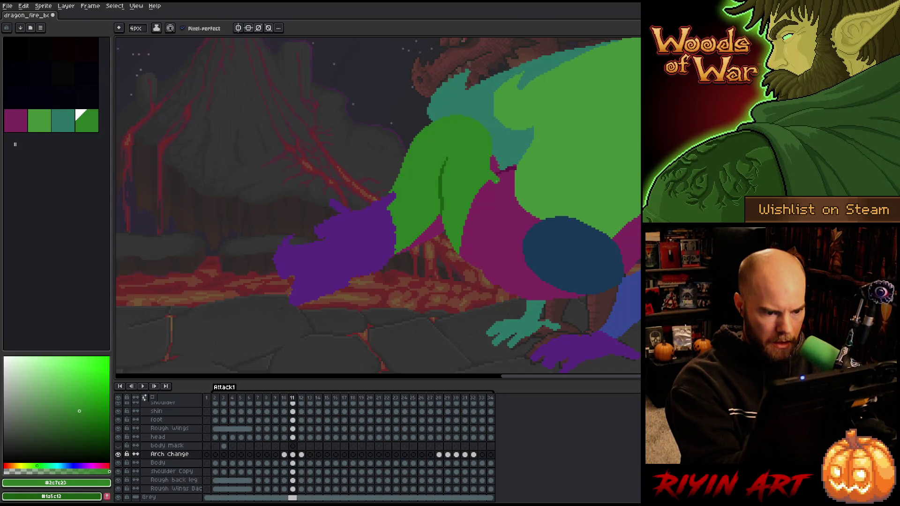
{"action": "left_click", "coordinate": [496, 180]}
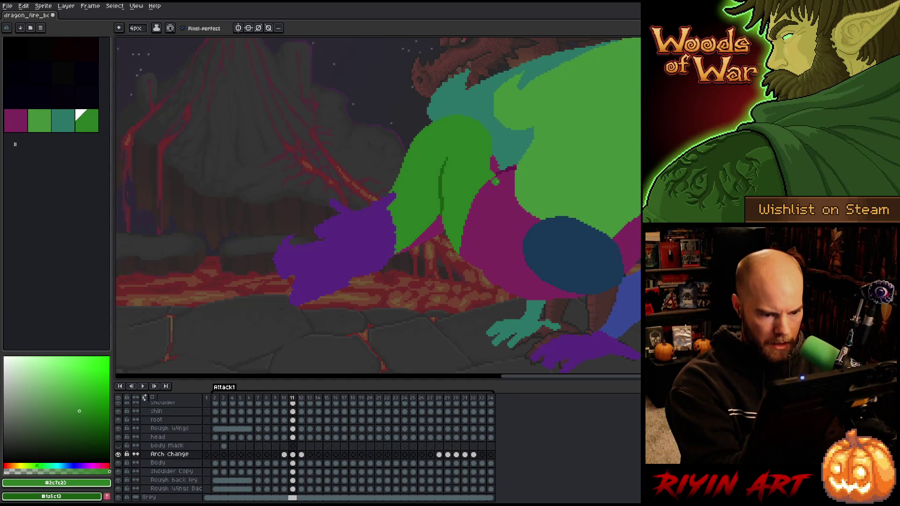
{"action": "key", "text": "period"}
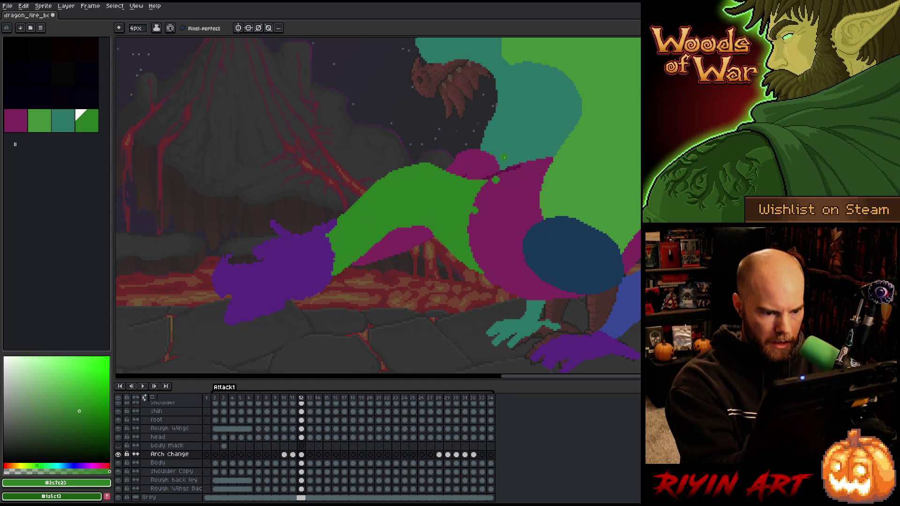
{"action": "key", "text": "b"}
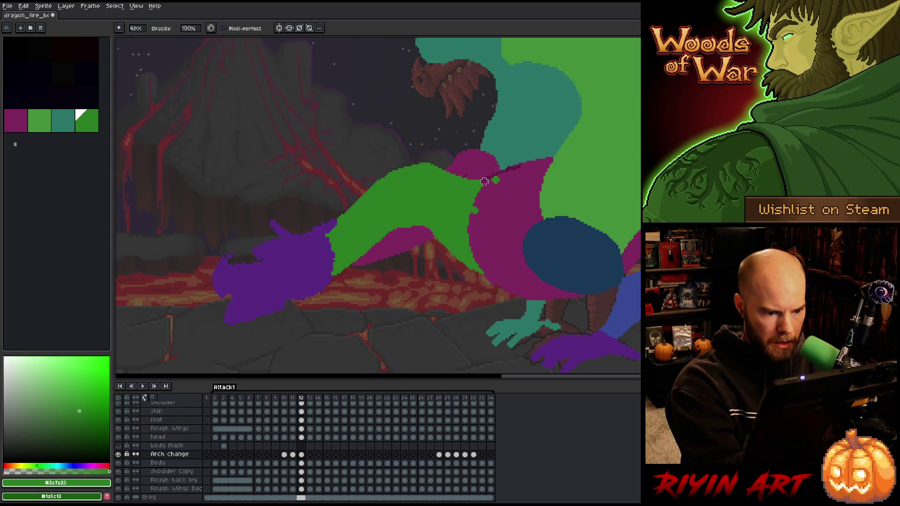
Redraw and trim the green wing's upper-left edge, undoing the last repaint.
{"action": "left_click_drag", "start_coordinate": [485, 179], "coordinate": [486, 180]}
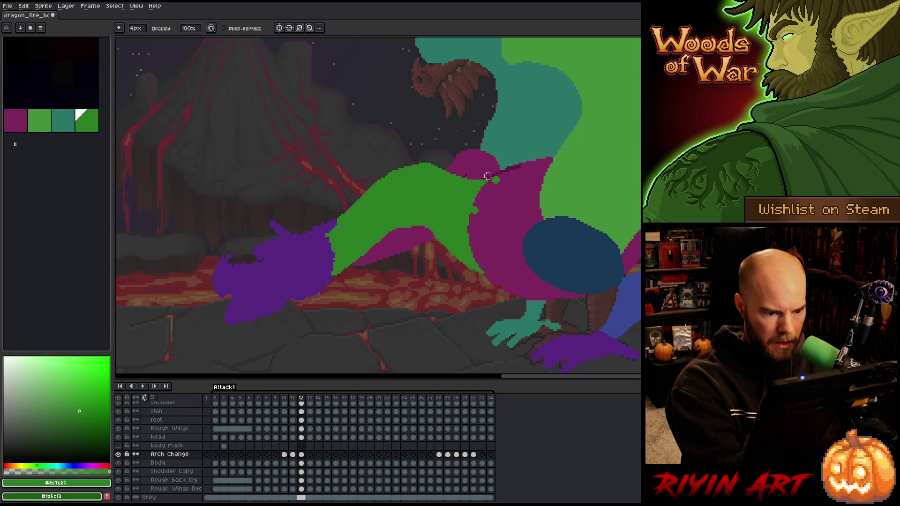
{"action": "left_click_drag", "start_coordinate": [459, 179], "coordinate": [430, 161]}
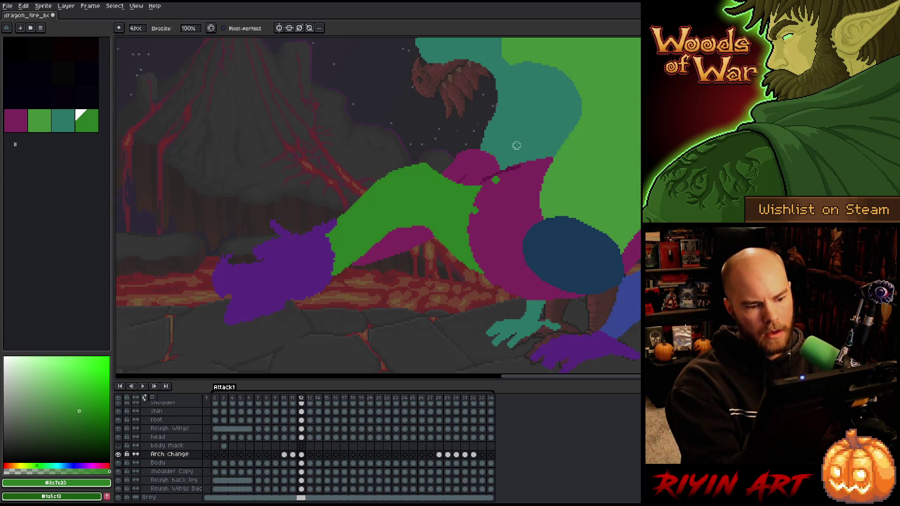
{"action": "key", "text": "e"}
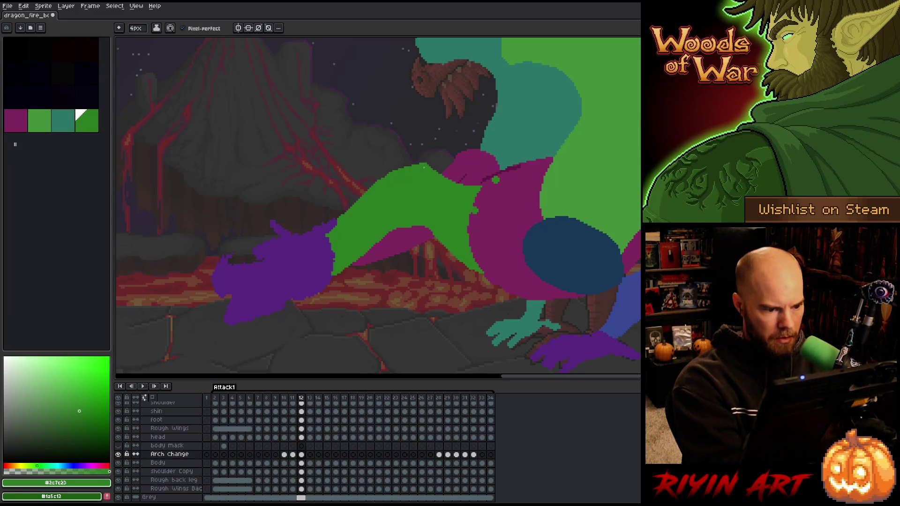
{"action": "key", "text": "b"}
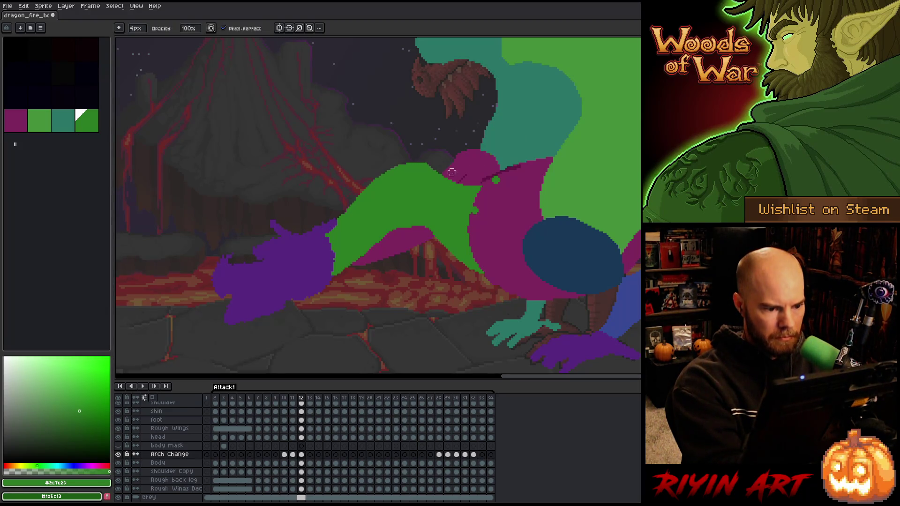
{"action": "key", "text": "e"}
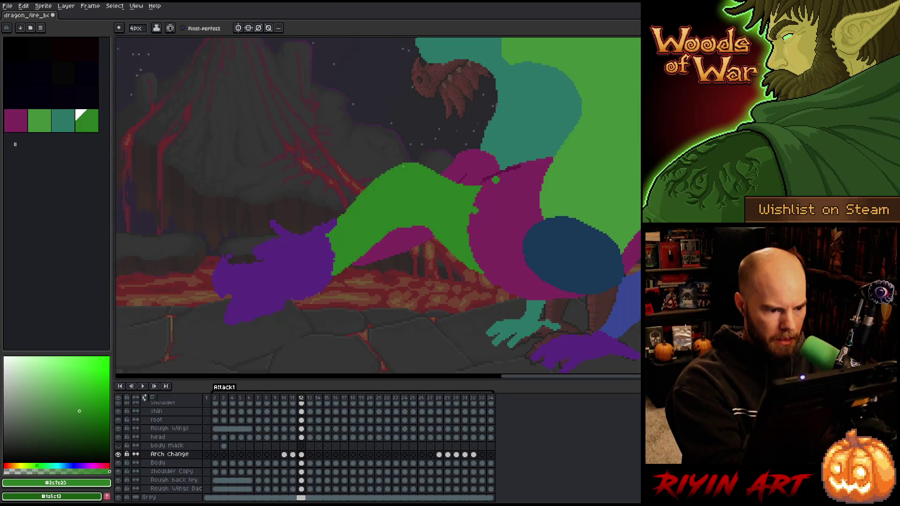
{"action": "left_click_drag", "start_coordinate": [403, 166], "coordinate": [337, 237]}
{"action": "mouse_move", "coordinate": [347, 207]}
{"action": "left_mouse_down"}
{"action": "mouse_move", "coordinate": [406, 164]}
{"action": "mouse_move", "coordinate": [349, 215]}
{"action": "left_mouse_up"}
{"action": "left_click_drag", "start_coordinate": [425, 163], "coordinate": [359, 195]}
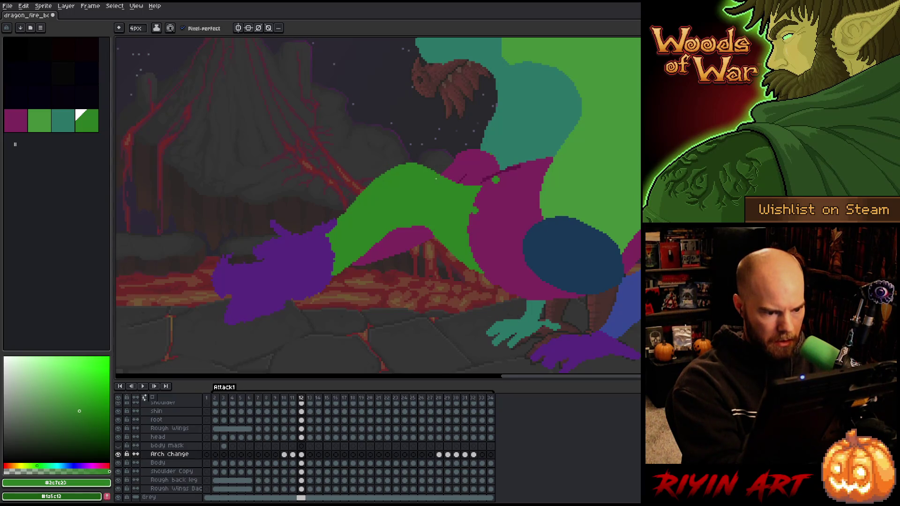
{"action": "left_click_drag", "start_coordinate": [408, 162], "coordinate": [345, 212]}
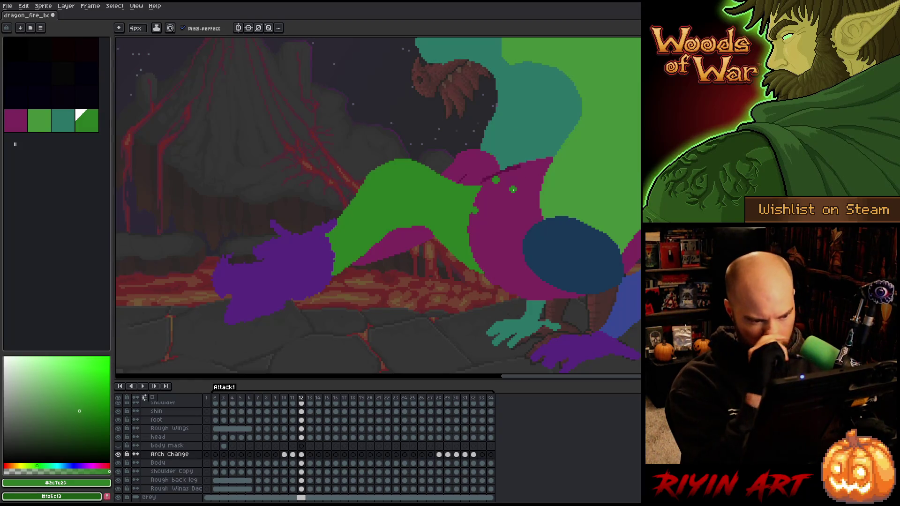
{"action": "key", "text": "ctrl+z"}
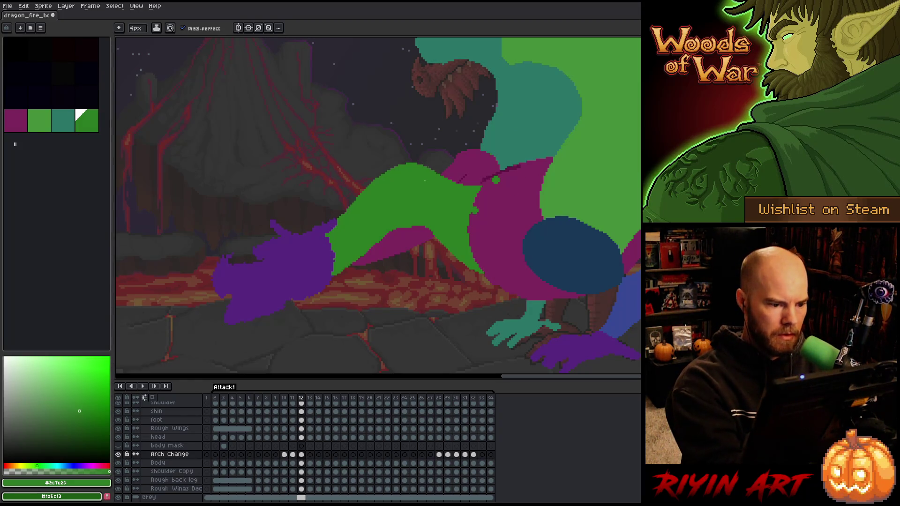
Adjust the magenta body line above the wing and fill out the wing's upper-left edge.
{"action": "key", "text": "b"}
{"action": "left_click_drag", "start_coordinate": [426, 230], "coordinate": [401, 220]}
{"action": "key", "text": "e"}
{"action": "left_click_drag", "start_coordinate": [424, 225], "coordinate": [401, 217]}
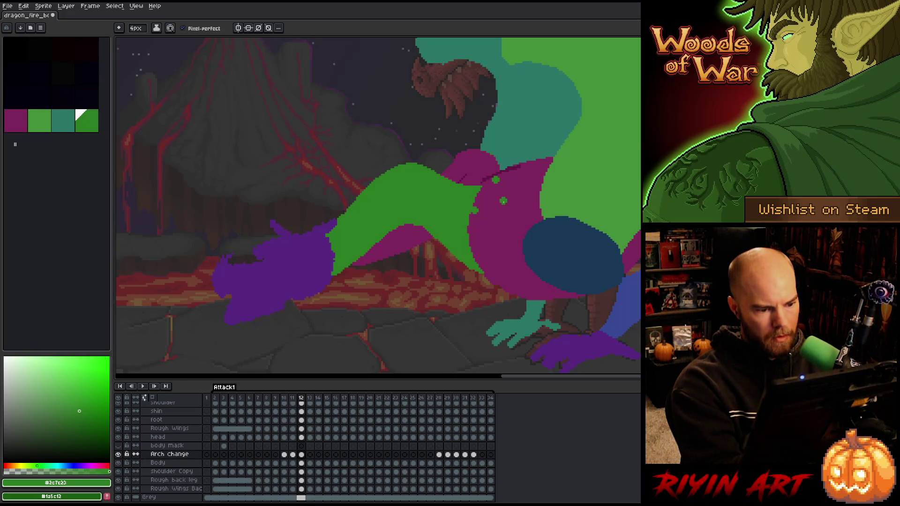
{"action": "key", "text": "b"}
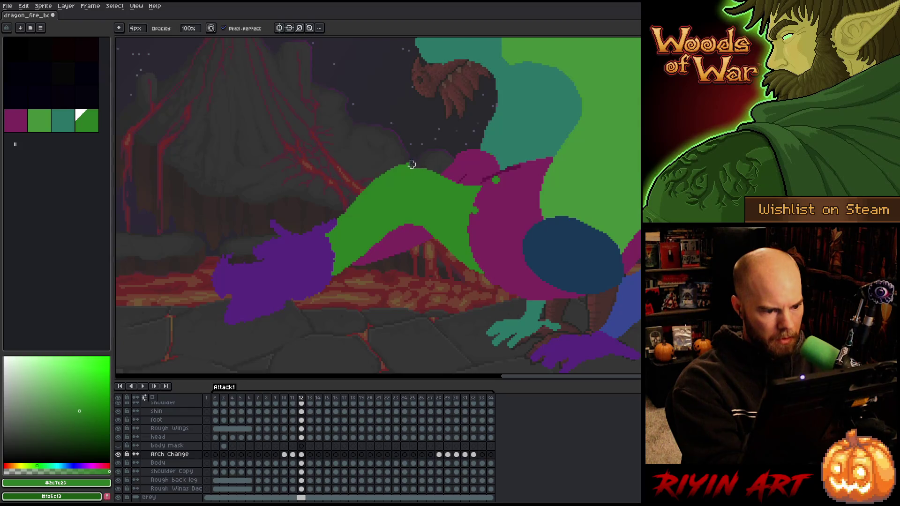
{"action": "left_click_drag", "start_coordinate": [385, 178], "coordinate": [361, 183]}
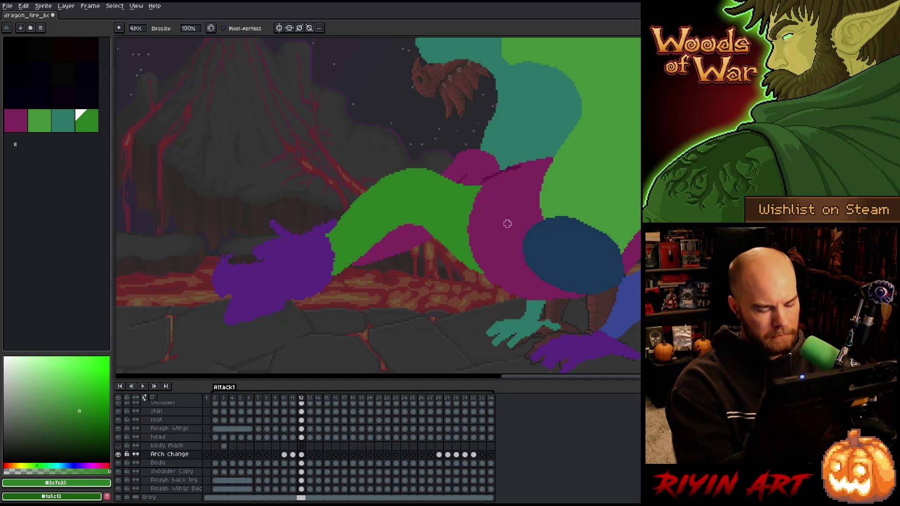
Flip back and forth between frames 11, 12 and 13 to compare the dragon's poses.
{"action": "key", "text": "Right"}
{"action": "key", "text": "Left"}
{"action": "key", "text": "Right"}
{"action": "key", "text": "Left"}
{"action": "key", "text": "Right"}
{"action": "key", "text": "Left"}
{"action": "key", "text": "Right"}
{"action": "key", "text": "Left"}
{"action": "key", "text": "Left"}
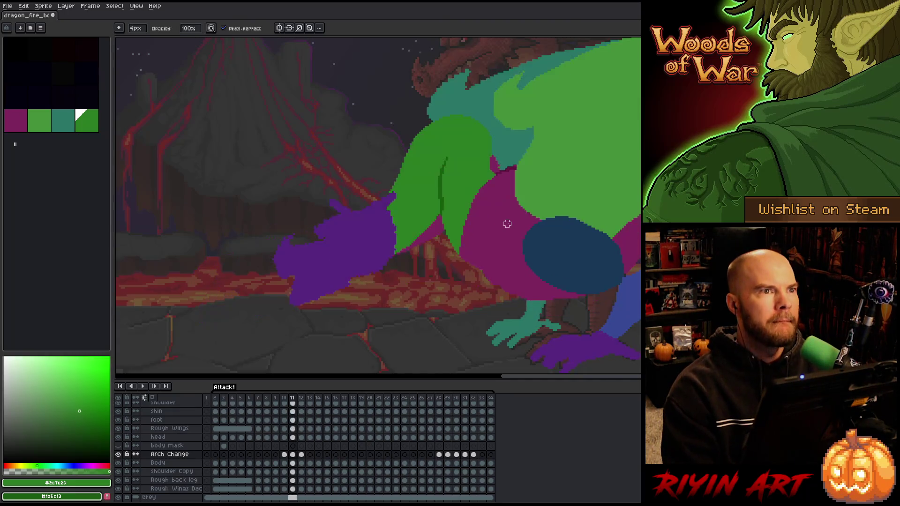
{"action": "key", "text": "Left"}
{"action": "key", "text": "Right"}
{"action": "key", "text": "Left"}
{"action": "key", "text": "Right"}
{"action": "key", "text": "Right"}
{"action": "key", "text": "Right"}
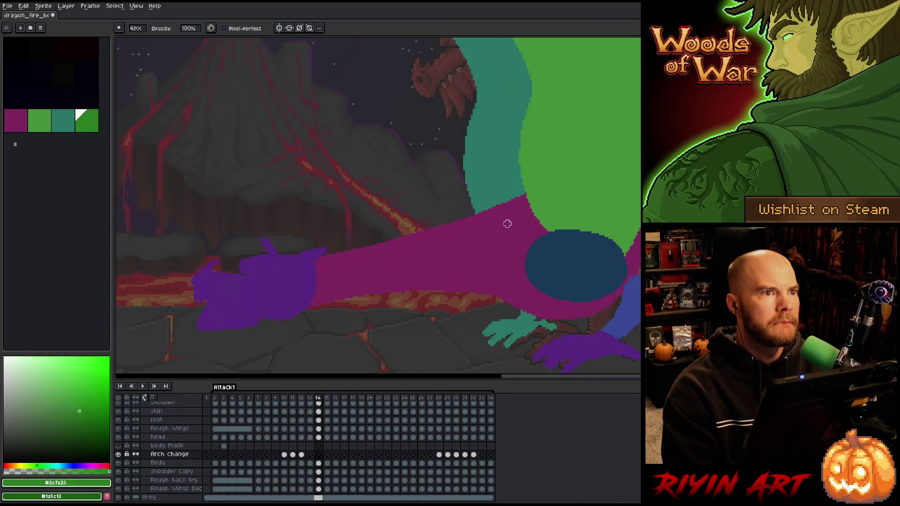
{"action": "key", "text": "Left"}
{"action": "key", "text": "Left"}
{"action": "key", "text": "Left"}
{"action": "key", "text": "Right"}
{"action": "key", "text": "Right"}
{"action": "key", "text": "Right"}
{"action": "key", "text": "Left"}
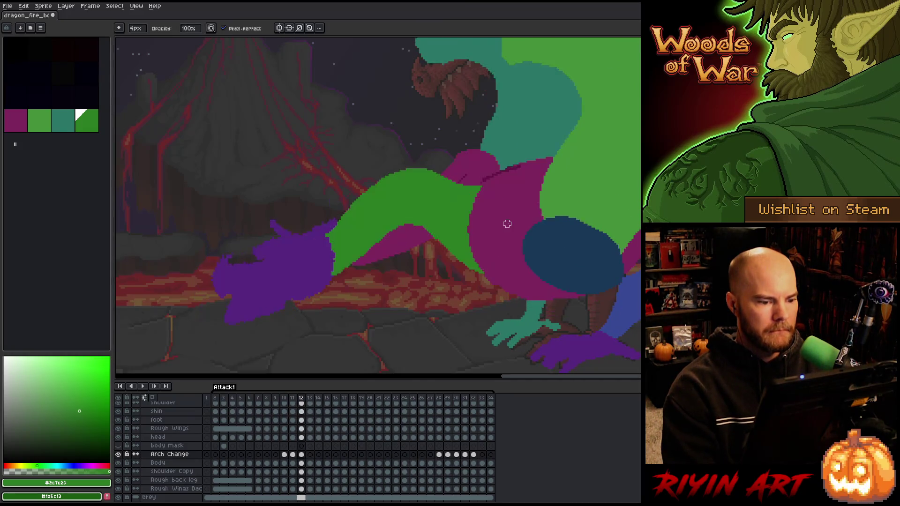
{"action": "key", "text": "Right"}
{"action": "key", "text": "Right"}
{"action": "key", "text": "Left"}
{"action": "key", "text": "Left"}
{"action": "key", "text": "Left"}
{"action": "key", "text": "Right"}
{"action": "key", "text": "Left"}
{"action": "key", "text": "Right"}
{"action": "key", "text": "Right"}
{"action": "key", "text": "Left"}
{"action": "key", "text": "Left"}
{"action": "key", "text": "Right"}
{"action": "key", "text": "Right"}
Play the attack animation through, then stop playback.
{"action": "key", "text": "Return"}
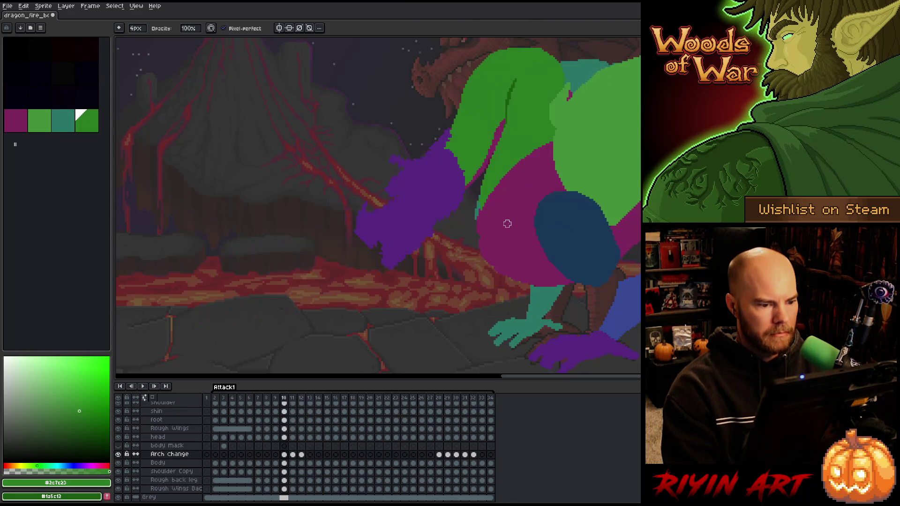
{"action": "scroll", "coordinate": [376, 247], "scroll_direction": "down", "scroll_amount": 2}
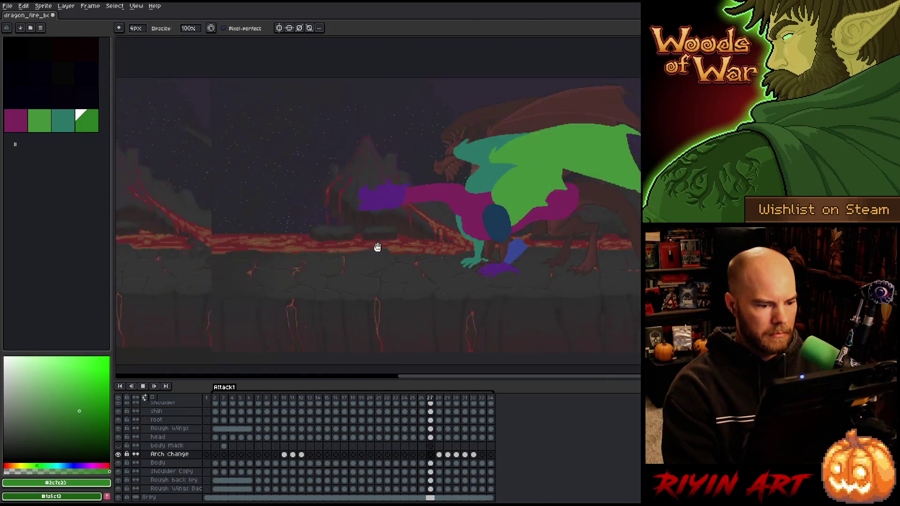
{"action": "scroll", "coordinate": [446, 221], "scroll_direction": "up", "scroll_amount": 1}
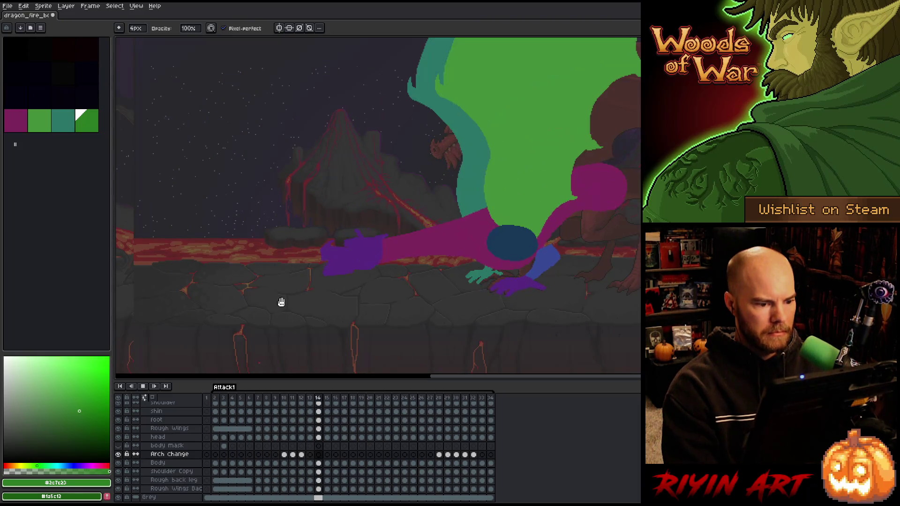
{"action": "key", "text": "Return"}
Step back to frame 10 and select the Body layer's cel there.
{"action": "key", "text": "Left"}
{"action": "key", "text": "Left"}
{"action": "key", "text": "Left"}
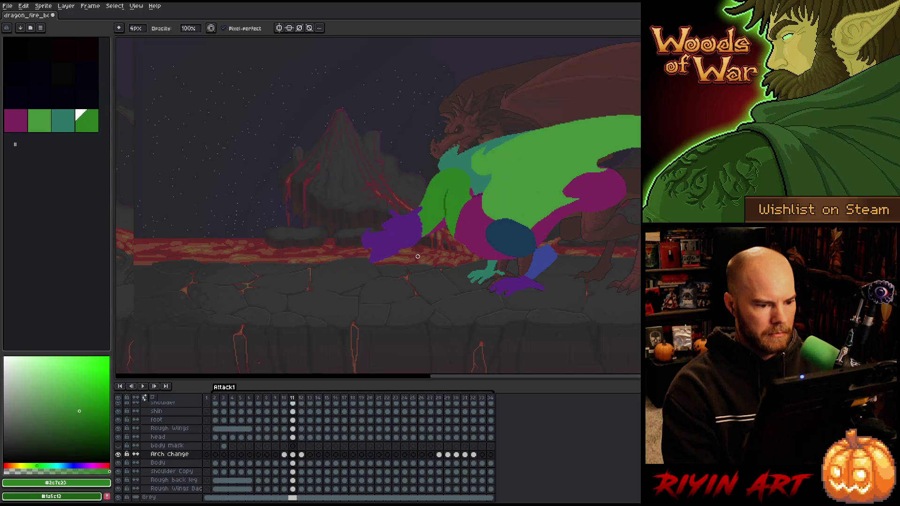
{"action": "scroll", "coordinate": [443, 247], "scroll_direction": "up", "scroll_amount": 2}
{"action": "key", "text": "Left"}
{"action": "key", "text": "Left"}
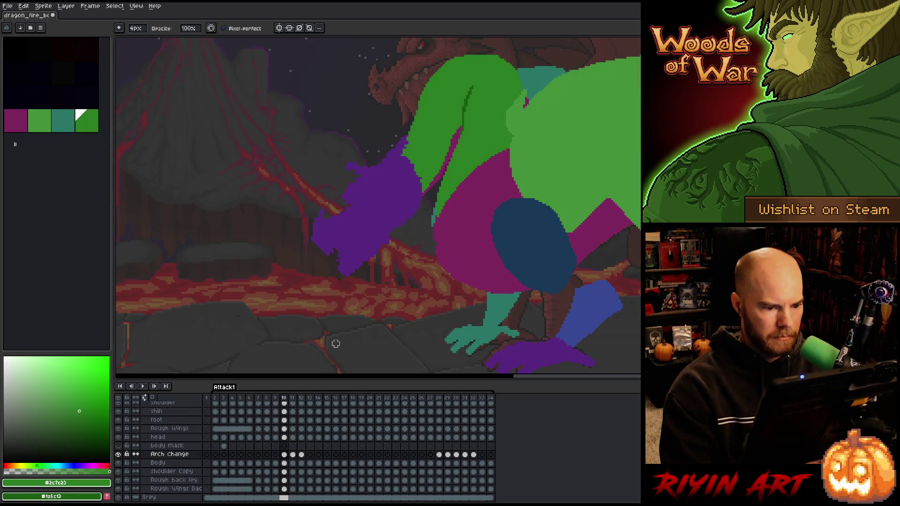
{"action": "left_click", "coordinate": [284, 463]}
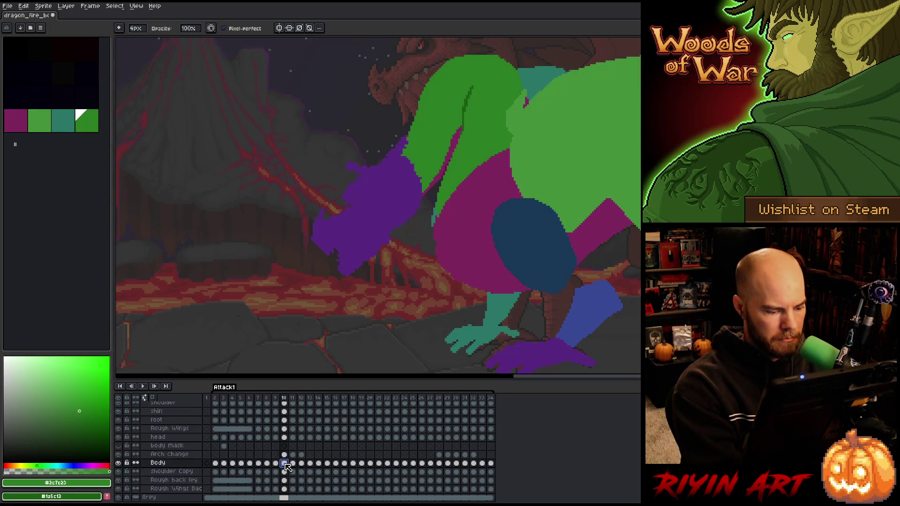
Solo the Body layer and delete the leftover old limb pixels on frame 10.
{"action": "key", "text": "v"}
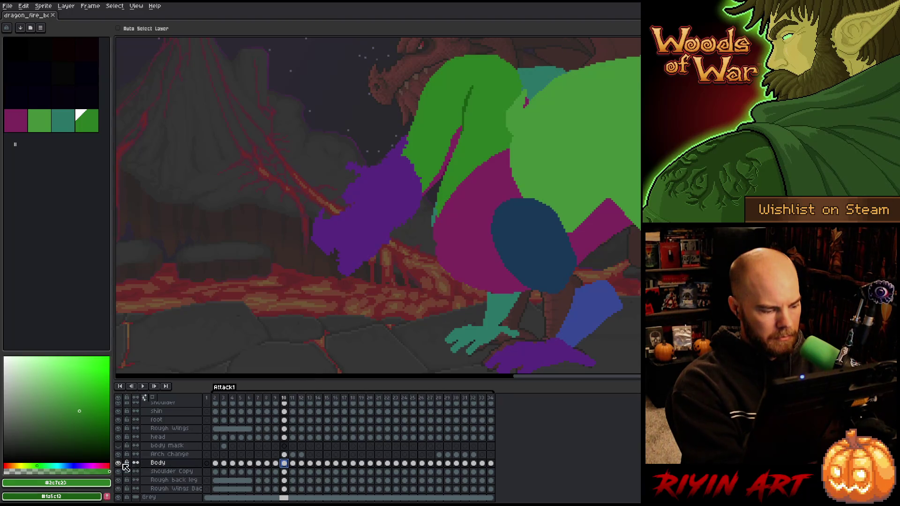
{"action": "left_click", "coordinate": [121, 463], "text": "alt"}
{"action": "key", "text": "b"}
{"action": "mouse_move", "coordinate": [526, 141]}
{"action": "left_mouse_down"}
{"action": "mouse_move", "coordinate": [438, 197]}
{"action": "mouse_move", "coordinate": [496, 160]}
{"action": "mouse_move", "coordinate": [565, 86]}
{"action": "mouse_move", "coordinate": [352, 302]}
{"action": "mouse_move", "coordinate": [355, 318]}
{"action": "left_mouse_up"}
{"action": "key", "text": "m"}
{"action": "key", "text": "Delete"}
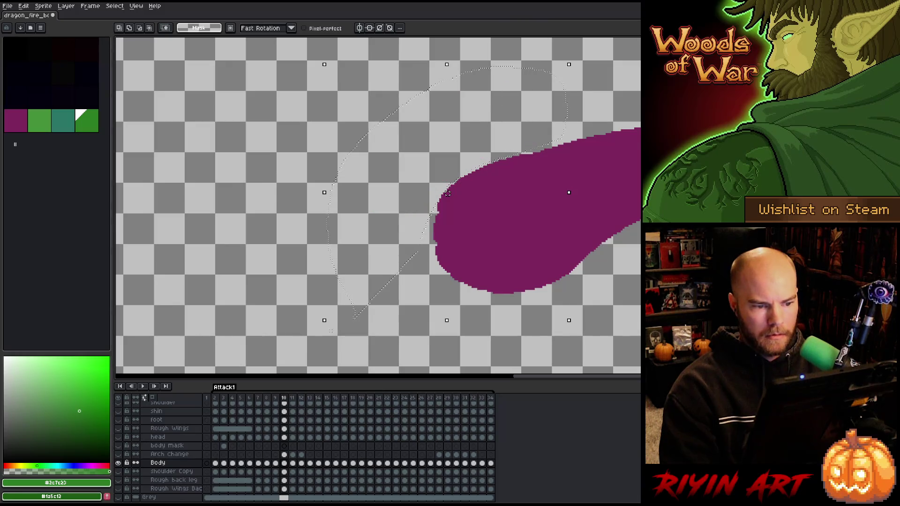
On frame 11, show Arch Change and delete the purple blob under the green wing.
{"action": "key", "text": "period"}
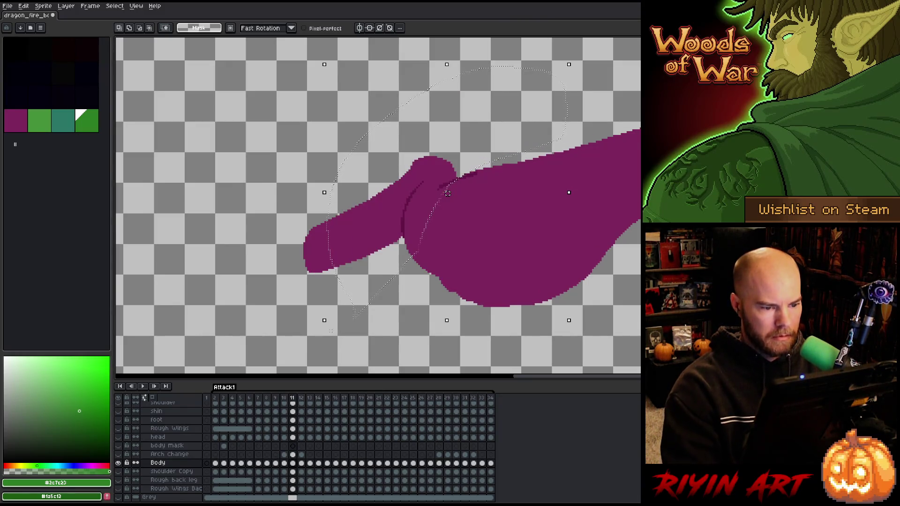
{"action": "key", "text": "ctrl+d"}
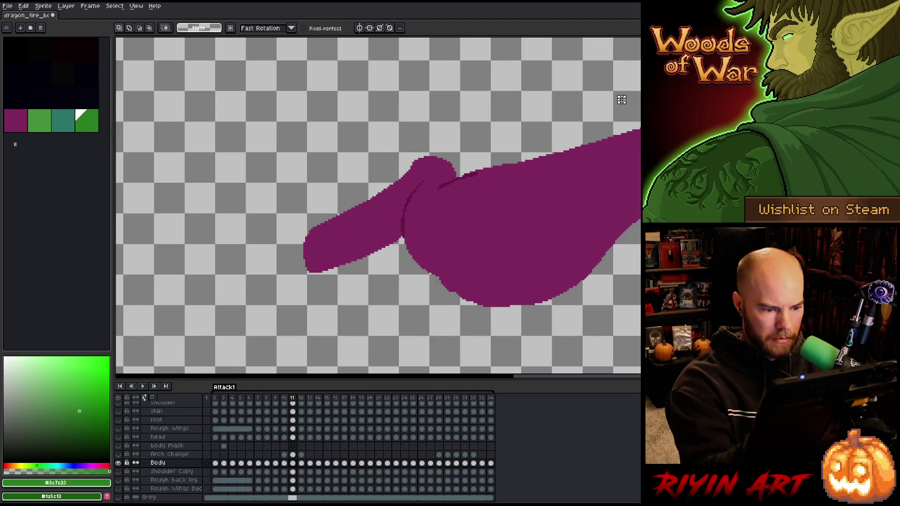
{"action": "left_click", "coordinate": [119, 454]}
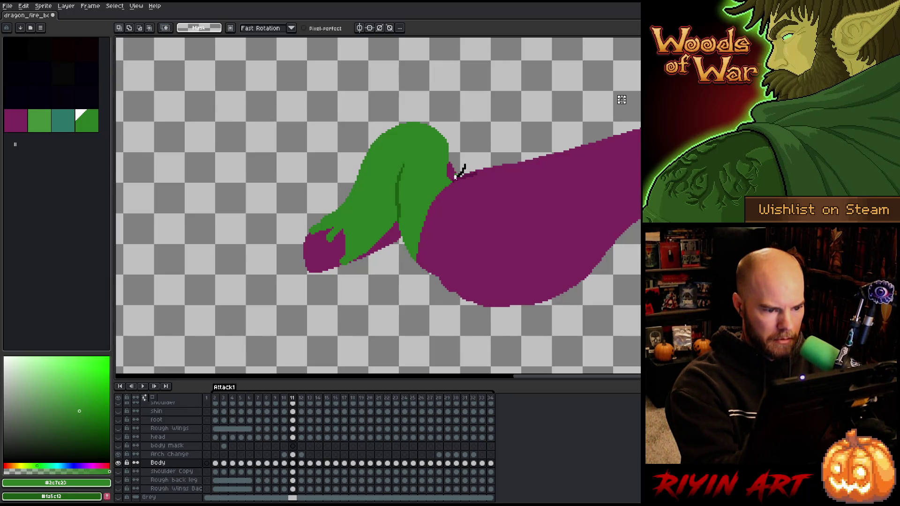
{"action": "mouse_move", "coordinate": [417, 275]}
{"action": "left_mouse_down"}
{"action": "mouse_move", "coordinate": [271, 161]}
{"action": "mouse_move", "coordinate": [523, 135]}
{"action": "left_mouse_up"}
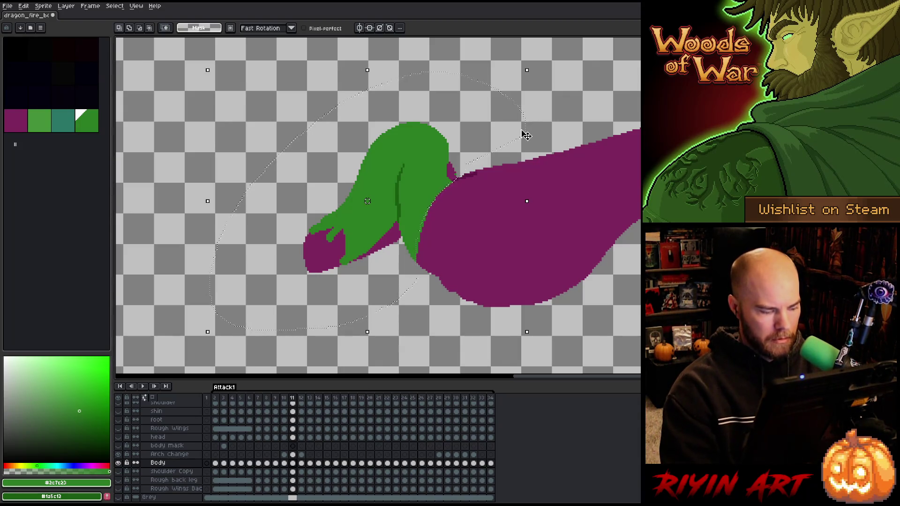
{"action": "key", "text": "Delete"}
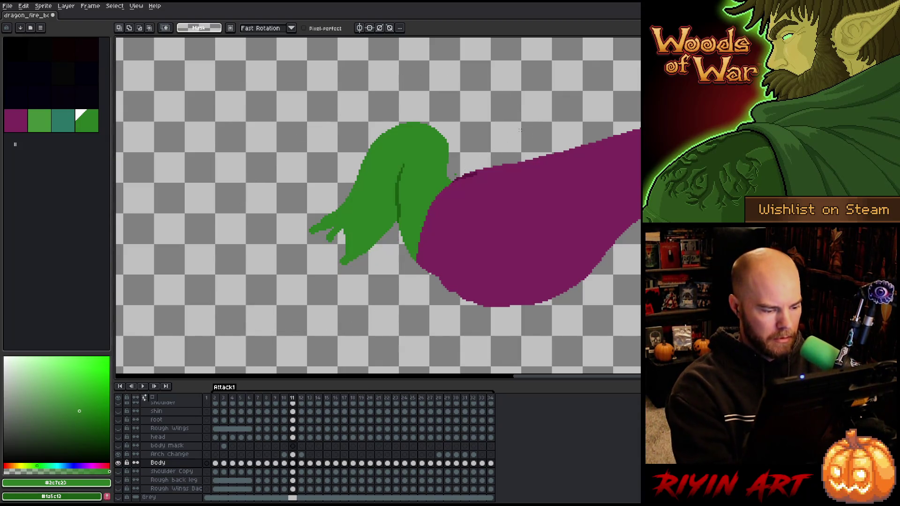
{"action": "left_click", "coordinate": [293, 454]}
{"action": "key", "text": "b"}
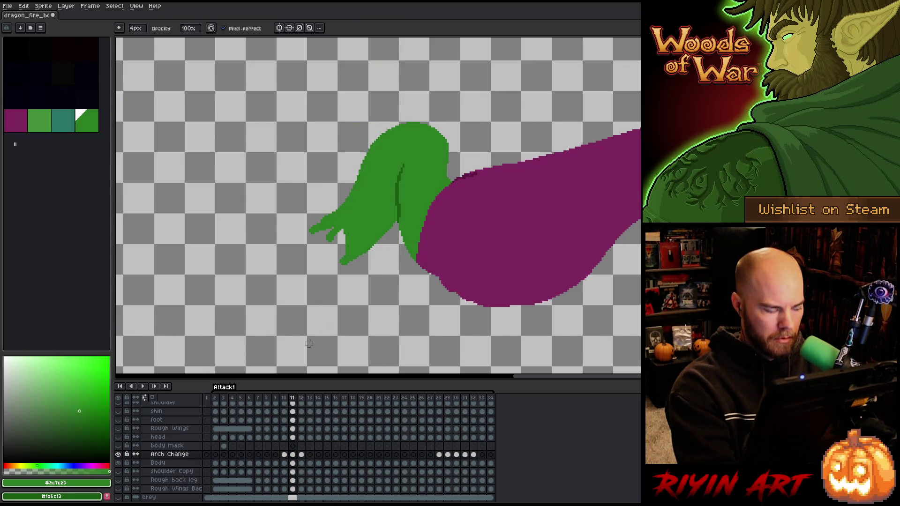
On frame 12, save the file and reshape the green wing's tip on Arch Change.
{"action": "left_click", "coordinate": [302, 464]}
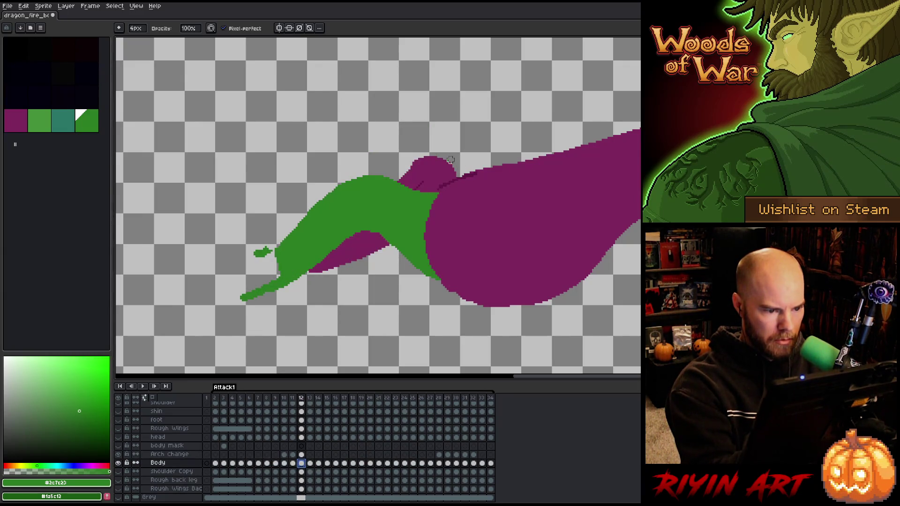
{"action": "left_click", "coordinate": [302, 455]}
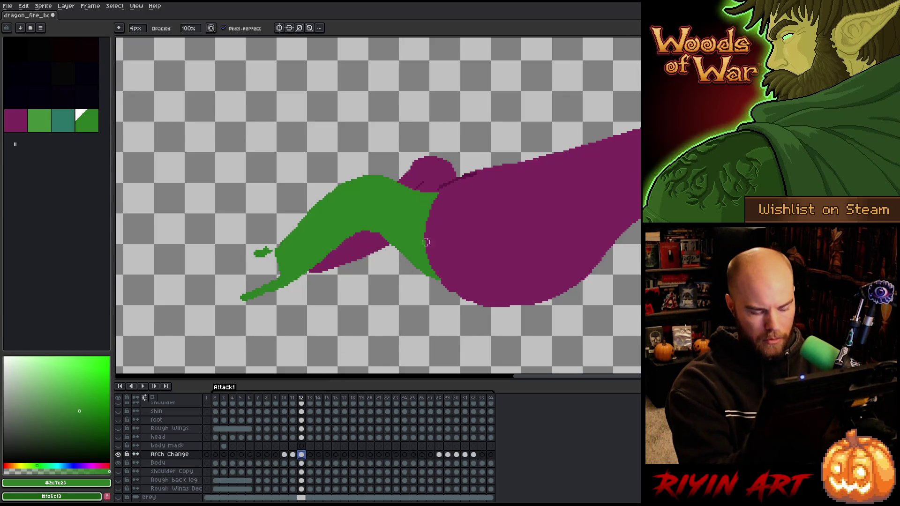
{"action": "key", "text": "v"}
{"action": "key", "text": "ctrl+s"}
{"action": "key", "text": "b"}
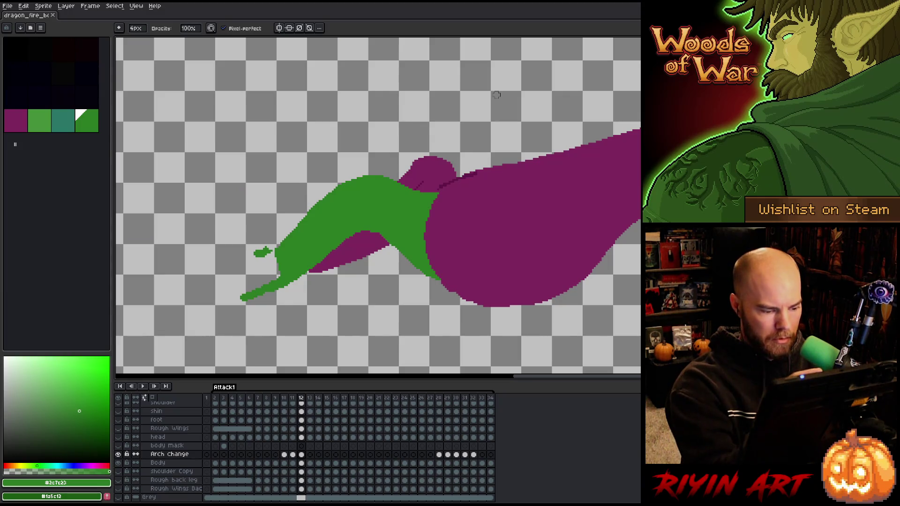
{"action": "left_click_drag", "start_coordinate": [454, 173], "coordinate": [429, 198]}
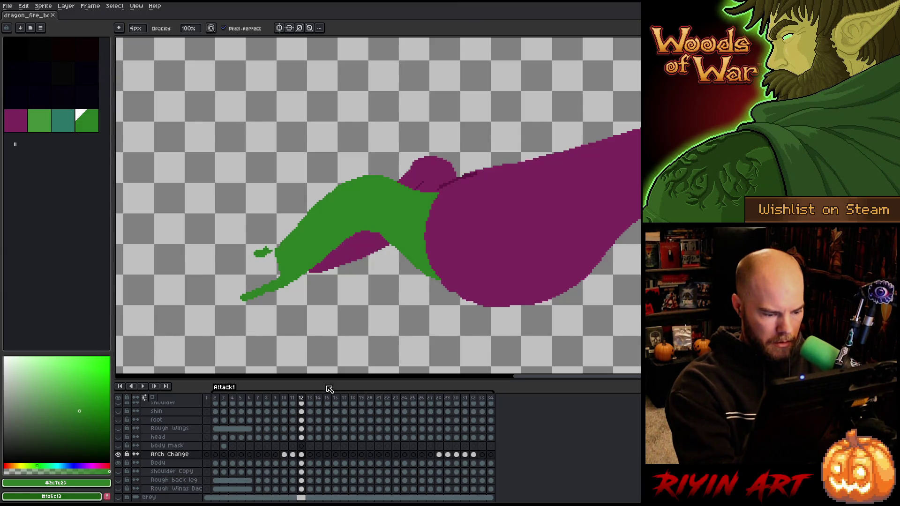
Lasso and delete the leftover arm piece on frame 12's Body layer, then show all layers.
{"action": "left_click", "coordinate": [301, 463]}
{"action": "left_click", "coordinate": [302, 455]}
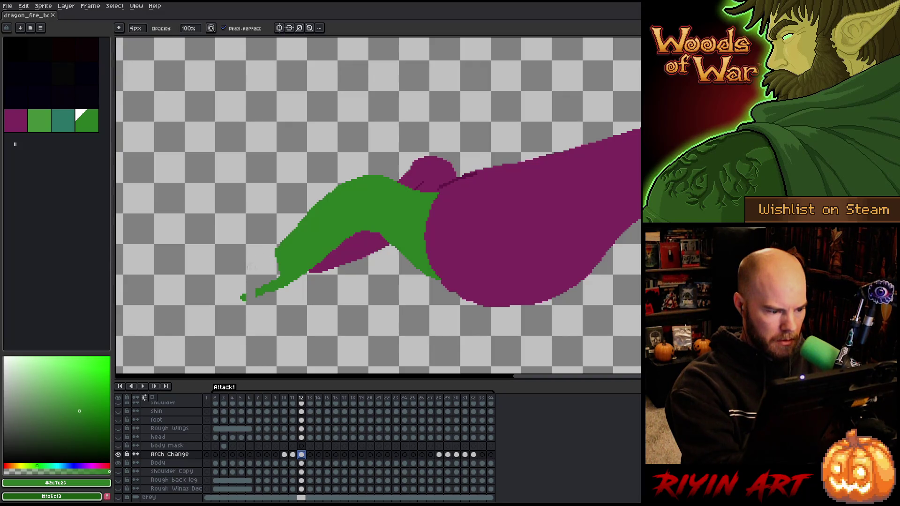
{"action": "key", "text": "Down"}
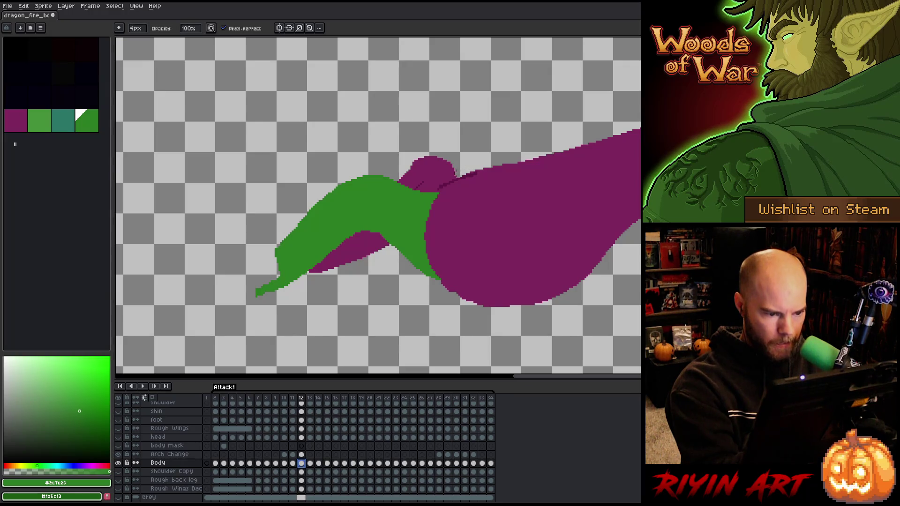
{"action": "left_click", "coordinate": [422, 210]}
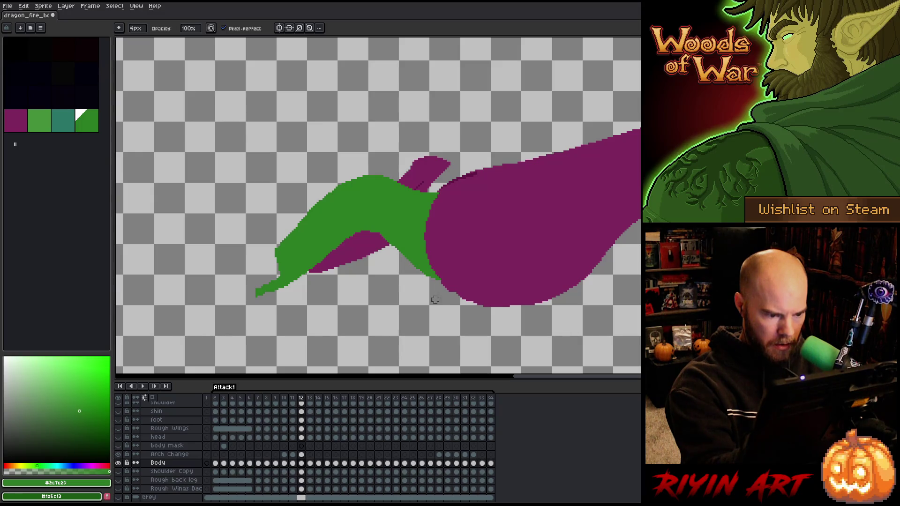
{"action": "key", "text": "m"}
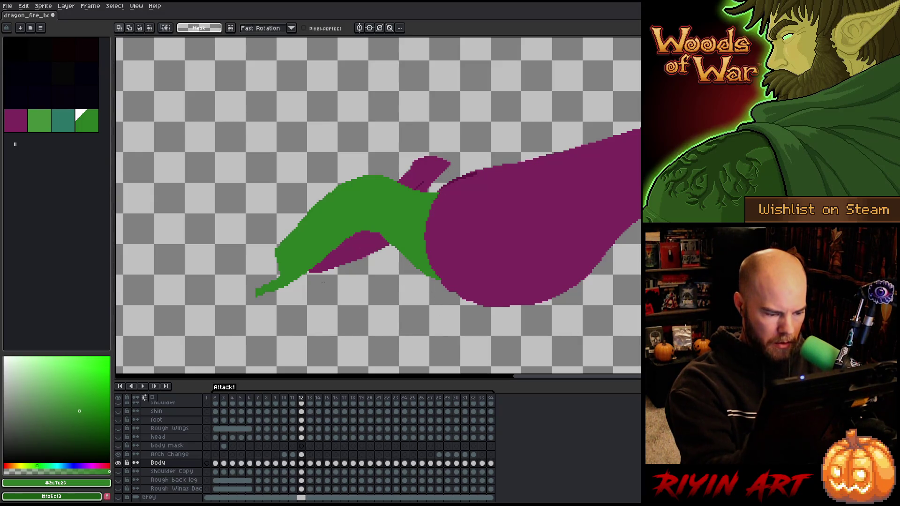
{"action": "left_click", "coordinate": [119, 463], "text": "alt"}
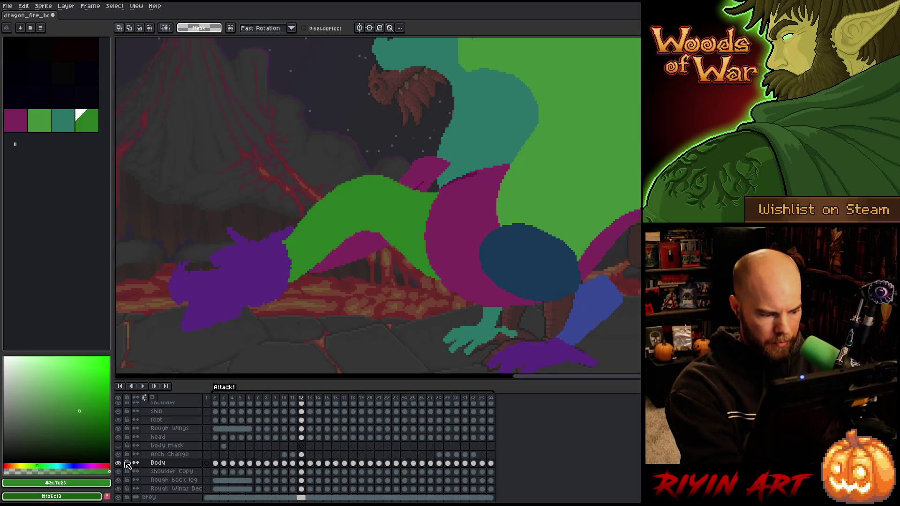
{"action": "left_click", "coordinate": [118, 463], "text": "alt"}
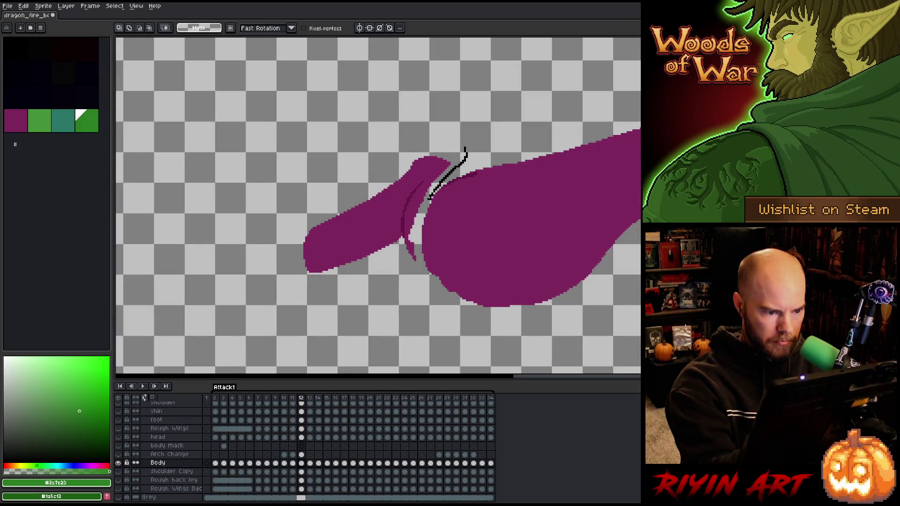
{"action": "mouse_move", "coordinate": [465, 150]}
{"action": "left_mouse_down"}
{"action": "mouse_move", "coordinate": [413, 261]}
{"action": "mouse_move", "coordinate": [419, 248]}
{"action": "left_mouse_up"}
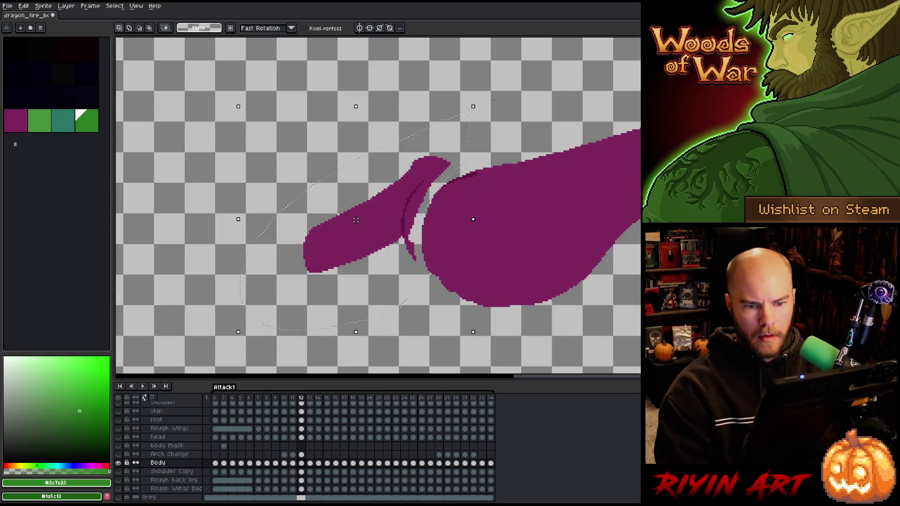
{"action": "key", "text": "Delete"}
{"action": "key", "text": "ctrl+d"}
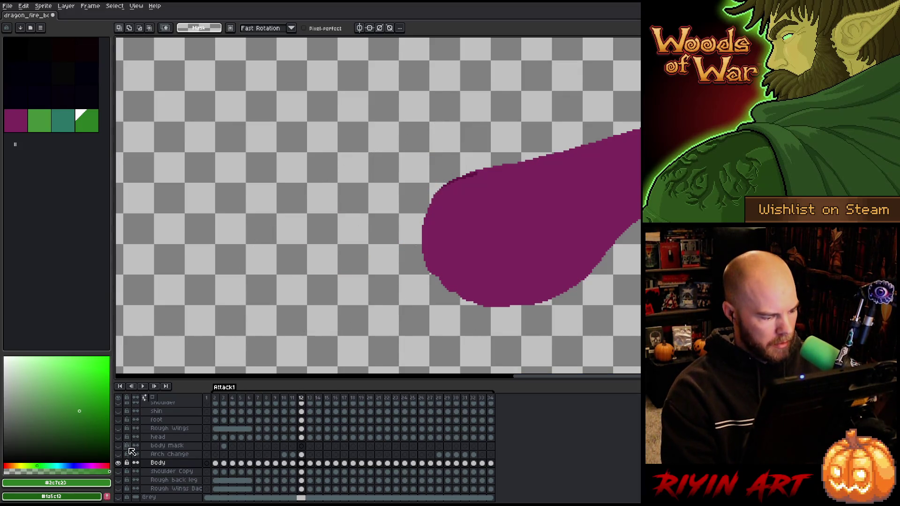
{"action": "left_click", "coordinate": [119, 463], "text": "alt"}
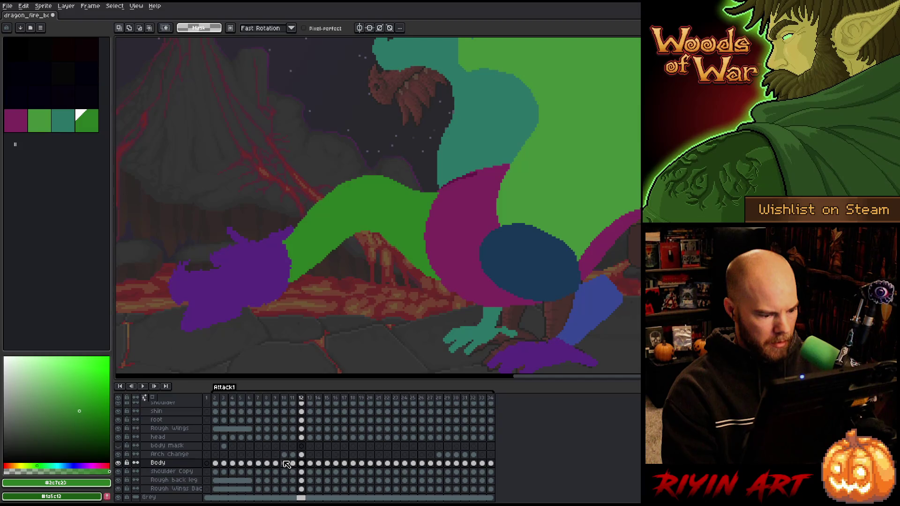
Recolour the green on Arch Change frames 10–12 to magenta #7f275e.
{"action": "left_click", "coordinate": [284, 455]}
{"action": "left_click_drag", "start_coordinate": [284, 455], "coordinate": [301, 454]}
{"action": "key", "text": "shift+r"}
{"action": "left_click", "coordinate": [250, 102]}
{"action": "left_click", "coordinate": [459, 205]}
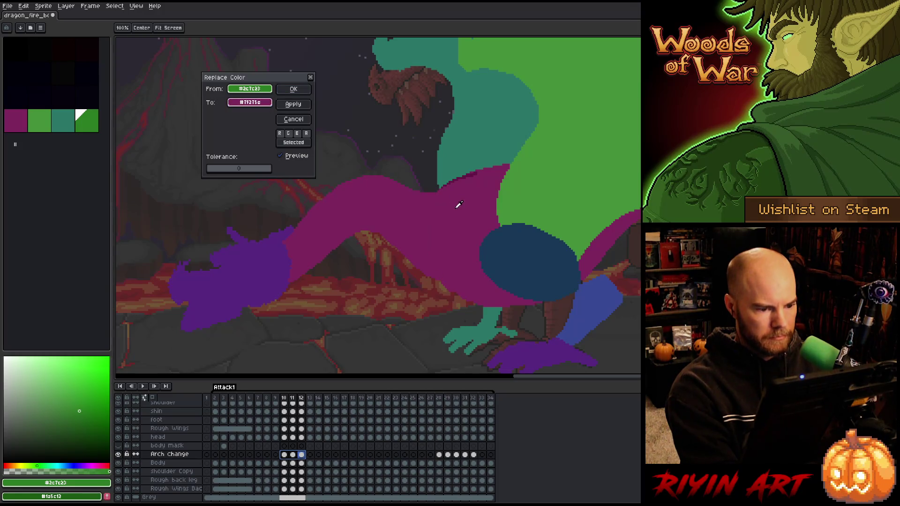
{"action": "left_click", "coordinate": [293, 89]}
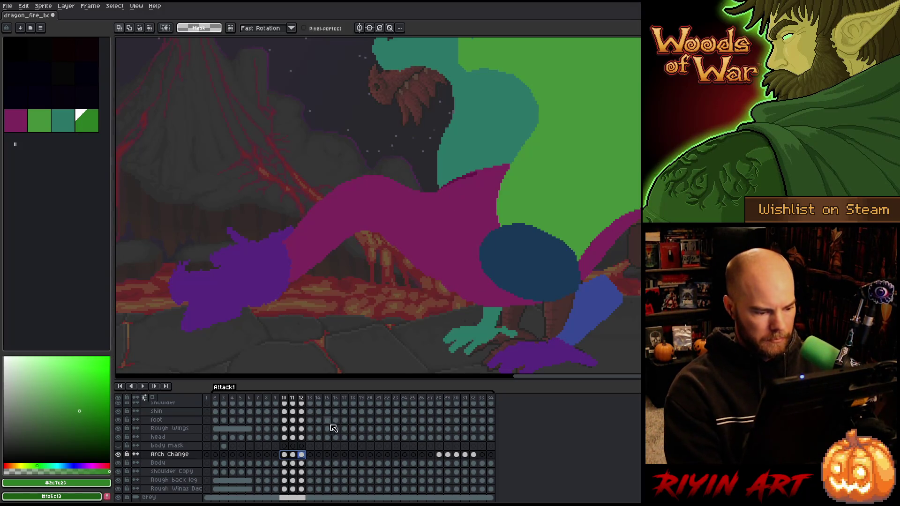
Replace the dark magenta #611745 on frame 12's Body shoulder with #7f275e.
{"action": "left_click", "coordinate": [302, 464]}
{"action": "left_click_drag", "start_coordinate": [403, 139], "coordinate": [497, 217]}
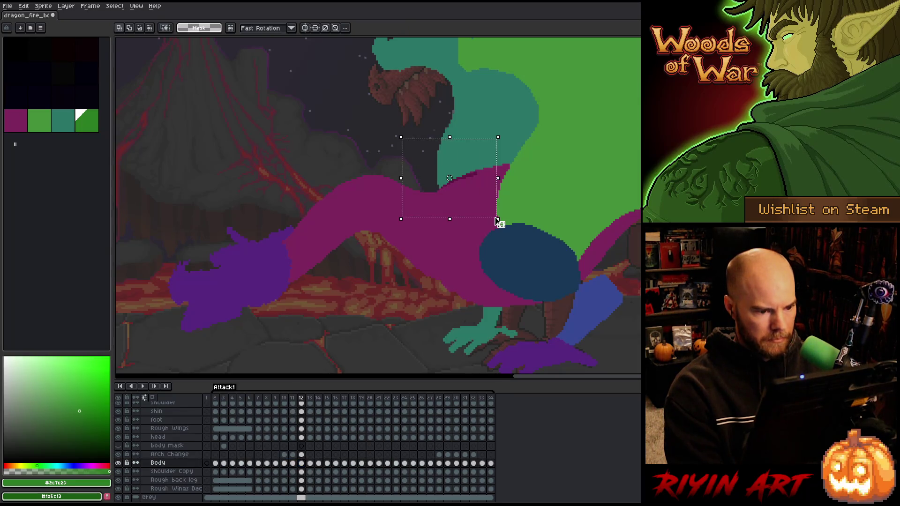
{"action": "key", "text": "shift+r"}
{"action": "left_click", "coordinate": [463, 174]}
{"action": "left_click", "coordinate": [250, 102]}
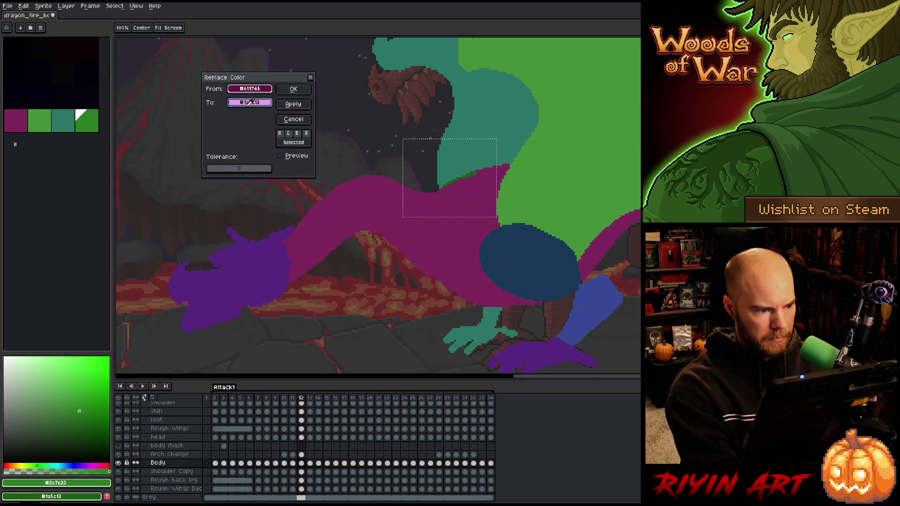
{"action": "left_click", "coordinate": [293, 90]}
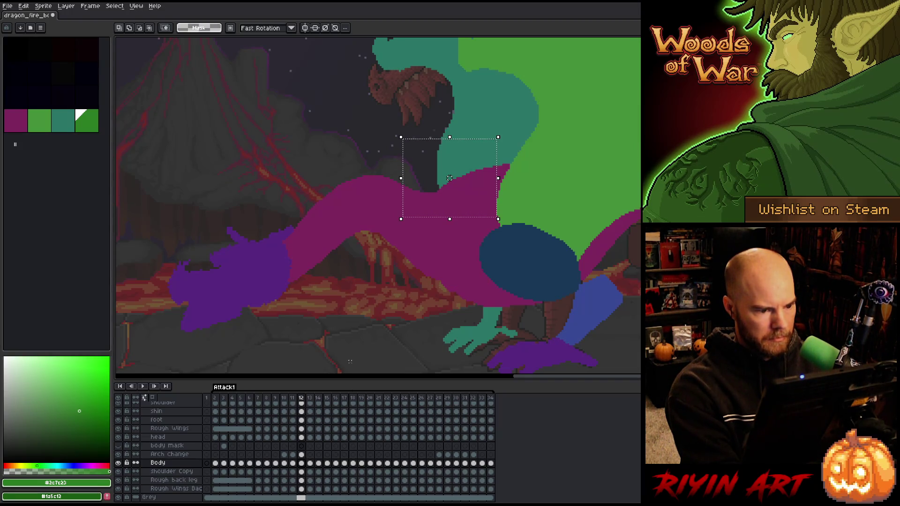
On frame 11's Body layer, replace the darker magenta patch with the lighter body magenta.
{"action": "left_click", "coordinate": [293, 464]}
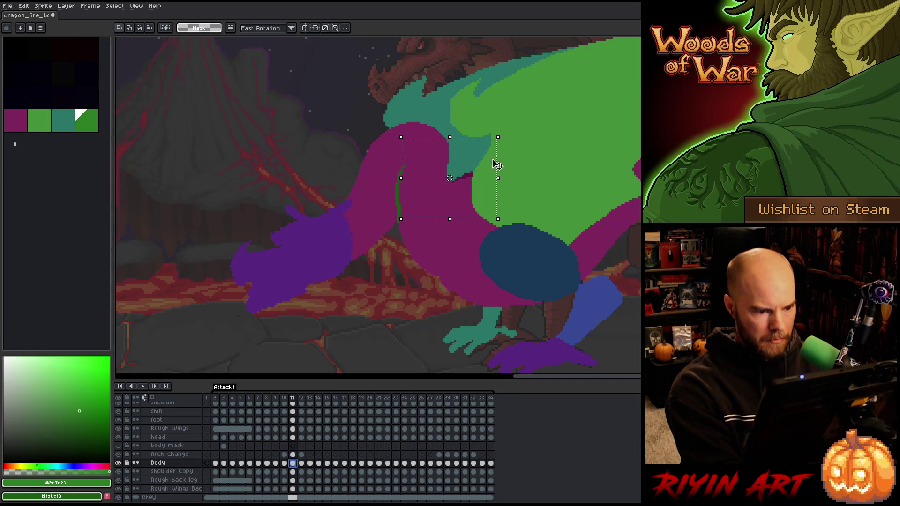
{"action": "key", "text": "shift+r"}
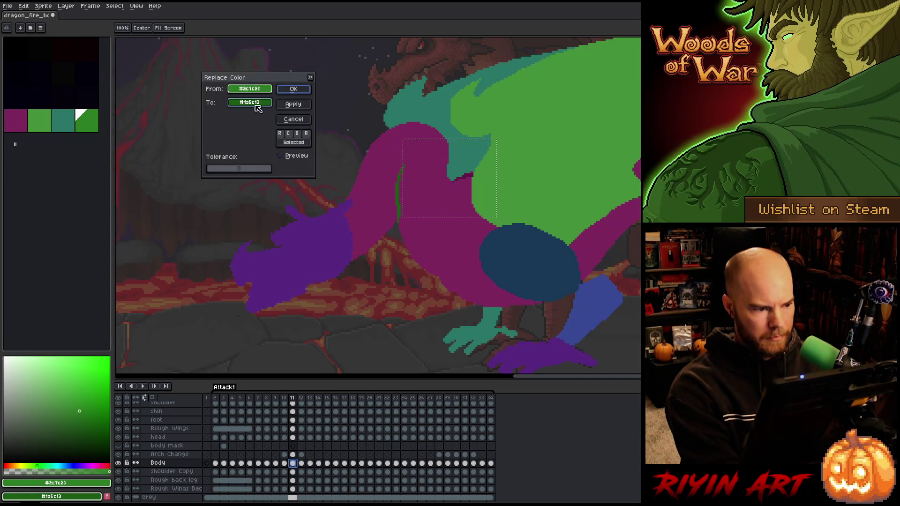
{"action": "left_click", "coordinate": [455, 154]}
{"action": "left_click", "coordinate": [475, 172]}
{"action": "right_click", "coordinate": [432, 201]}
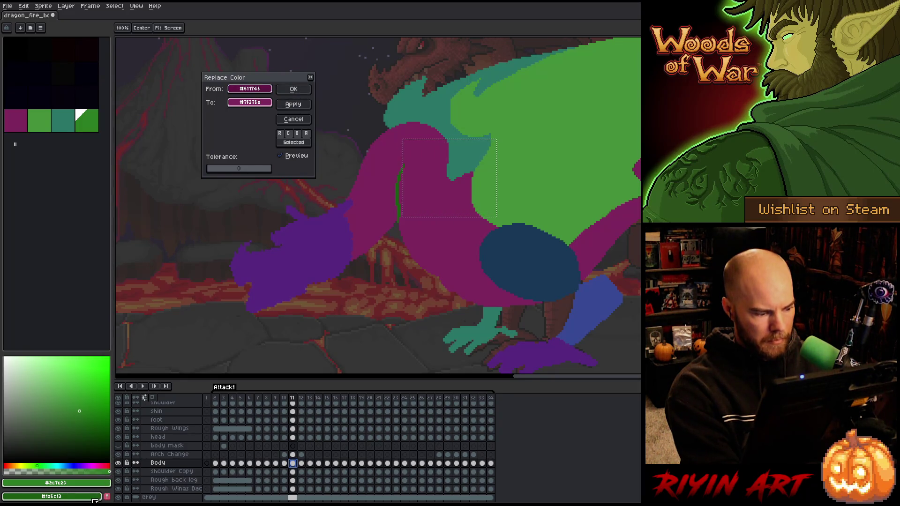
{"action": "left_click", "coordinate": [294, 90]}
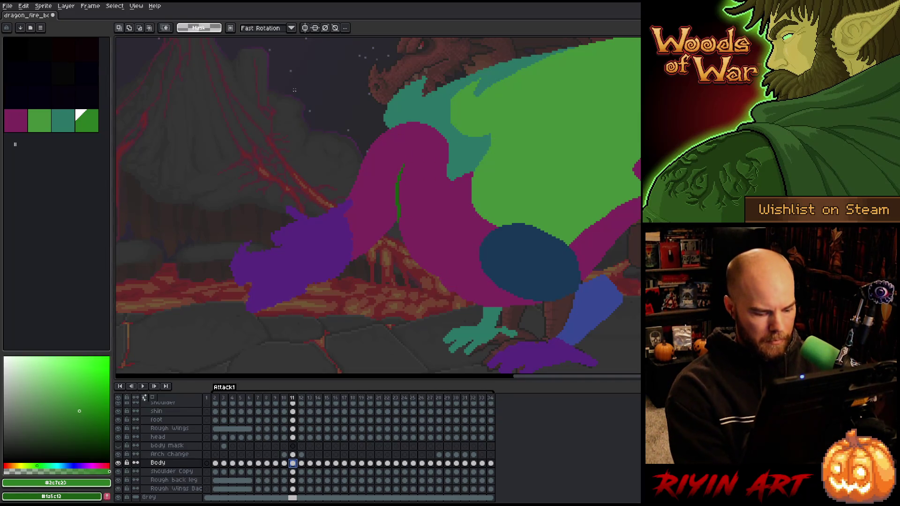
On frame 10's Arch Change layer, paint sampled body magenta over the neck's green edge.
{"action": "key", "text": "comma"}
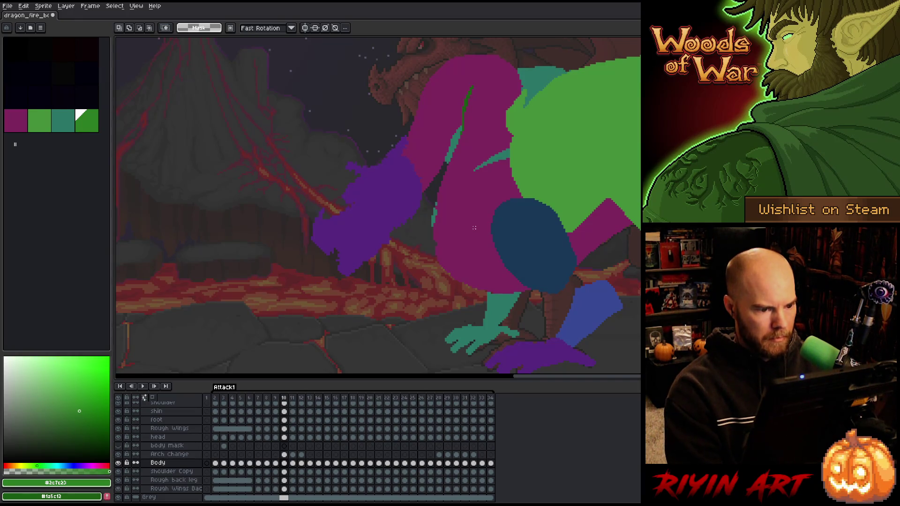
{"action": "key", "text": "Up"}
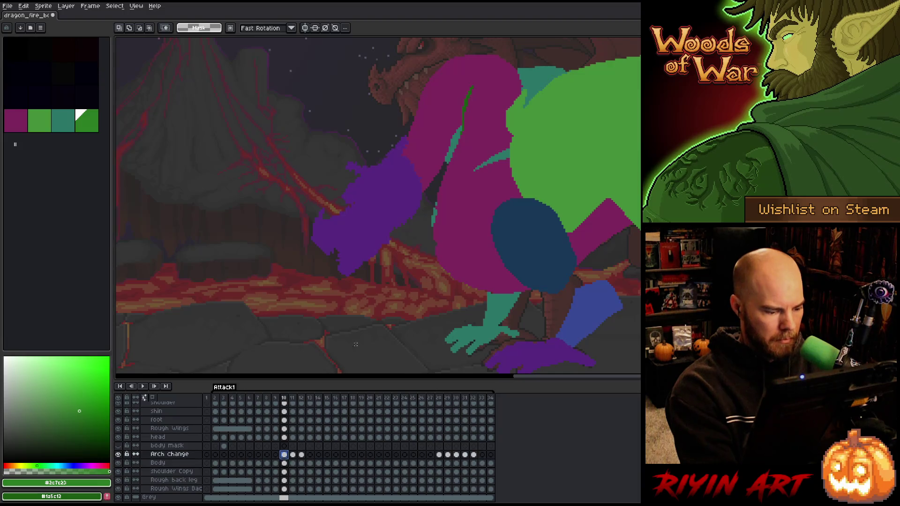
{"action": "key", "text": "i"}
{"action": "left_click", "coordinate": [495, 128]}
{"action": "left_click_drag", "start_coordinate": [506, 160], "coordinate": [511, 148]}
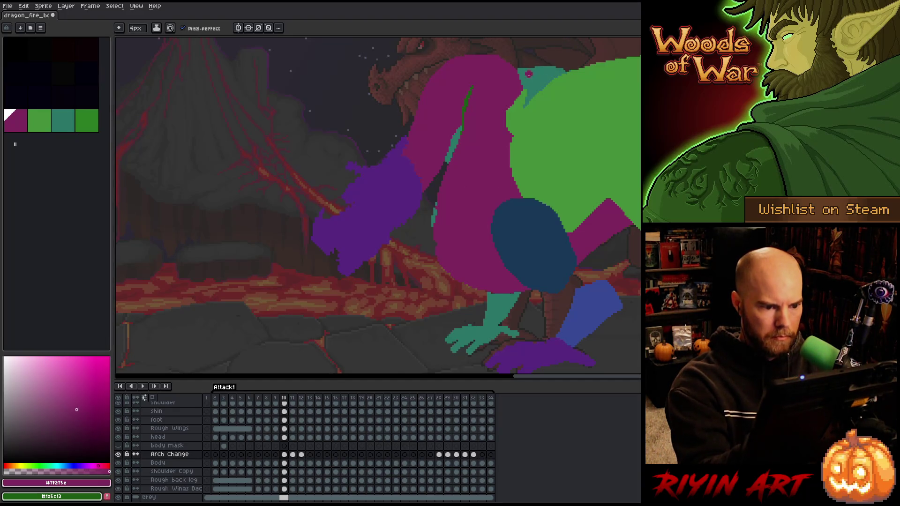
Recolour the neck's green line #1a5c12 to darker magenta #611745 across Arch Change frames 10–12.
{"action": "key", "text": "comma"}
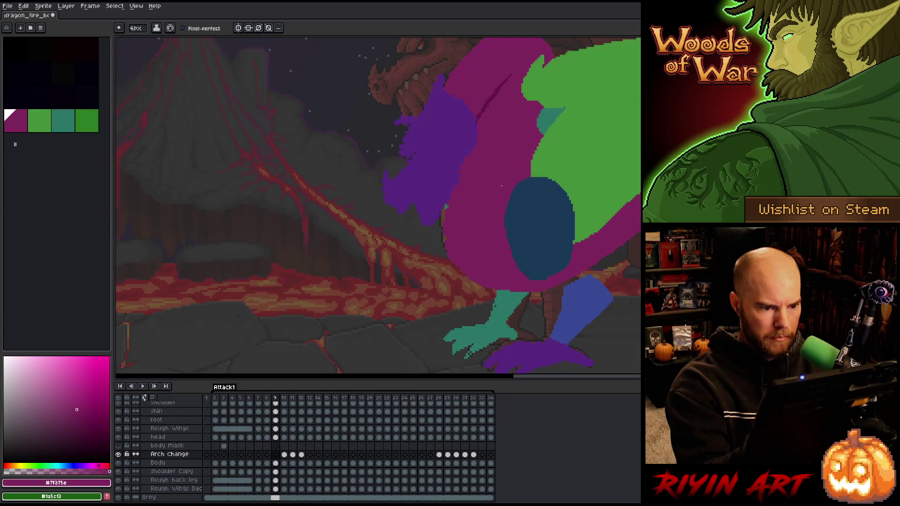
{"action": "key", "text": "i"}
{"action": "left_click", "coordinate": [494, 95]}
{"action": "key", "text": "b"}
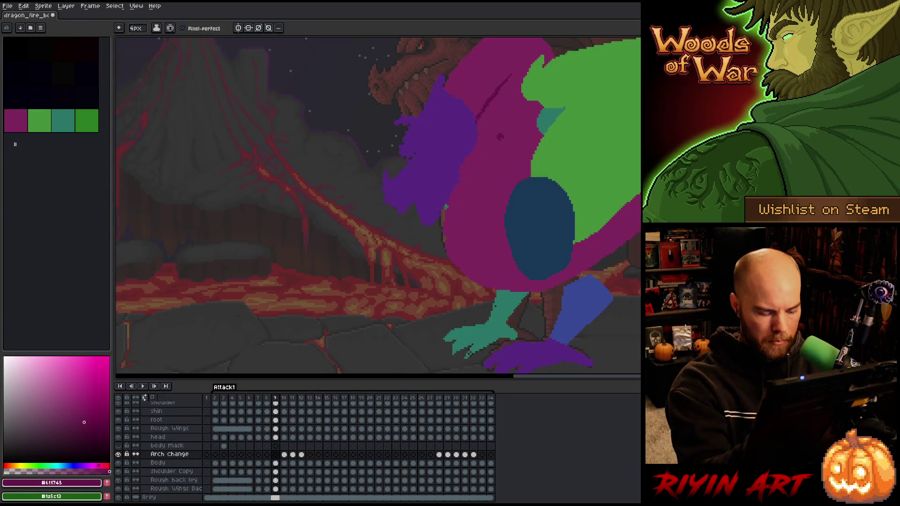
{"action": "key", "text": "period"}
{"action": "key", "text": "m"}
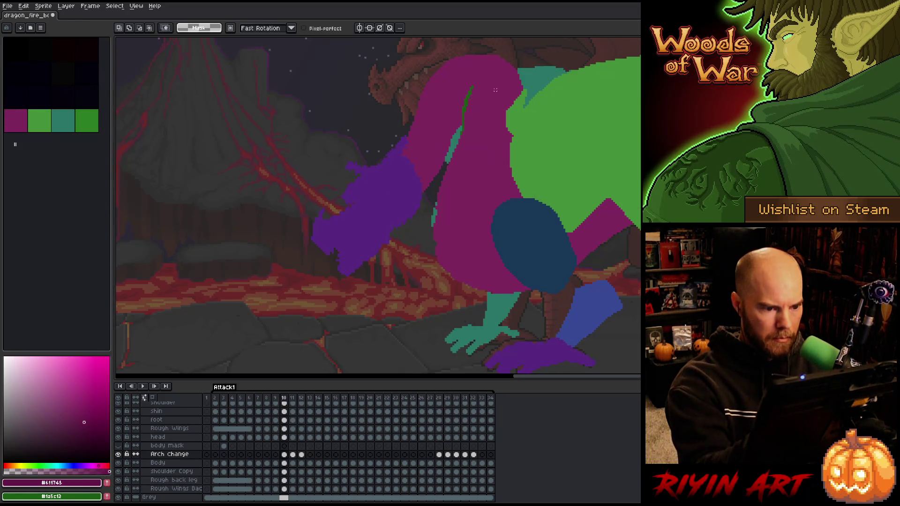
{"action": "key", "text": "period"}
{"action": "key", "text": "comma"}
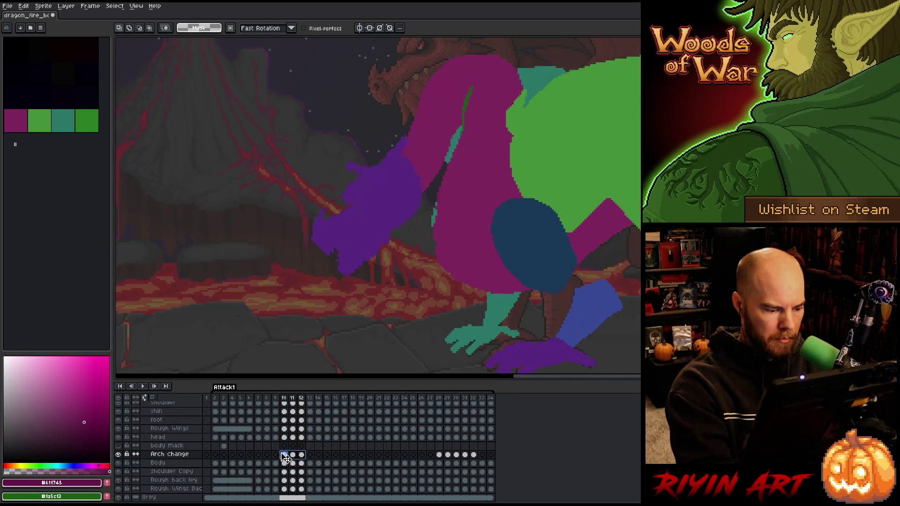
{"action": "key", "text": "shift+r"}
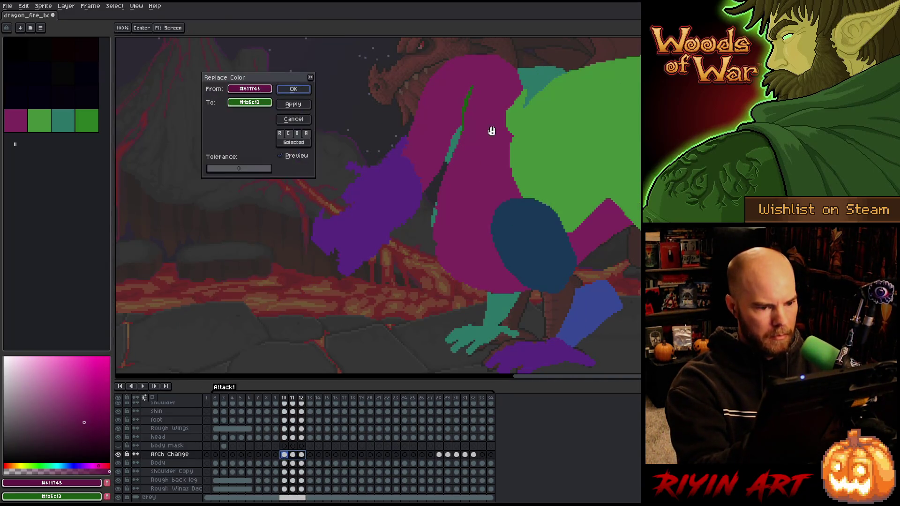
{"action": "left_click", "coordinate": [469, 102]}
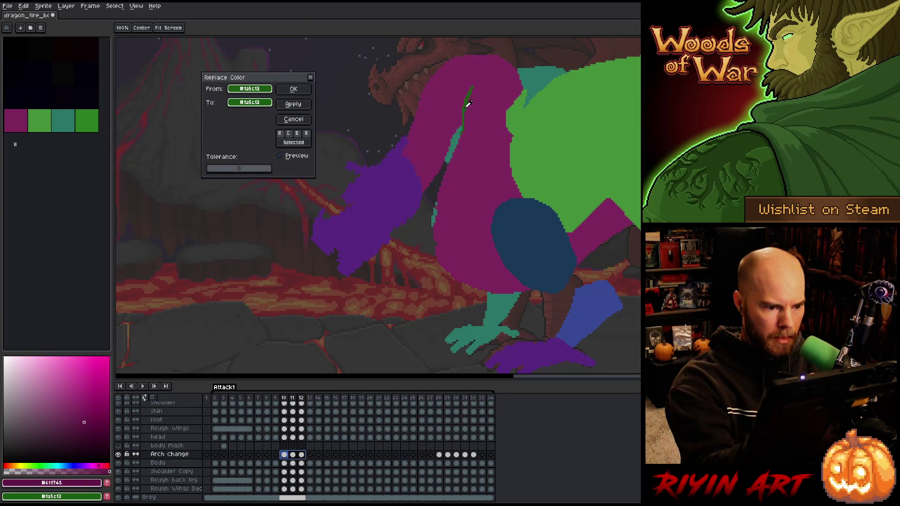
{"action": "left_click", "coordinate": [254, 104]}
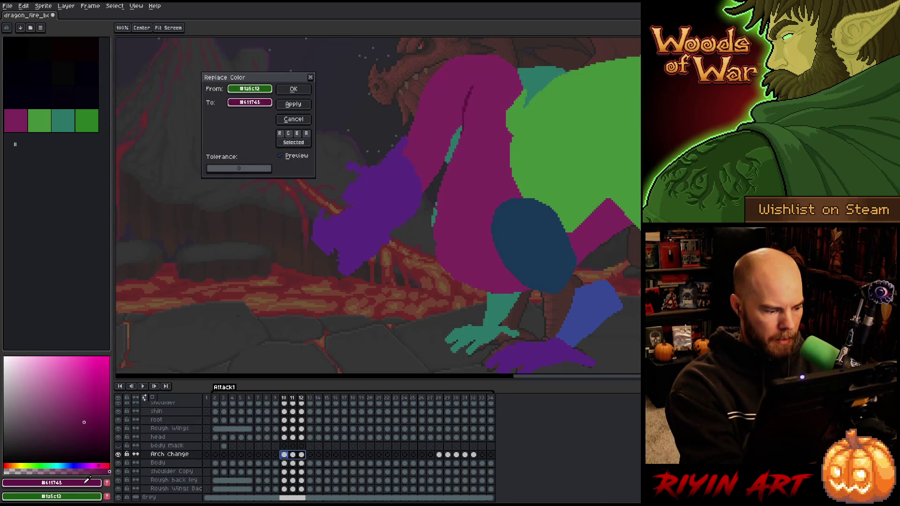
{"action": "left_click", "coordinate": [294, 89]}
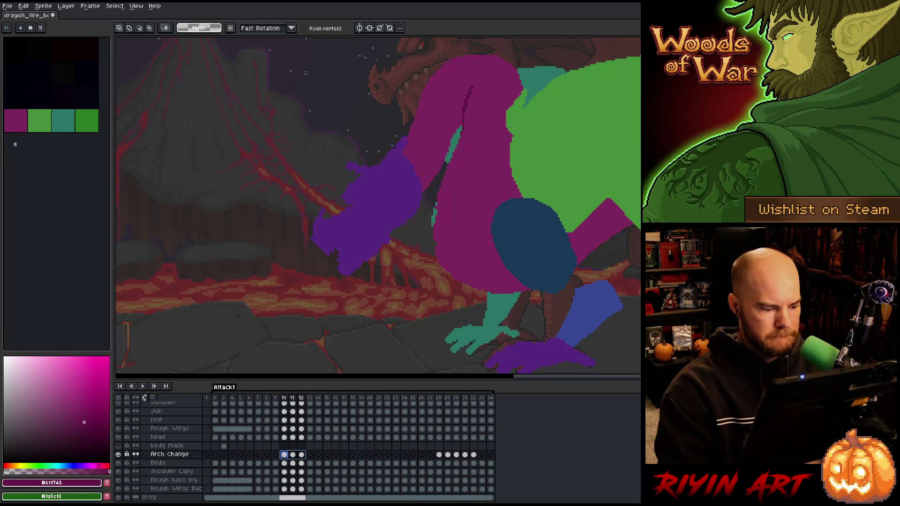
Frame the whole dragon in view and play the Attack1 animation.
{"action": "scroll", "coordinate": [320, 79], "scroll_direction": "down", "scroll_amount": 2}
{"action": "scroll", "coordinate": [446, 195], "scroll_direction": "up", "scroll_amount": 2}
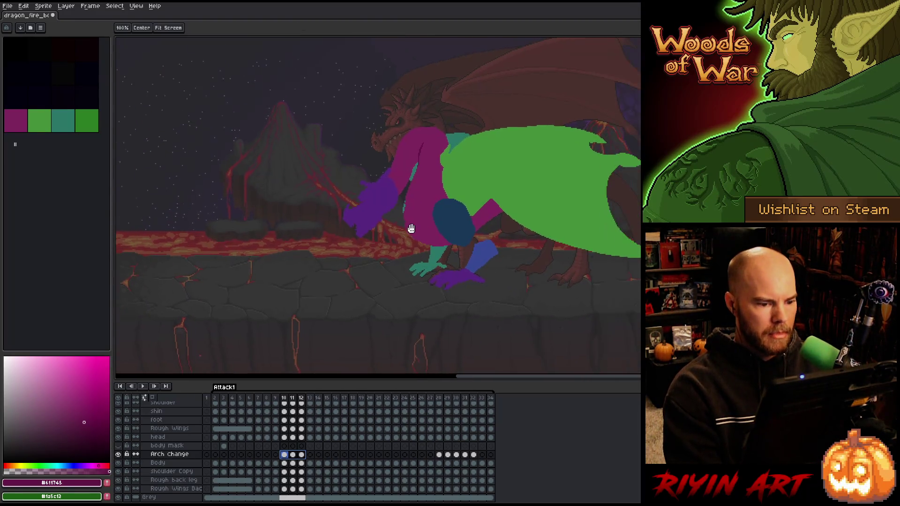
{"action": "left_click_drag", "start_coordinate": [446, 198], "coordinate": [411, 200]}
{"action": "key", "text": "Return"}
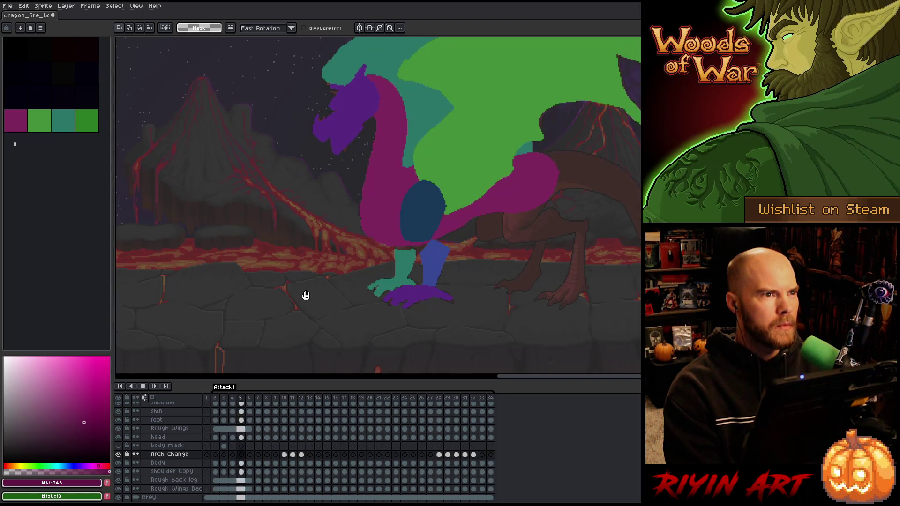
Stop playback, flip repeatedly between frames 12 and 13, then select frame 13's Body cel.
{"action": "key", "text": "Return"}
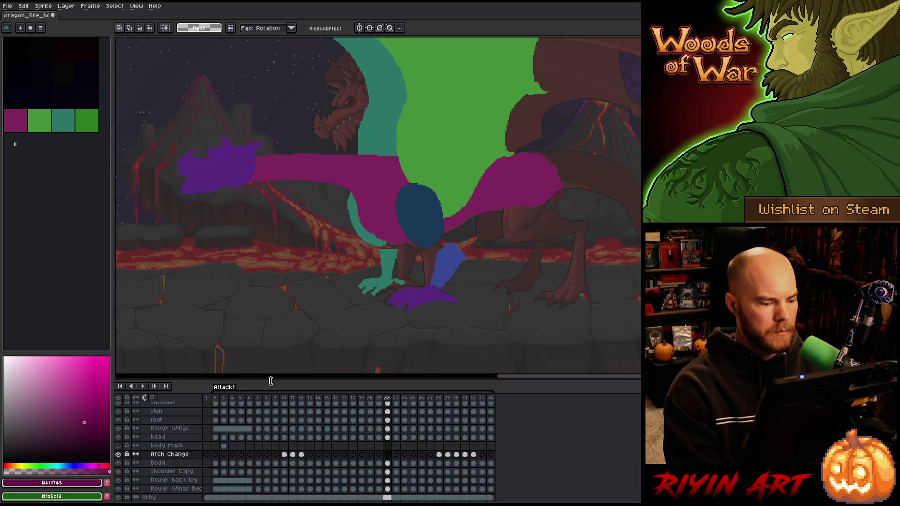
{"action": "left_click", "coordinate": [284, 402]}
{"action": "left_click", "coordinate": [290, 402]}
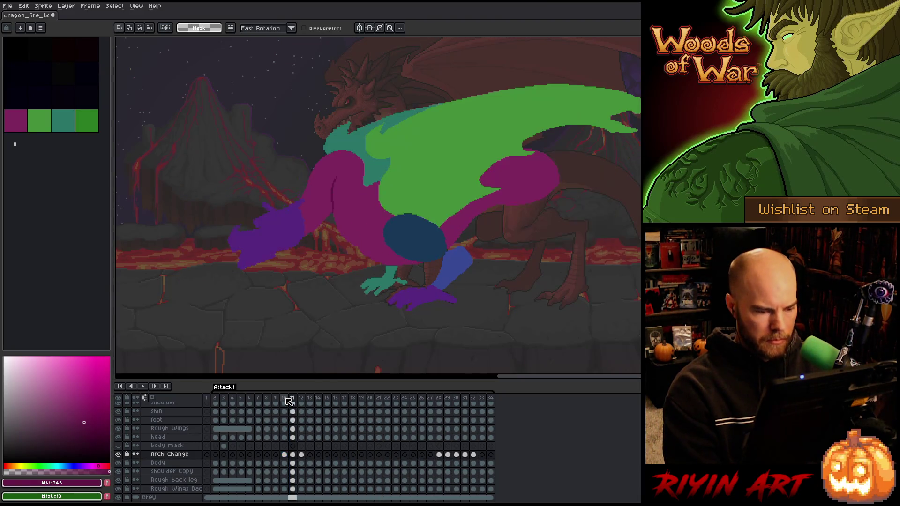
{"action": "key", "text": "Right"}
{"action": "key", "text": "Right"}
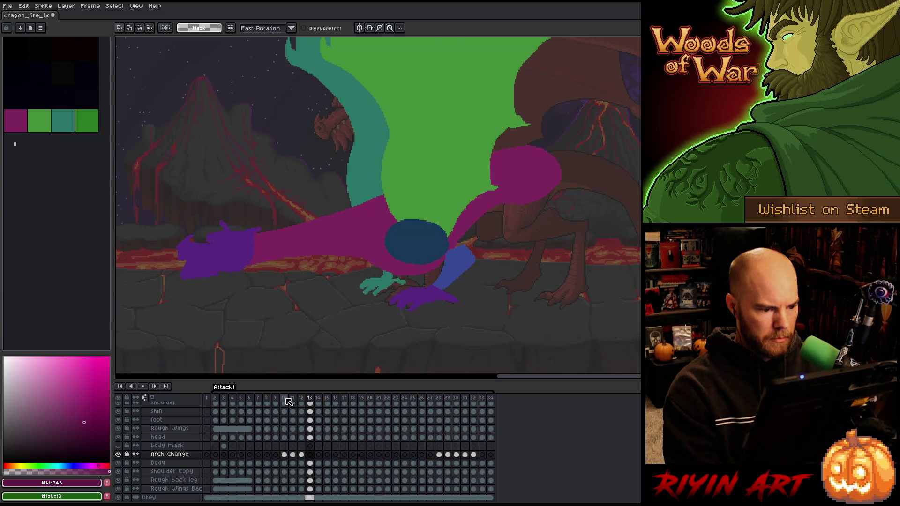
{"action": "key", "text": "Left"}
{"action": "key", "text": "Right"}
{"action": "key", "text": "Left"}
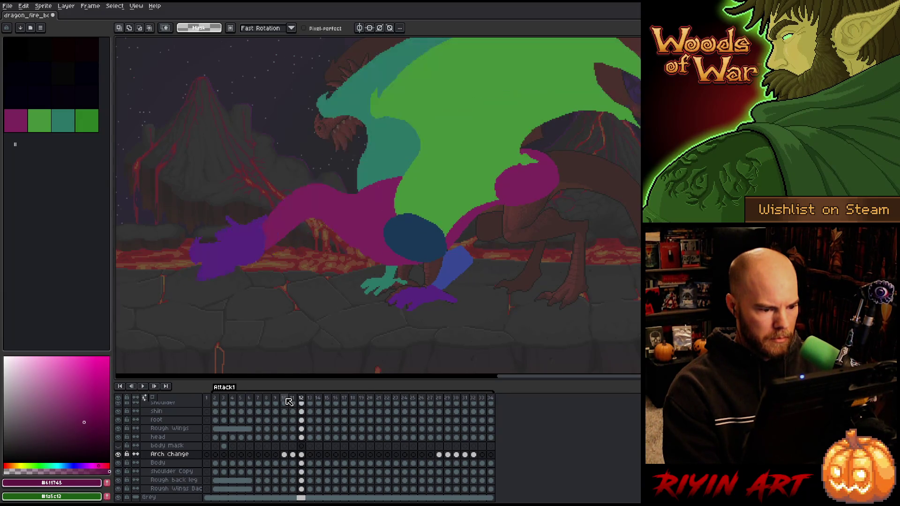
{"action": "key", "text": "Right"}
{"action": "key", "text": "Left"}
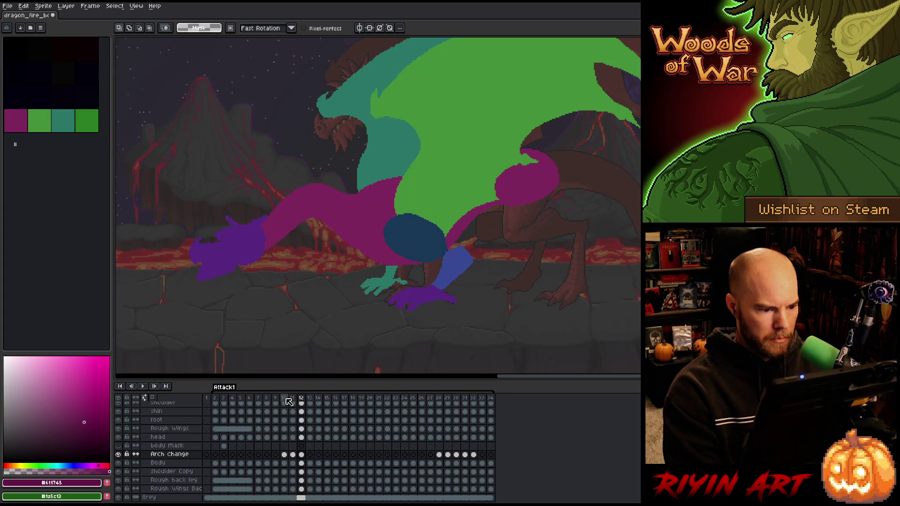
{"action": "key", "text": "Right"}
{"action": "key", "text": "Left"}
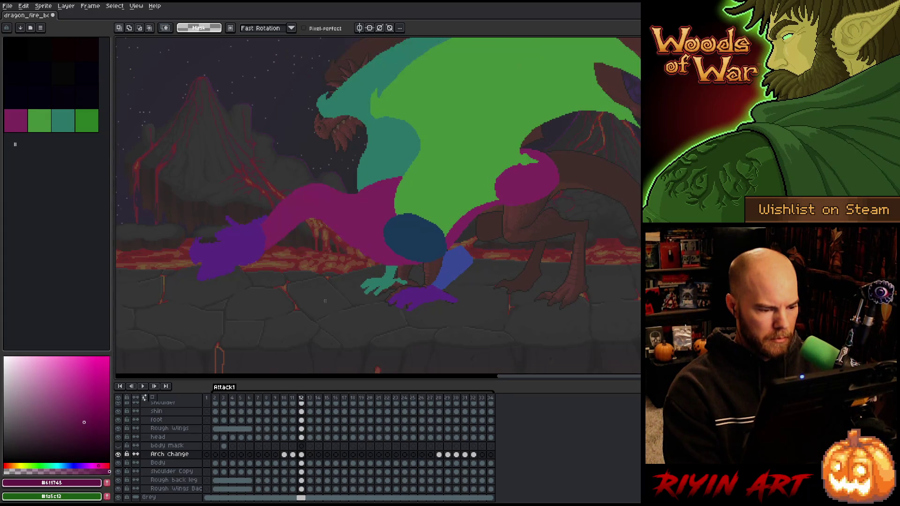
{"action": "key", "text": "Right"}
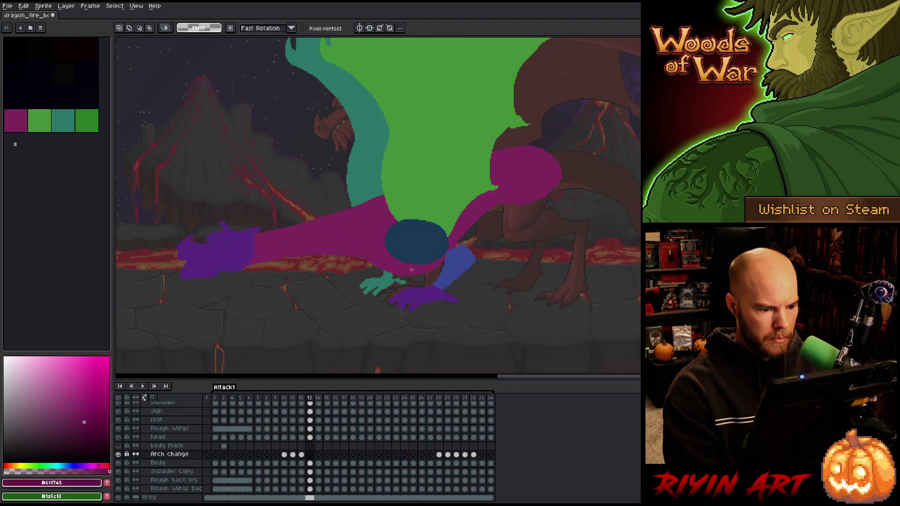
{"action": "left_click", "coordinate": [311, 464]}
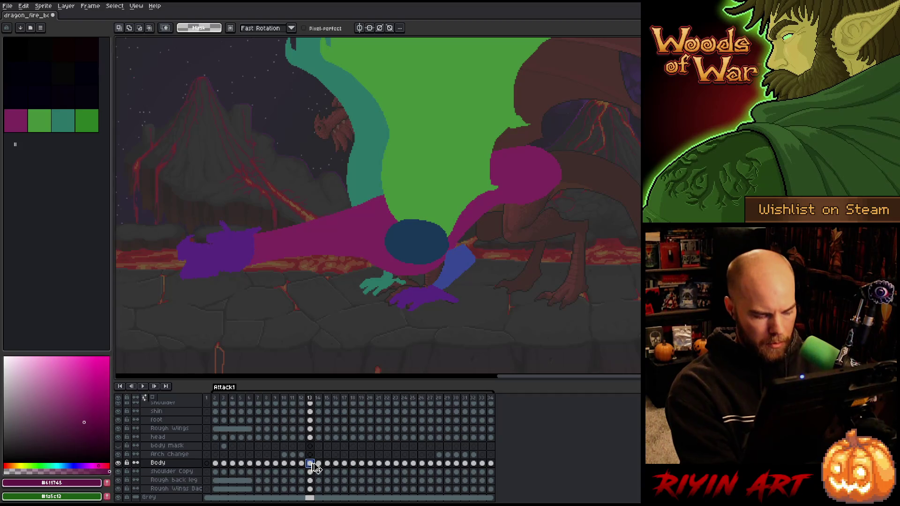
Add a new Layer 3 above Arch Change and select its frame-12 cel.
{"action": "left_click", "coordinate": [171, 457]}
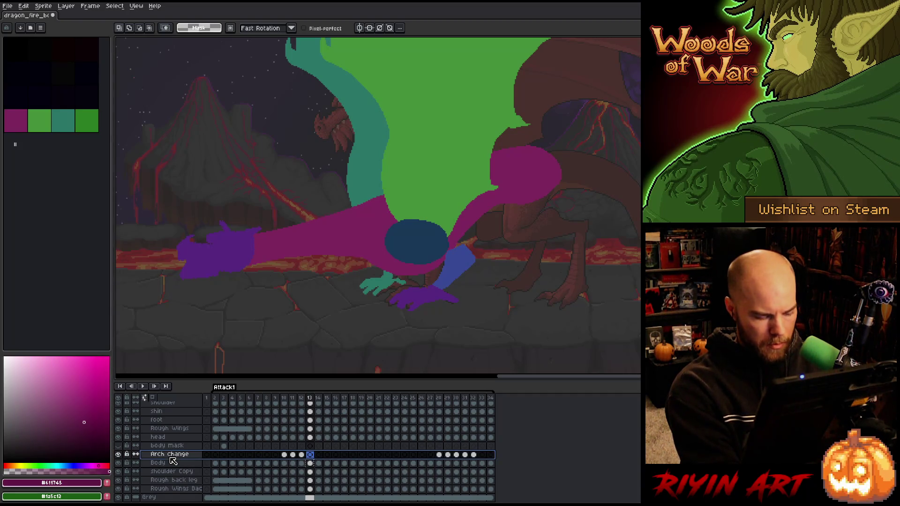
{"action": "key", "text": "shift+n"}
{"action": "left_click", "coordinate": [303, 456]}
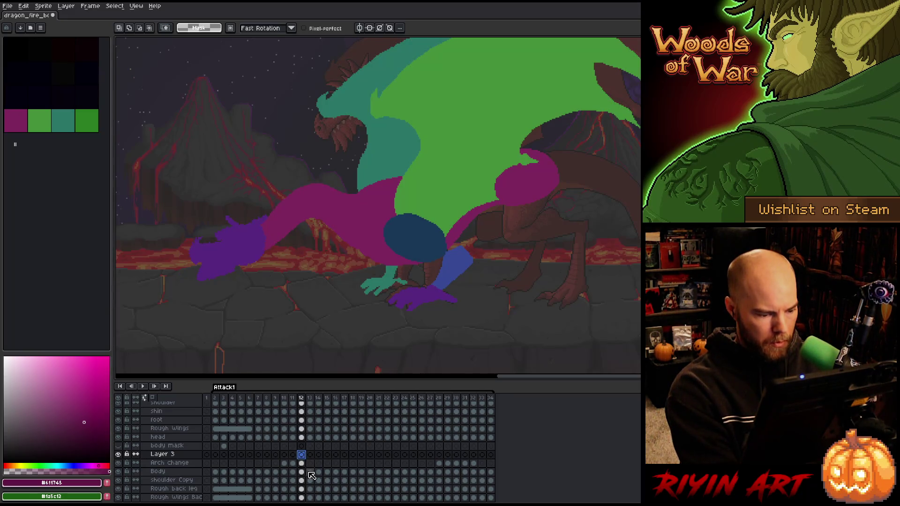
{"action": "left_click", "coordinate": [310, 472]}
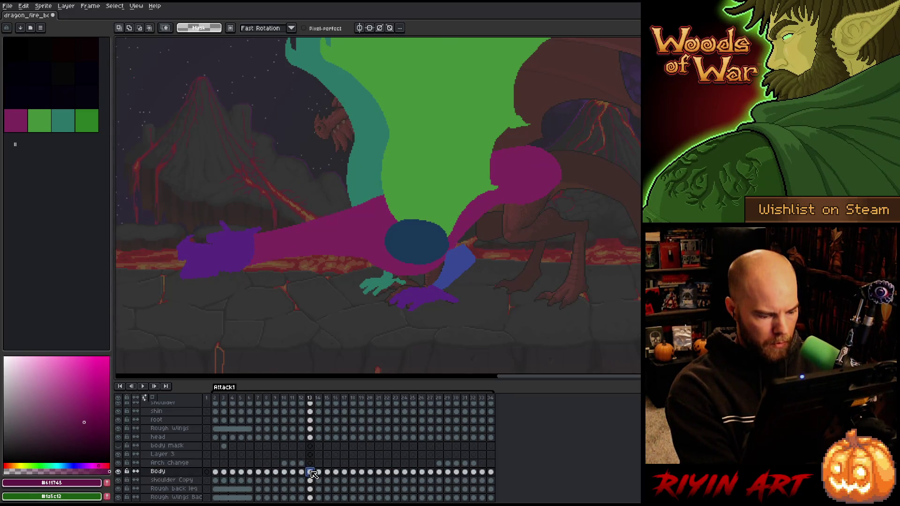
{"action": "left_click", "coordinate": [302, 455]}
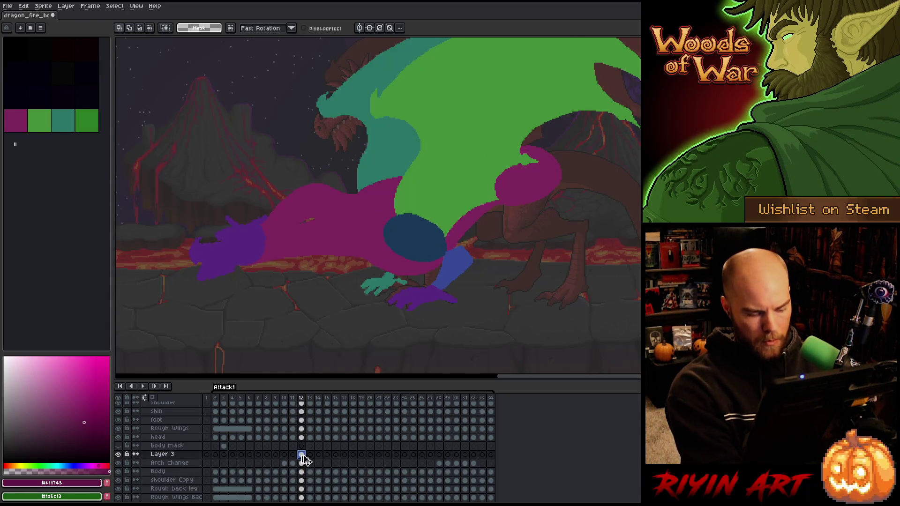
Move Layer 3's body shapes up about 4 pixels on frame 12, then open Hue/Saturation.
{"action": "key", "text": "ctrl+t"}
{"action": "left_click_drag", "start_coordinate": [400, 209], "coordinate": [400, 205]}
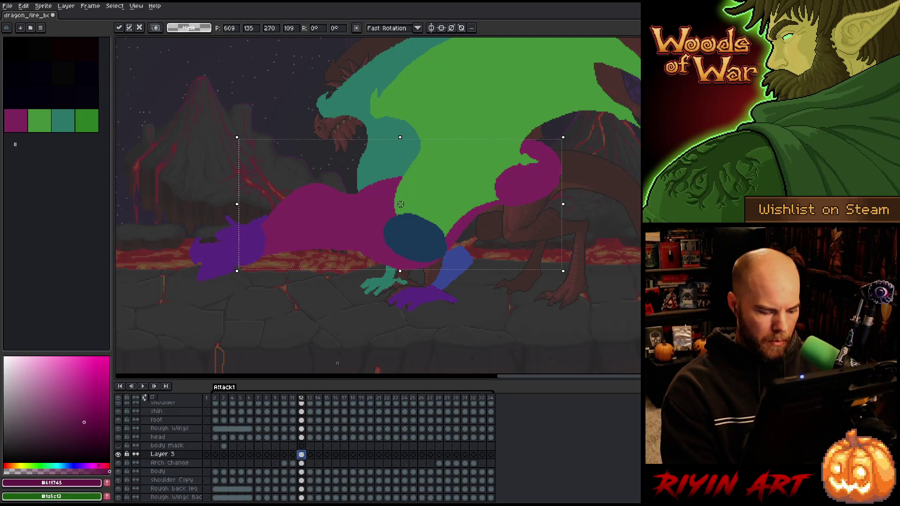
{"action": "key", "text": "Return"}
{"action": "key", "text": "period"}
{"action": "key", "text": "comma"}
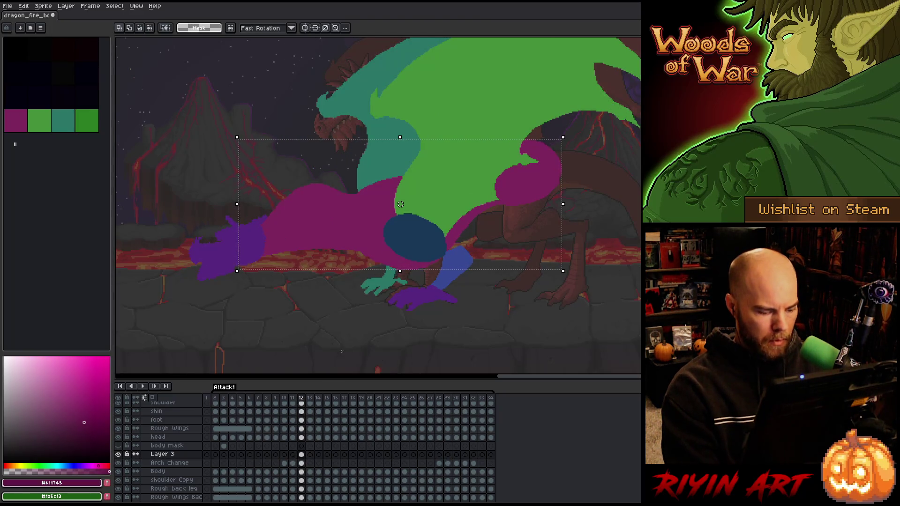
{"action": "key", "text": "ctrl+d"}
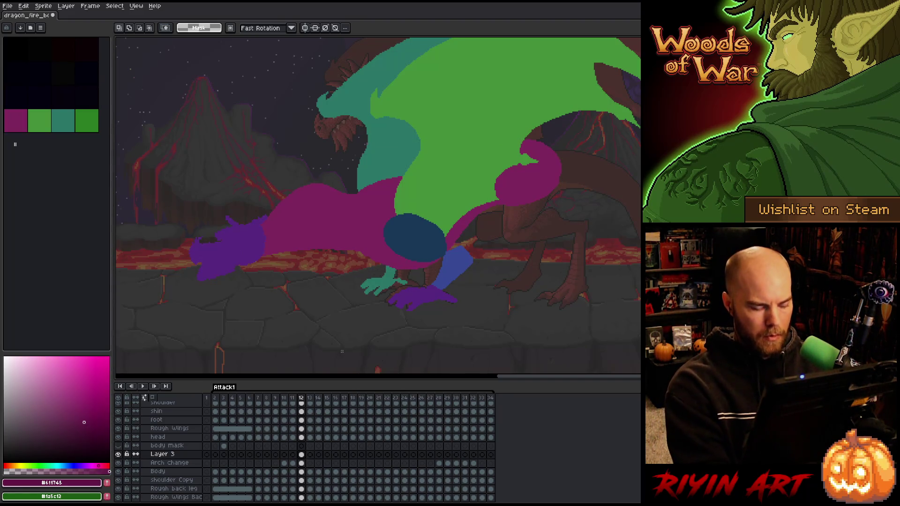
{"action": "key", "text": "ctrl+u"}
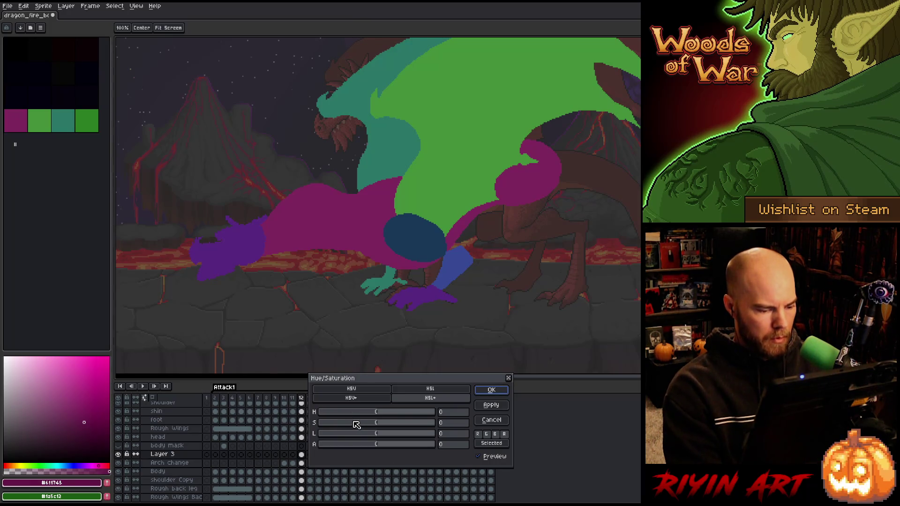
Desaturate Layer 3 and set its opacity to 69%.
{"action": "left_click", "coordinate": [354, 424]}
{"action": "left_click", "coordinate": [490, 390]}
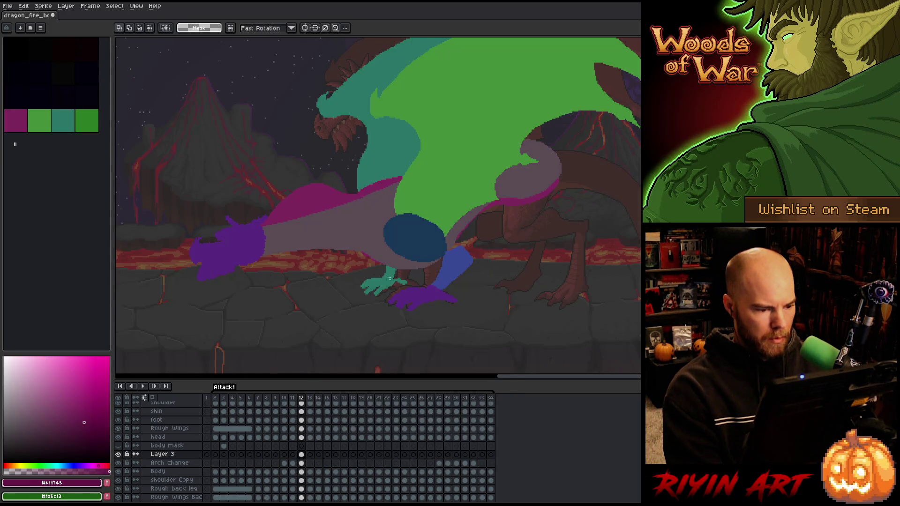
{"action": "scroll", "coordinate": [390, 240], "scroll_direction": "up", "scroll_amount": 1}
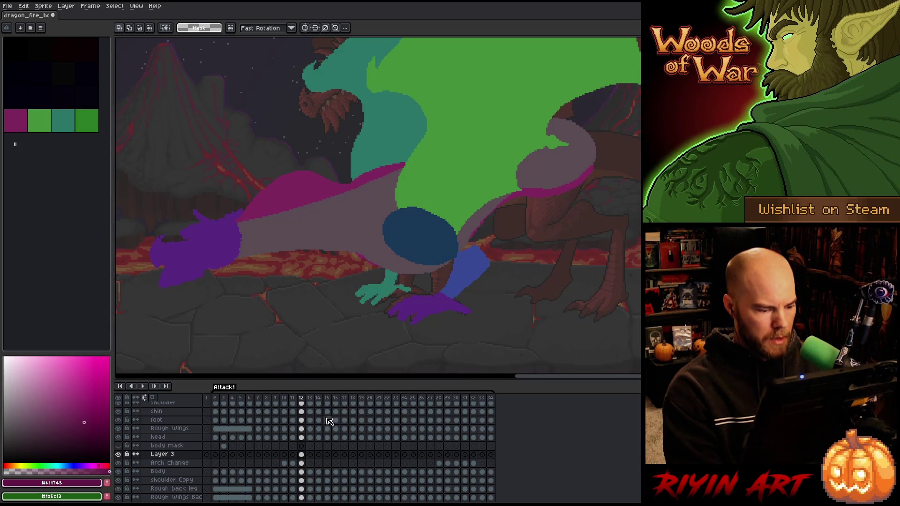
{"action": "double_click", "coordinate": [157, 454]}
{"action": "left_click_drag", "start_coordinate": [446, 159], "coordinate": [472, 164]}
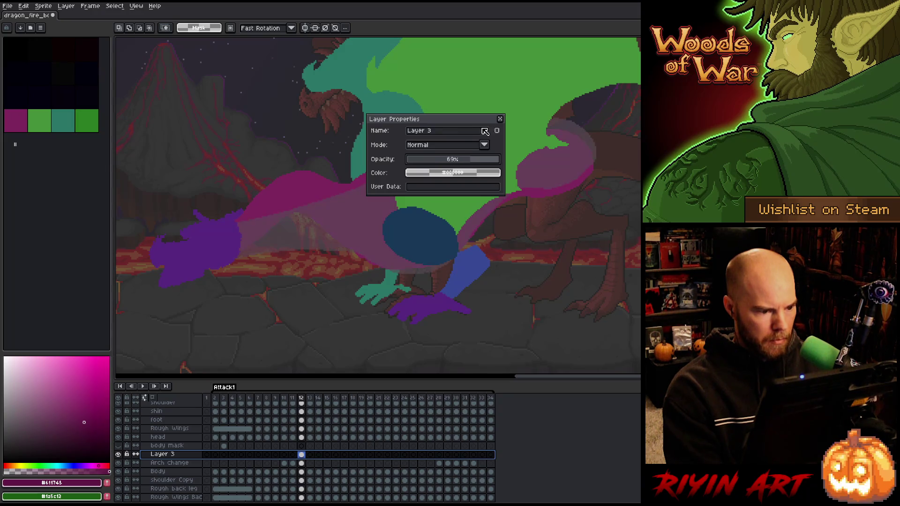
{"action": "left_click", "coordinate": [500, 120]}
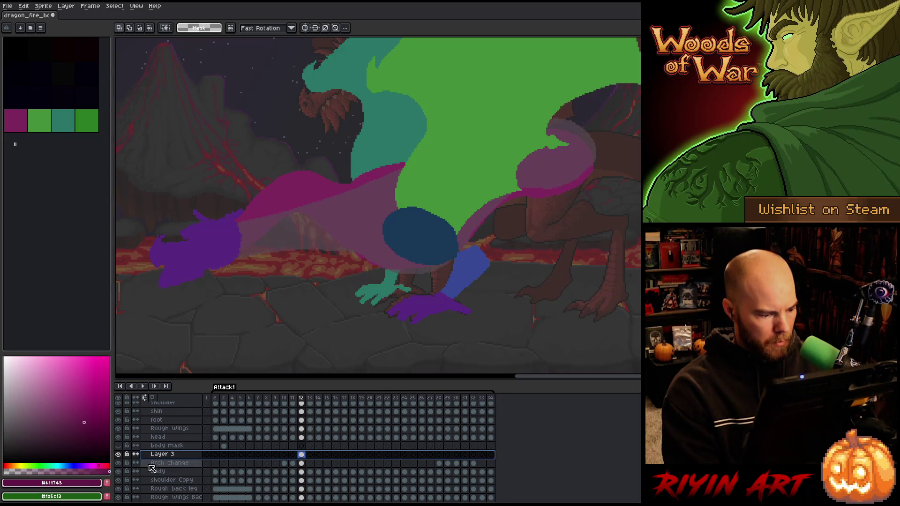
Delete the Arch change layer and show only the Body layer.
{"action": "left_click", "coordinate": [178, 465]}
{"action": "left_click", "coordinate": [177, 463]}
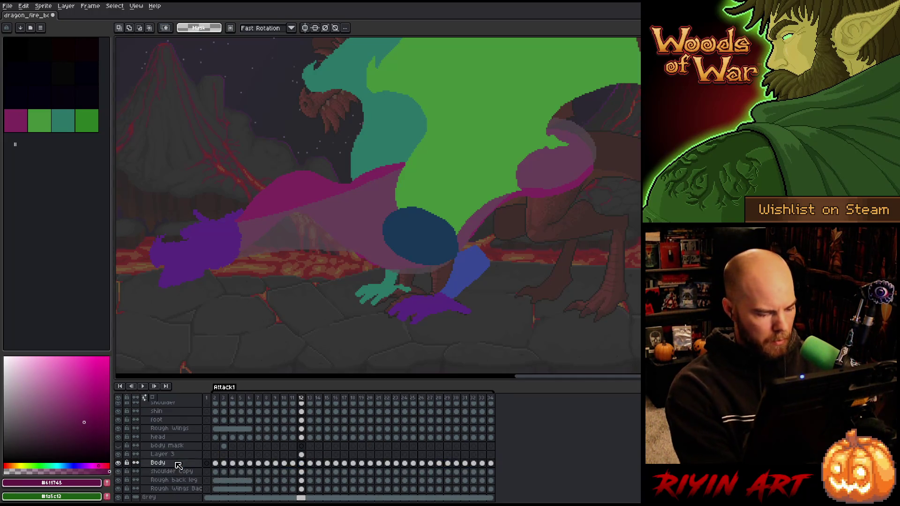
{"action": "key", "text": "Delete"}
{"action": "left_click", "coordinate": [118, 463], "text": "alt"}
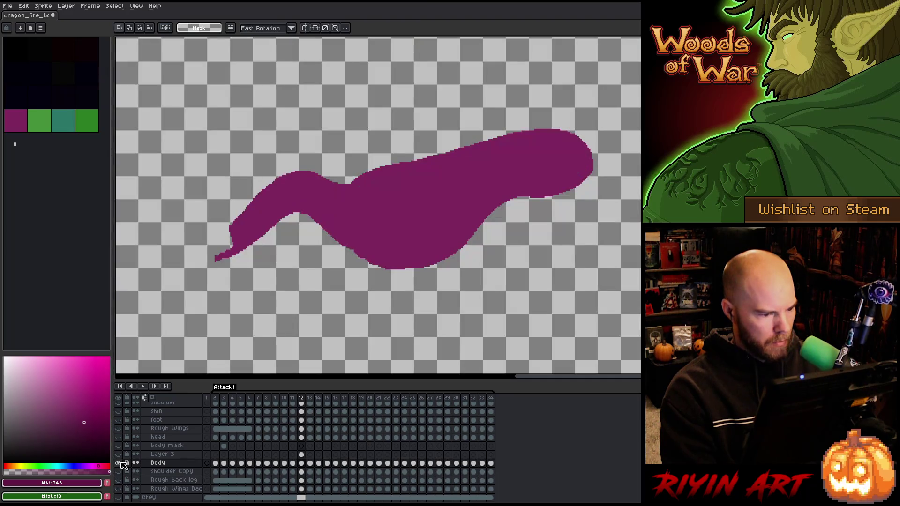
On Body's frame 12 cel, lasso-select the right half of the body shape.
{"action": "scroll", "coordinate": [395, 267], "scroll_direction": "up", "scroll_amount": 2}
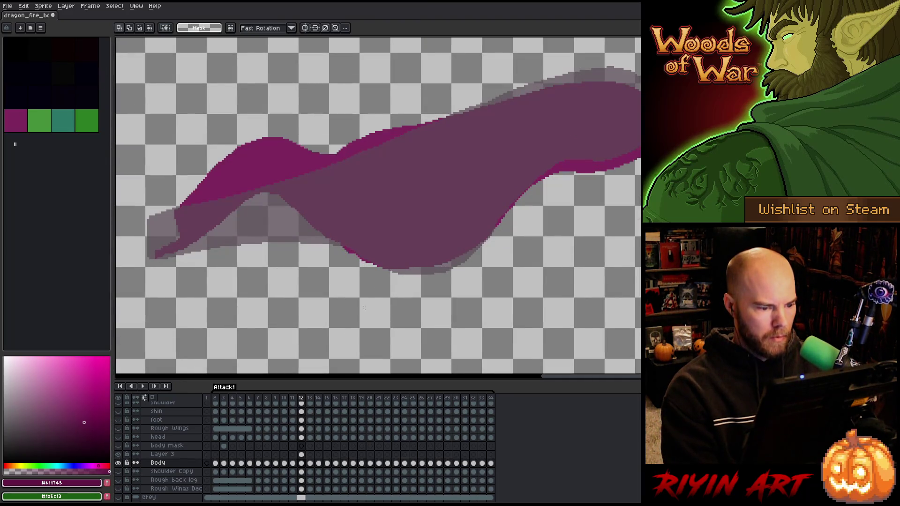
{"action": "left_click", "coordinate": [302, 472]}
{"action": "left_click", "coordinate": [302, 463]}
{"action": "scroll", "coordinate": [301, 467], "scroll_direction": "up", "scroll_amount": 1}
{"action": "scroll", "coordinate": [393, 231], "scroll_direction": "down", "scroll_amount": 2}
{"action": "scroll", "coordinate": [393, 231], "scroll_direction": "up", "scroll_amount": 3}
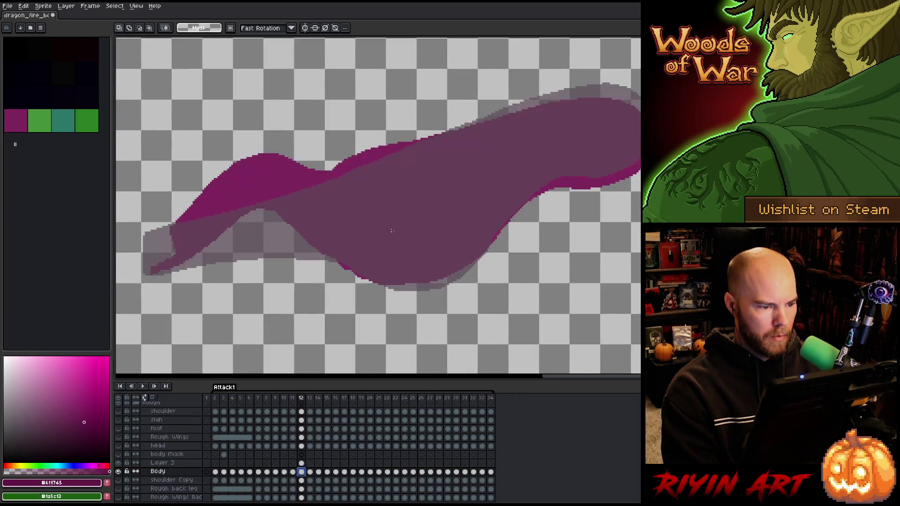
{"action": "key", "text": "b"}
{"action": "mouse_move", "coordinate": [640, 71]}
{"action": "left_mouse_down"}
{"action": "mouse_move", "coordinate": [535, 70]}
{"action": "mouse_move", "coordinate": [345, 145]}
{"action": "left_mouse_up"}
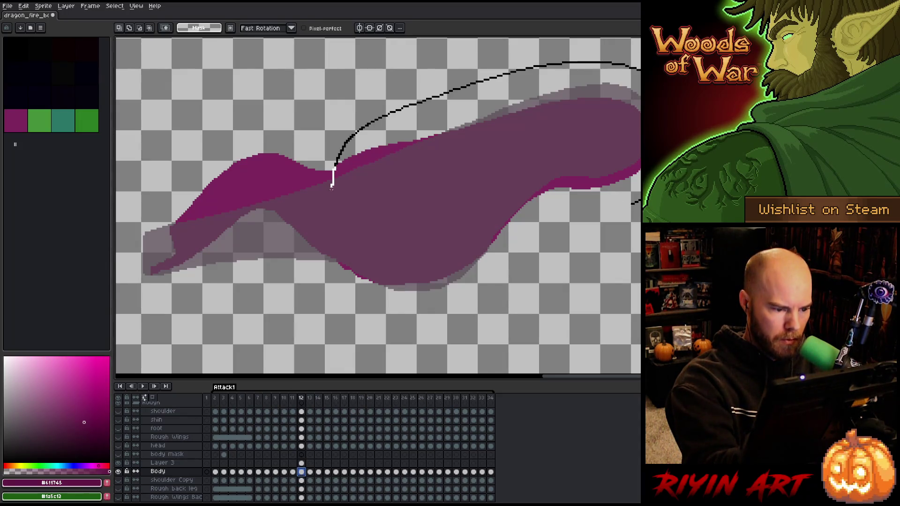
{"action": "mouse_move", "coordinate": [334, 232]}
{"action": "left_mouse_down"}
{"action": "mouse_move", "coordinate": [358, 310]}
{"action": "mouse_move", "coordinate": [574, 348]}
{"action": "mouse_move", "coordinate": [633, 206]}
{"action": "left_mouse_up"}
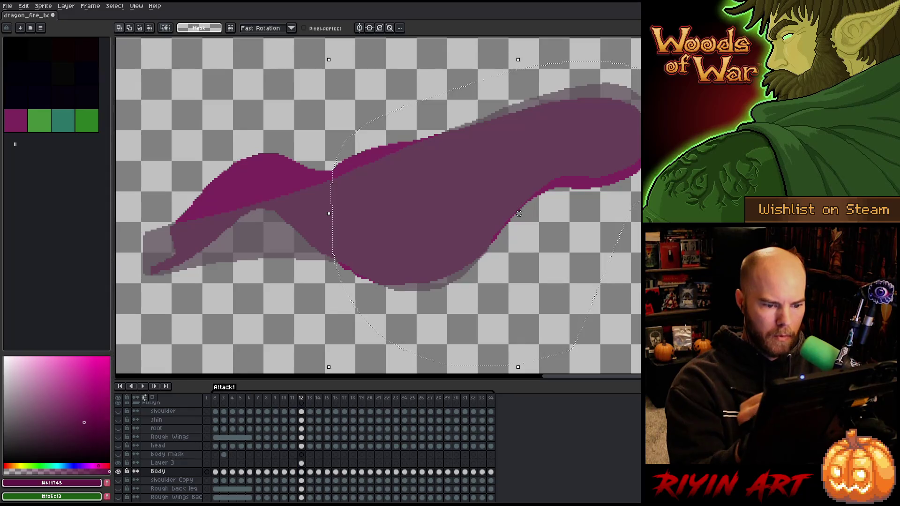
Rotate the selected body section about 3.4°, nudge it a pixel into place, and commit.
{"action": "left_click_drag", "start_coordinate": [519, 214], "coordinate": [523, 222]}
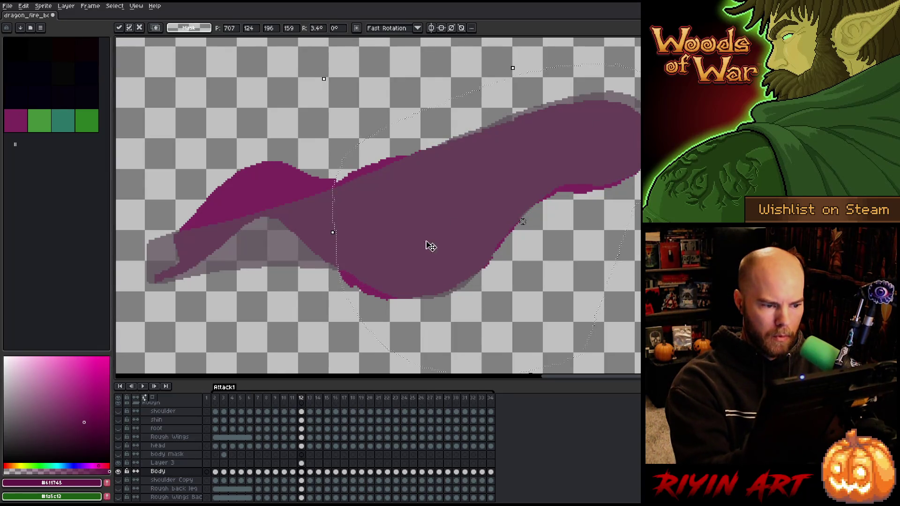
{"action": "key", "text": "Right"}
{"action": "key", "text": "Right"}
{"action": "key", "text": "Up"}
{"action": "key", "text": "Up"}
{"action": "key", "text": "Down"}
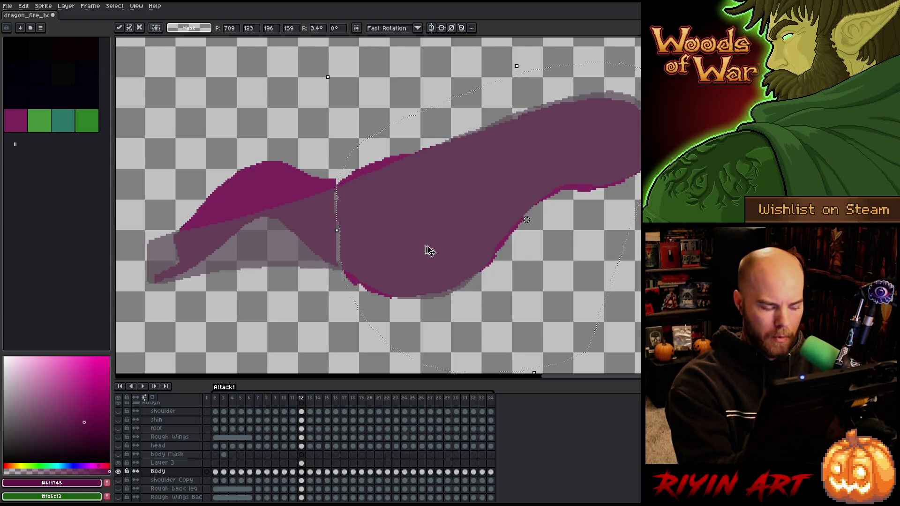
{"action": "key", "text": "ctrl+d"}
Undo the stray light-magenta stroke left on the body.
{"action": "key", "text": "b"}
{"action": "left_click", "coordinate": [298, 181], "text": "alt"}
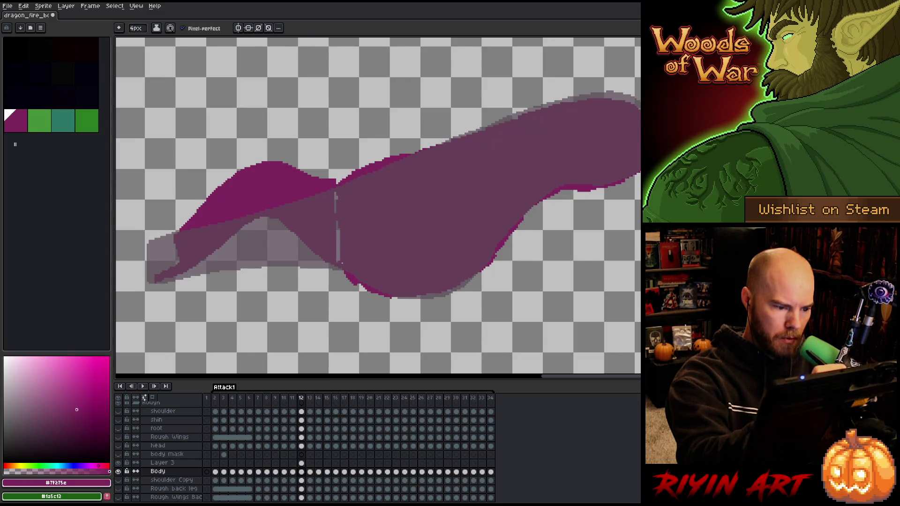
{"action": "key", "text": "ctrl+z"}
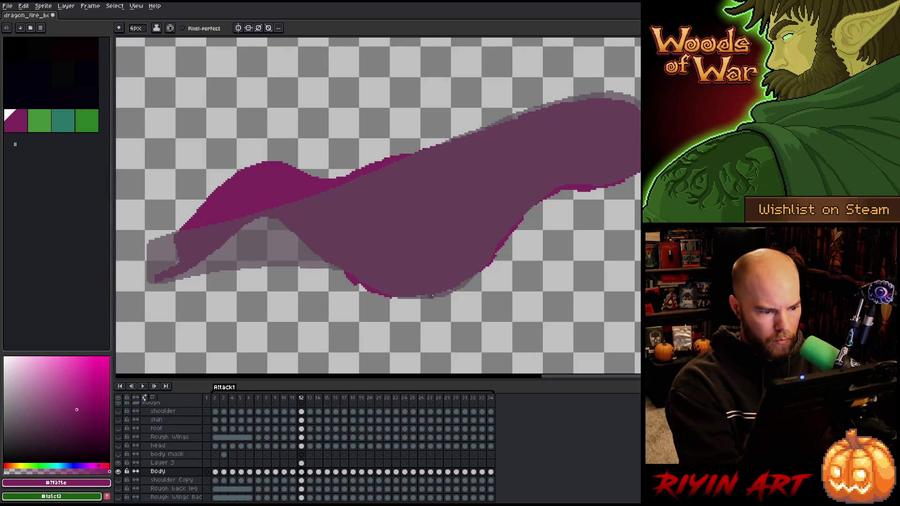
Restore Layer 3 to full opacity in its properties, then reselect the Body layer.
{"action": "left_click", "coordinate": [305, 462]}
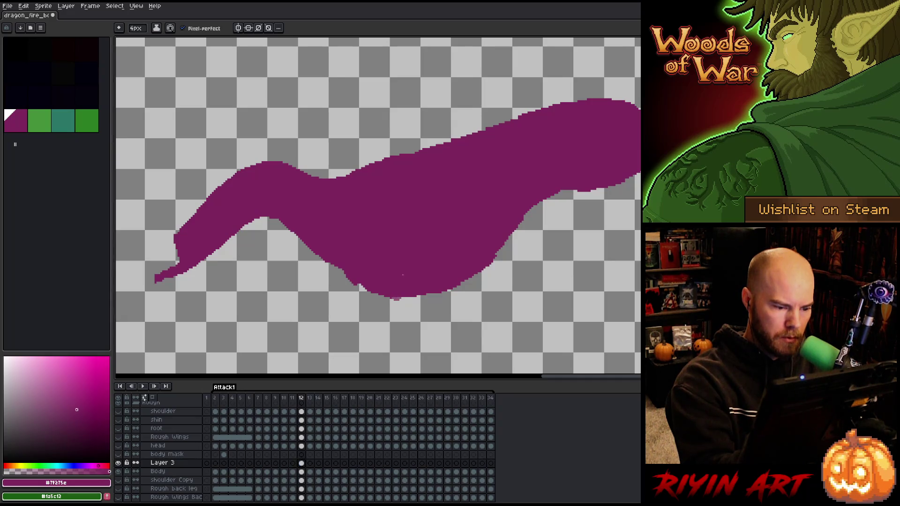
{"action": "left_click", "coordinate": [302, 471]}
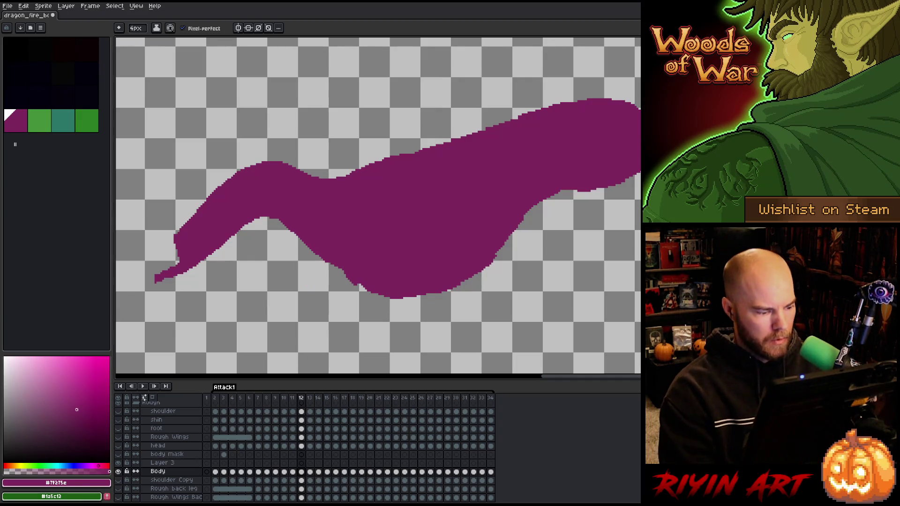
{"action": "double_click", "coordinate": [164, 463]}
{"action": "left_click_drag", "start_coordinate": [443, 158], "coordinate": [546, 154]}
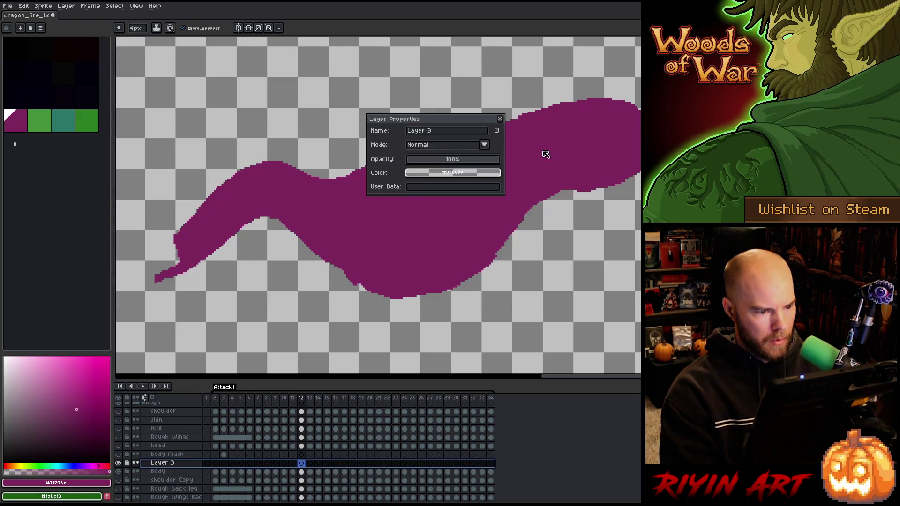
{"action": "left_click", "coordinate": [500, 119]}
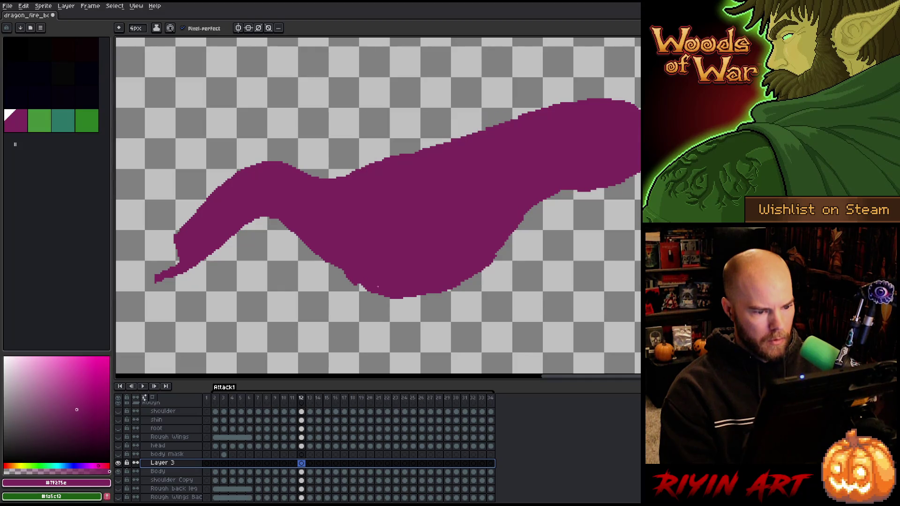
{"action": "left_click", "coordinate": [302, 472]}
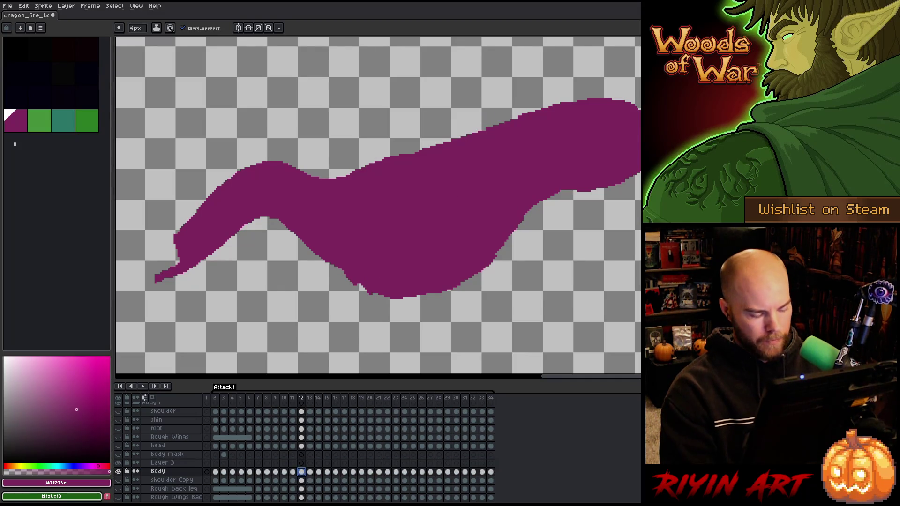
Save the file and set the brush size to 1px.
{"action": "key", "text": "ctrl+s"}
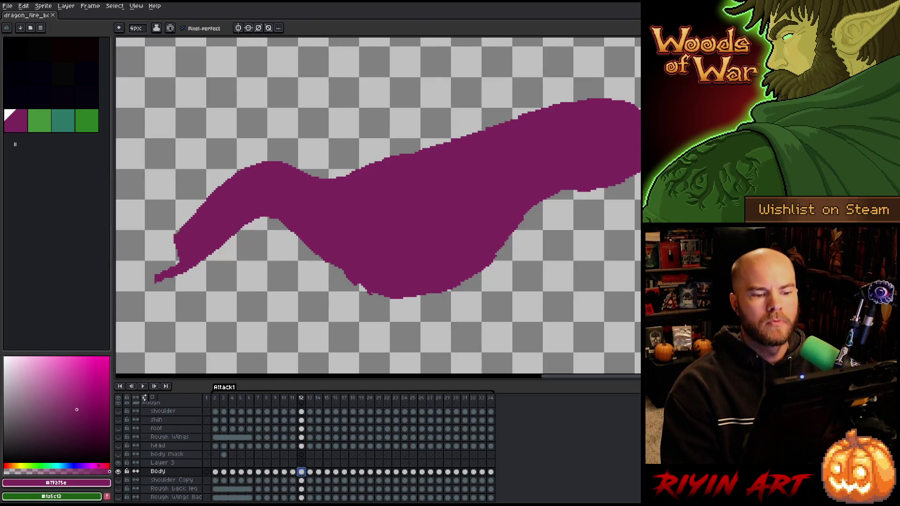
{"action": "left_click", "coordinate": [136, 28]}
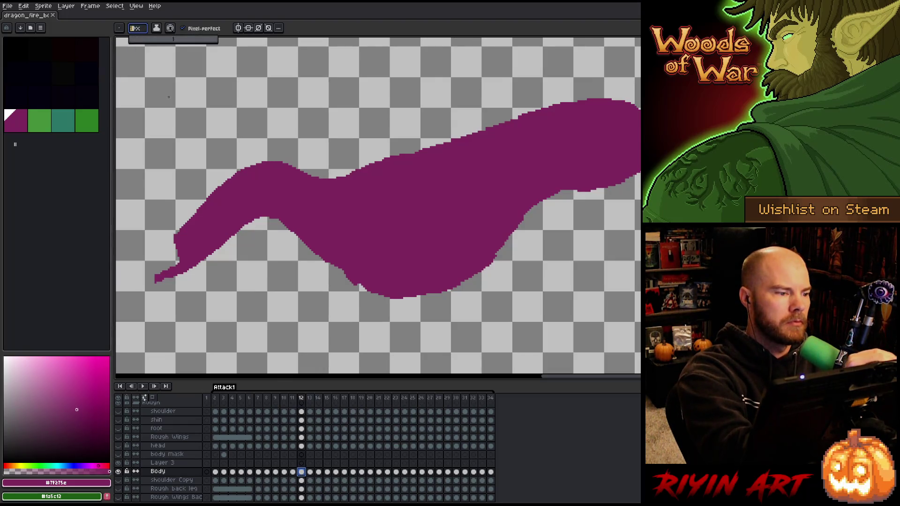
{"action": "left_click", "coordinate": [551, 23]}
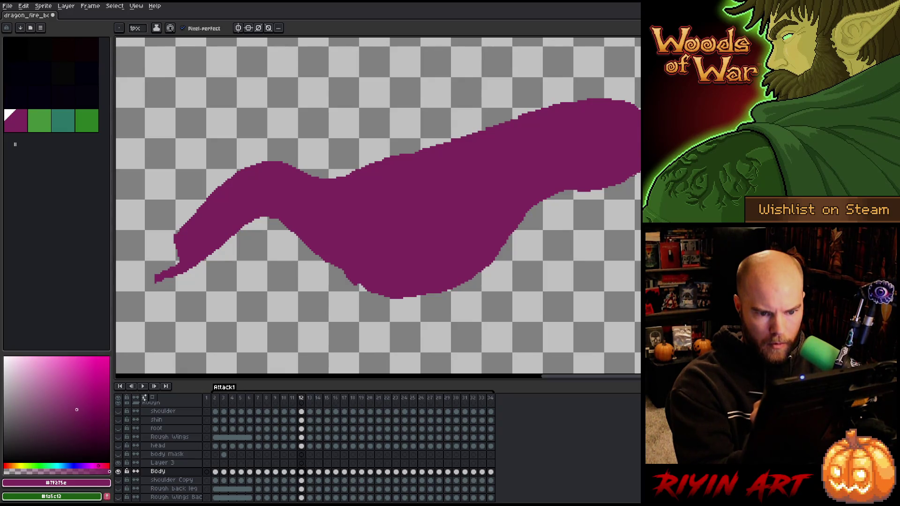
Touch up the Body shape, alternating between the eraser and the 1px pencil.
{"action": "key", "text": "e"}
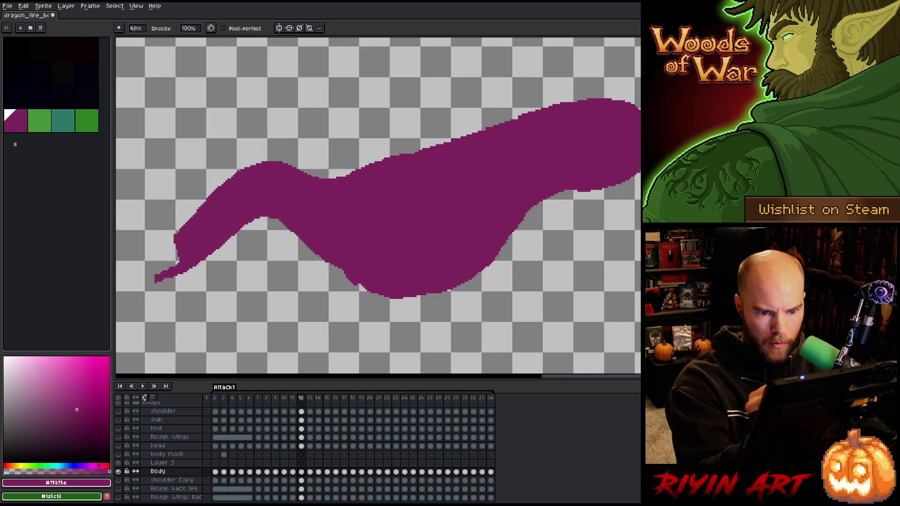
{"action": "key", "text": "b"}
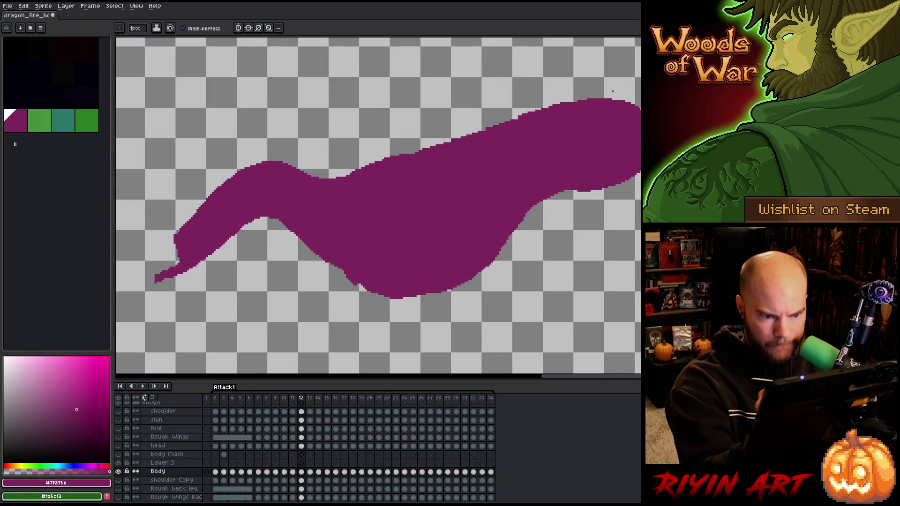
{"action": "key", "text": "e"}
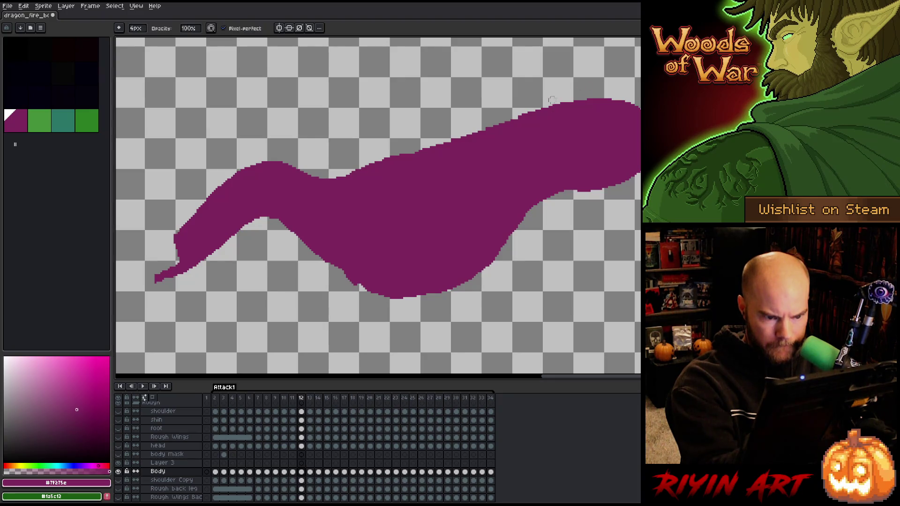
{"action": "key", "text": "b"}
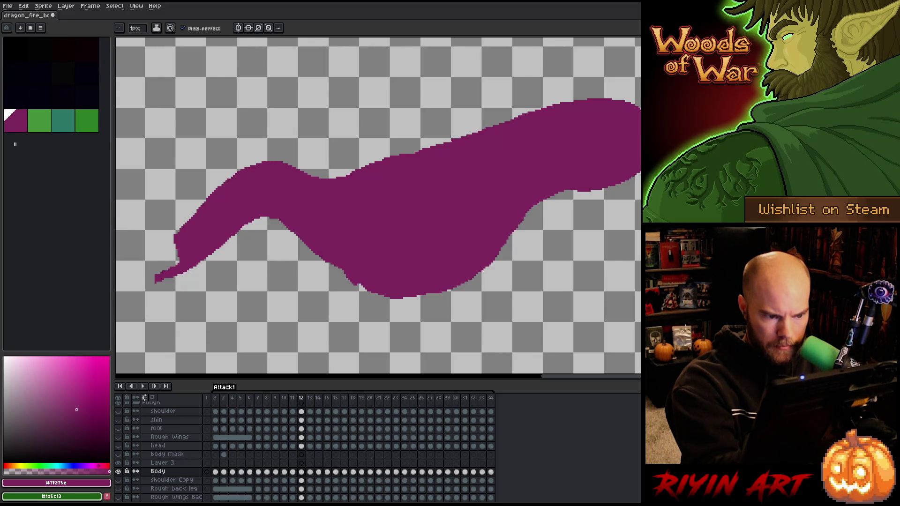
{"action": "key", "text": "e"}
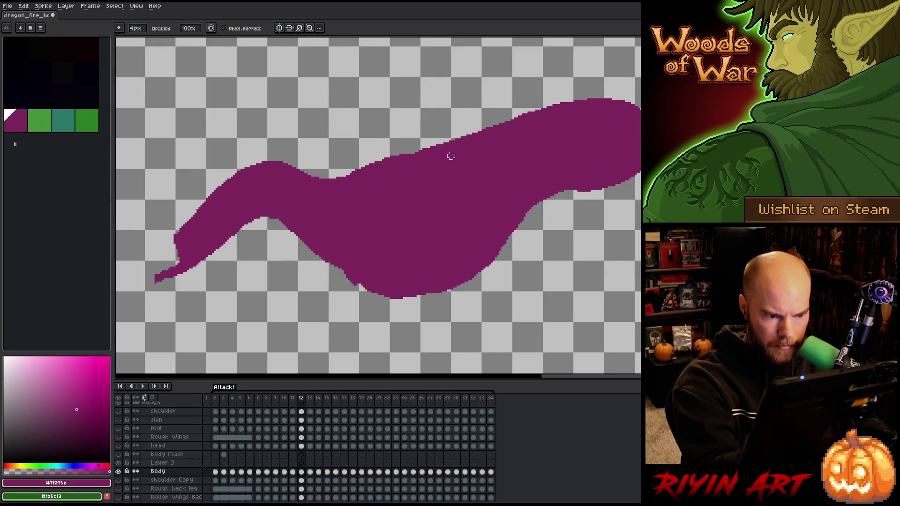
{"action": "key", "text": "b"}
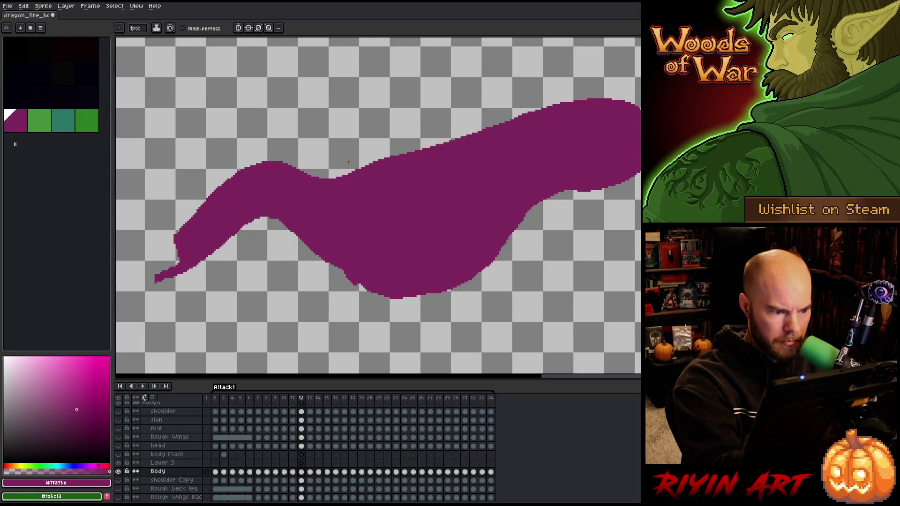
{"action": "key", "text": "e"}
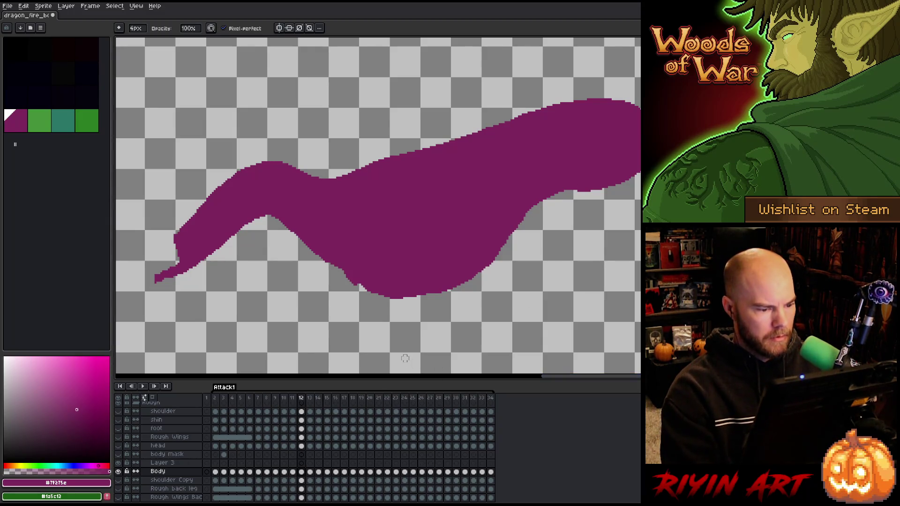
{"action": "key", "text": "b"}
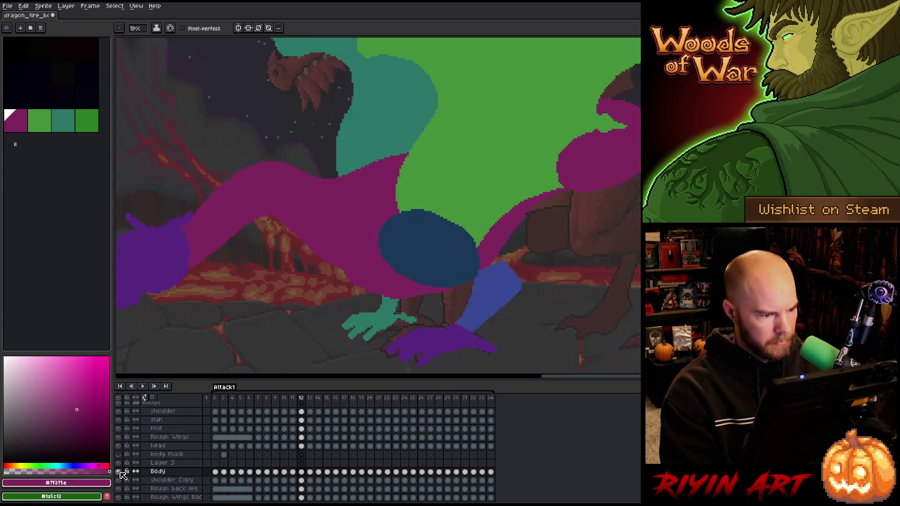
Show all layers and play the attack animation to review it.
{"action": "left_click", "coordinate": [118, 471], "text": "alt"}
{"action": "scroll", "coordinate": [231, 301], "scroll_direction": "down", "scroll_amount": 4}
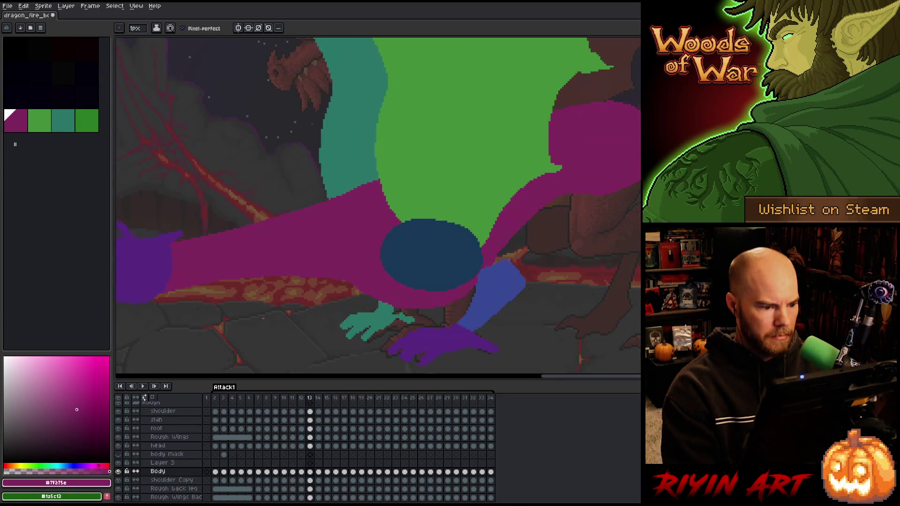
{"action": "key", "text": "Return"}
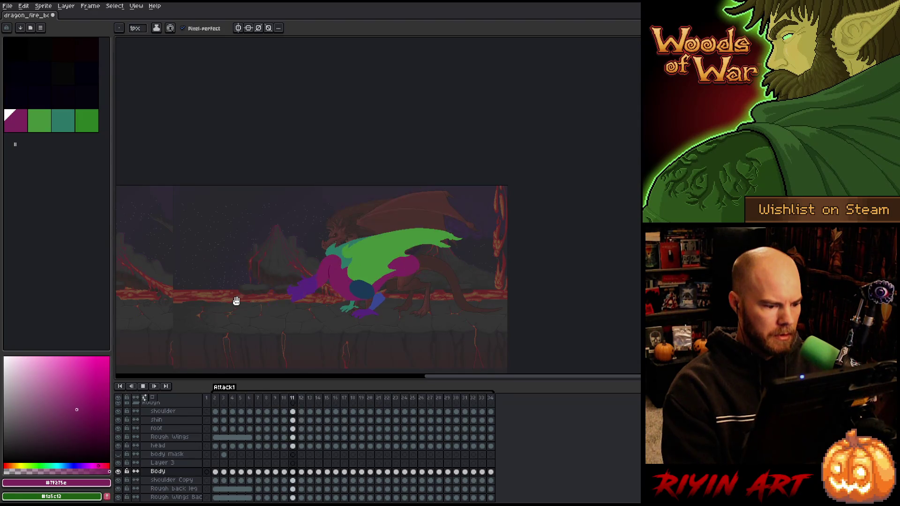
{"action": "key", "text": "space"}
{"action": "scroll", "coordinate": [268, 309], "scroll_direction": "up", "scroll_amount": 3}
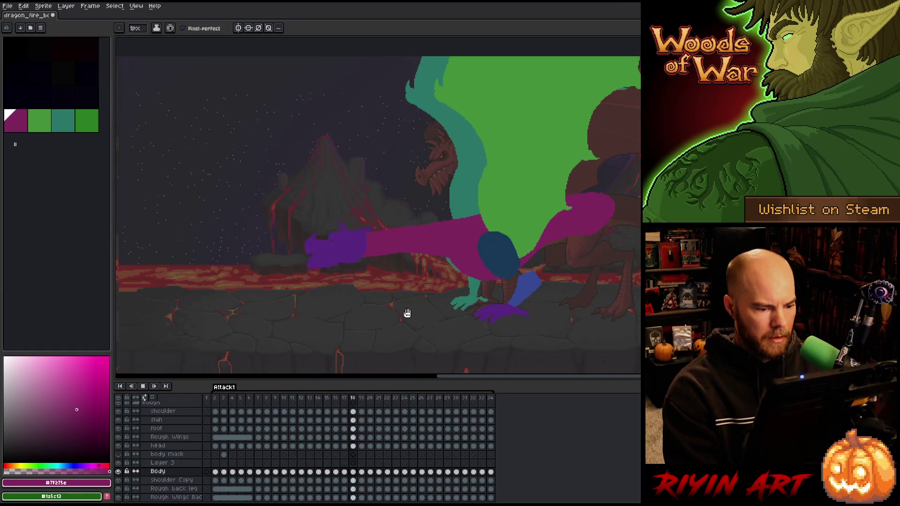
{"action": "key", "text": "Return"}
{"action": "key", "text": "v"}
{"action": "key", "text": "b"}
{"action": "key", "text": "Return"}
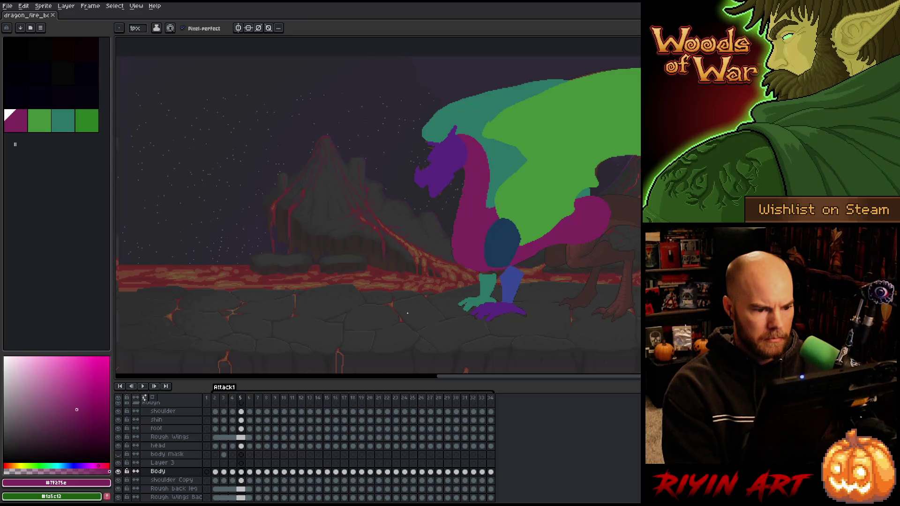
Step to frame 10, select its Body cel, and zoom in on the neck and head.
{"action": "key", "text": "Right"}
{"action": "key", "text": "Right"}
{"action": "key", "text": "Left"}
{"action": "key", "text": "Right"}
{"action": "key", "text": "Left"}
{"action": "key", "text": "Left"}
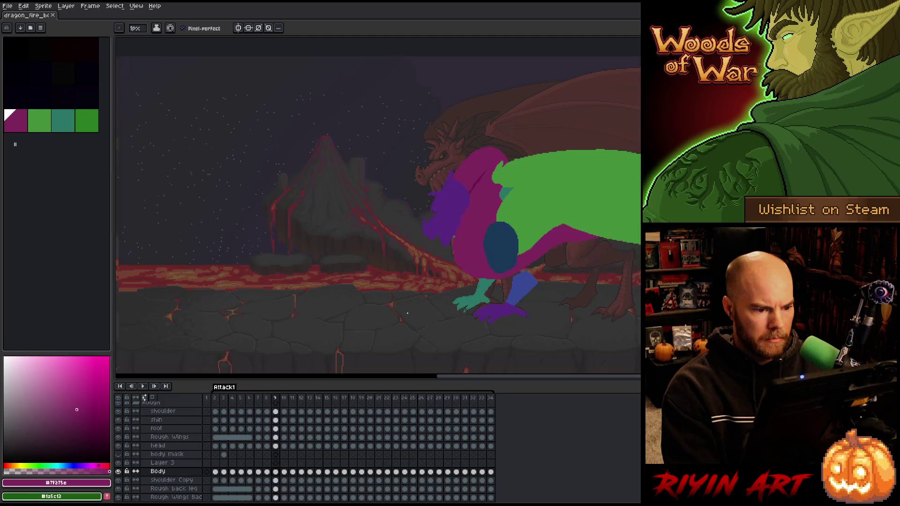
{"action": "key", "text": "Right"}
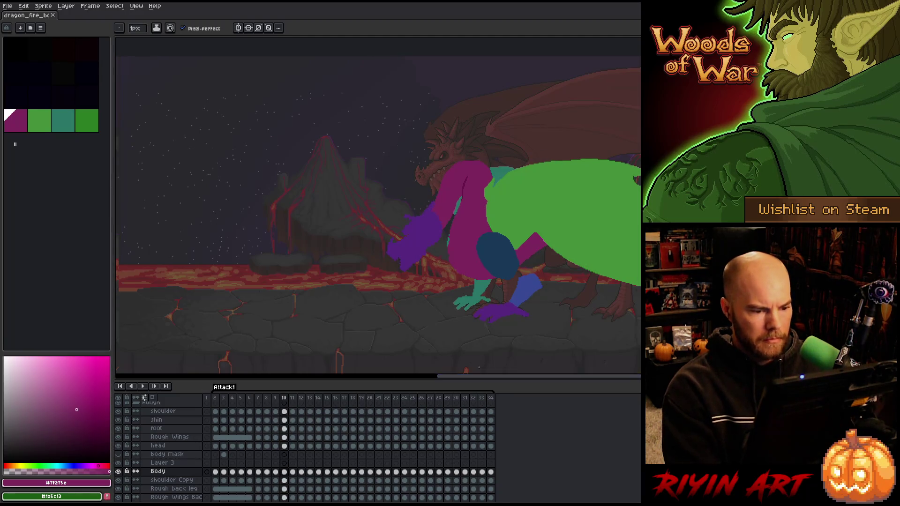
{"action": "left_click", "coordinate": [284, 472]}
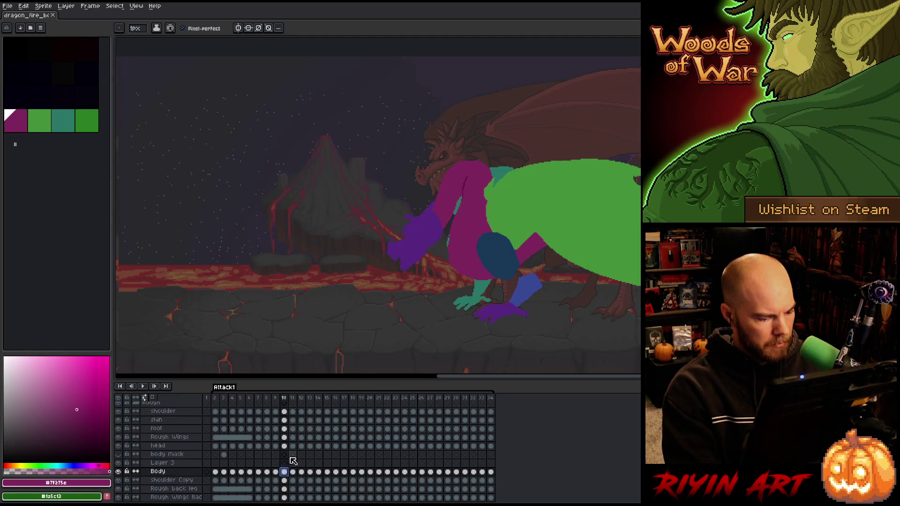
{"action": "scroll", "coordinate": [458, 235], "scroll_direction": "up", "scroll_amount": 1}
{"action": "scroll", "coordinate": [453, 213], "scroll_direction": "up", "scroll_amount": 2}
{"action": "scroll", "coordinate": [452, 230], "scroll_direction": "down", "scroll_amount": 1}
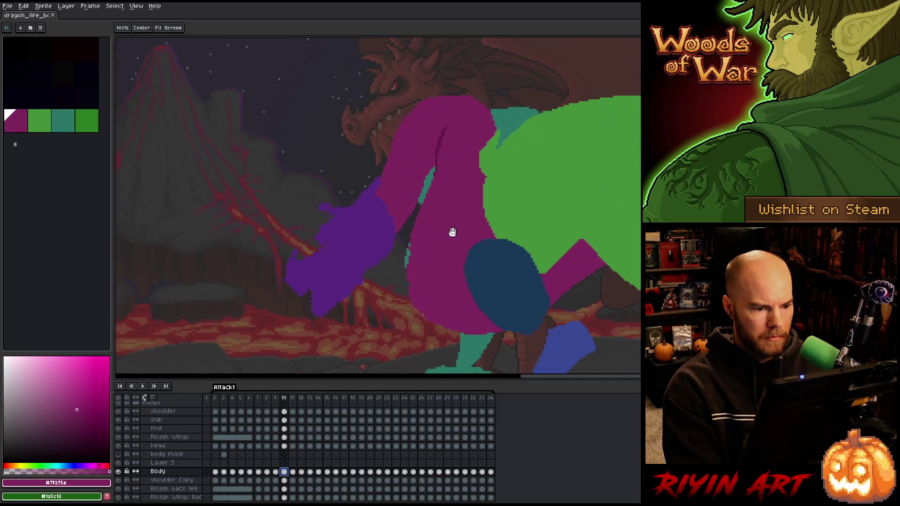
Lasso the head, hide all layers but Body, and move it down-left.
{"action": "key", "text": "q"}
{"action": "mouse_move", "coordinate": [409, 68]}
{"action": "left_mouse_down"}
{"action": "mouse_move", "coordinate": [516, 134]}
{"action": "mouse_move", "coordinate": [474, 181]}
{"action": "mouse_move", "coordinate": [404, 211]}
{"action": "mouse_move", "coordinate": [368, 112]}
{"action": "left_mouse_up"}
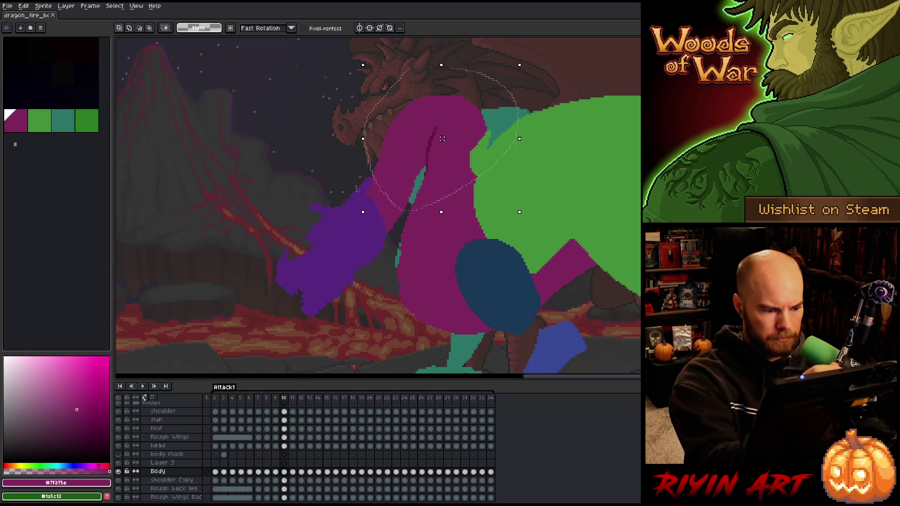
{"action": "left_click", "coordinate": [118, 471], "text": "alt"}
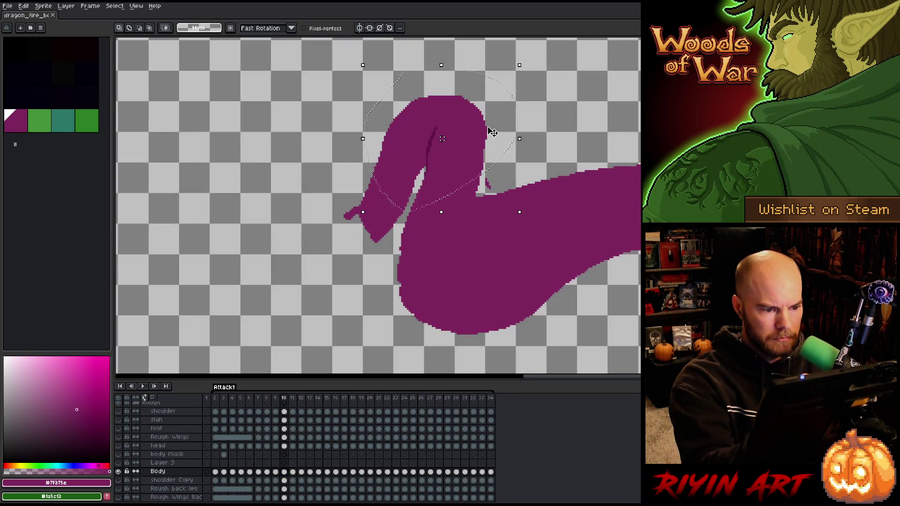
{"action": "left_click_drag", "start_coordinate": [465, 147], "coordinate": [459, 162]}
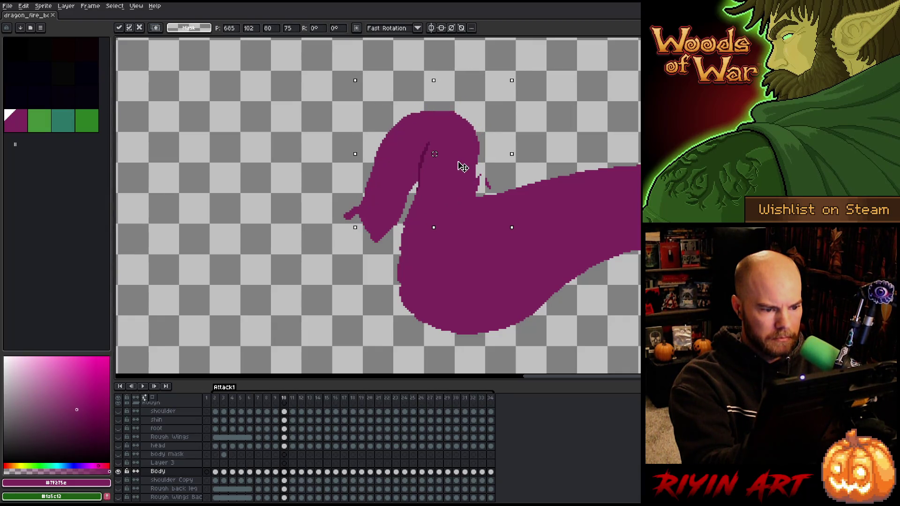
{"action": "key", "text": "Return"}
{"action": "key", "text": "b"}
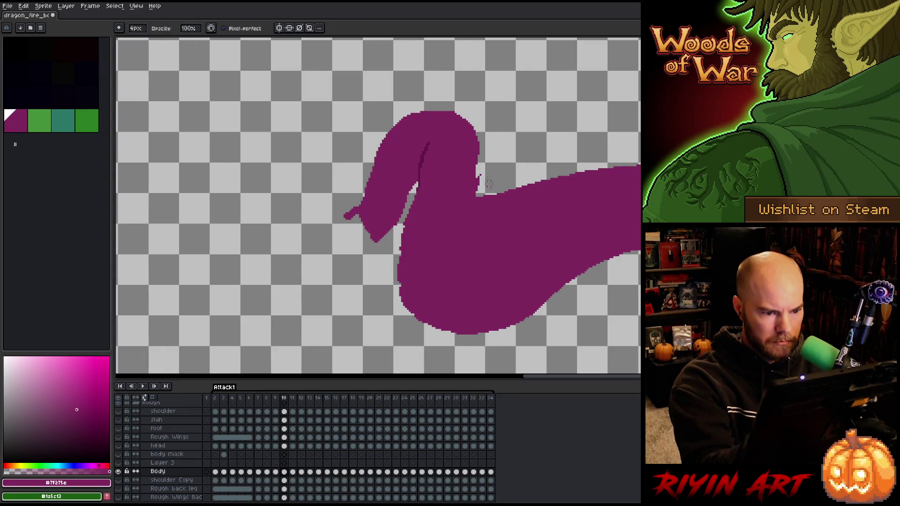
{"action": "key", "text": "e"}
{"action": "key", "text": "b"}
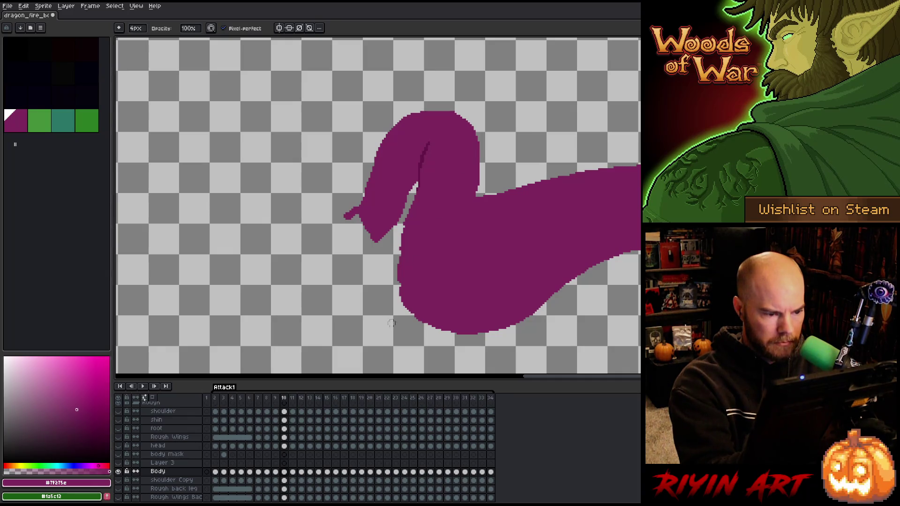
Compare neighbouring frames and turn on onion skinning with F3.
{"action": "key", "text": "comma"}
{"action": "key", "text": "period"}
{"action": "key", "text": "period"}
{"action": "key", "text": "comma"}
{"action": "key", "text": "comma"}
{"action": "key", "text": "period"}
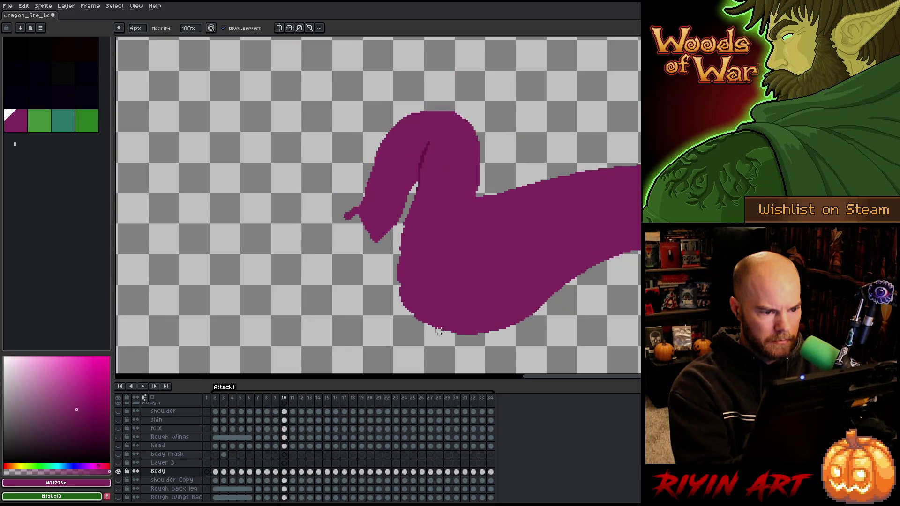
{"action": "key", "text": "F3"}
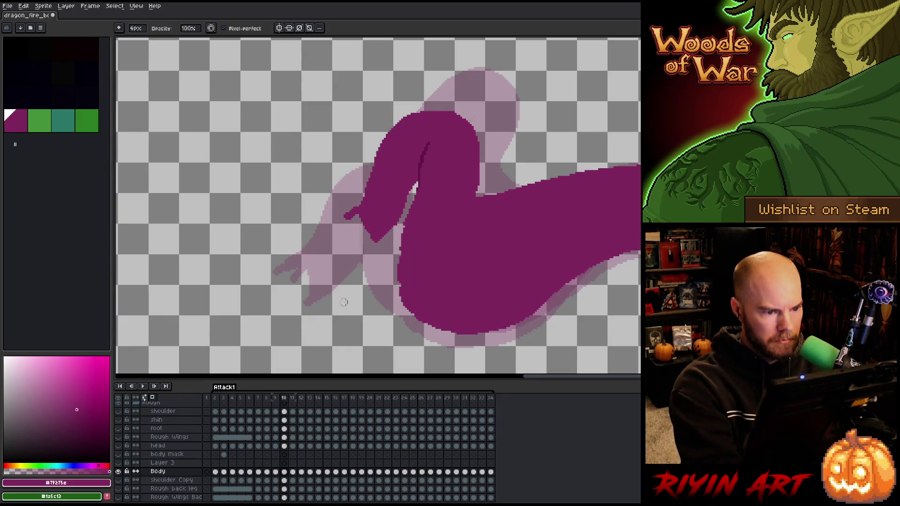
Reselect the head, refine its position down-left against the onion skin, and set a 4px brush.
{"action": "key", "text": "q"}
{"action": "mouse_move", "coordinate": [473, 103]}
{"action": "left_mouse_down"}
{"action": "mouse_move", "coordinate": [490, 141]}
{"action": "mouse_move", "coordinate": [482, 189]}
{"action": "mouse_move", "coordinate": [326, 263]}
{"action": "left_mouse_up"}
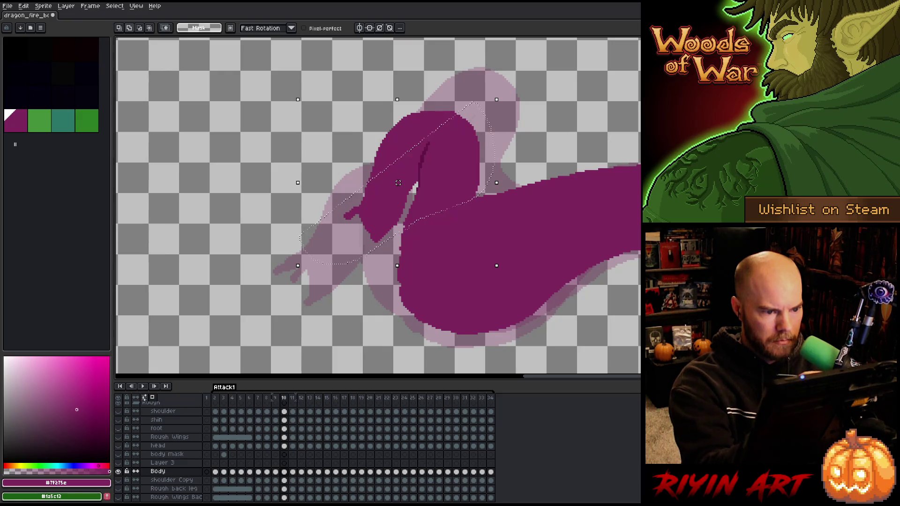
{"action": "left_click_drag", "start_coordinate": [476, 118], "coordinate": [381, 118]}
{"action": "mouse_move", "coordinate": [469, 164]}
{"action": "left_mouse_down"}
{"action": "mouse_move", "coordinate": [458, 176]}
{"action": "mouse_move", "coordinate": [481, 157]}
{"action": "left_mouse_up"}
{"action": "mouse_move", "coordinate": [524, 123]}
{"action": "left_mouse_down"}
{"action": "mouse_move", "coordinate": [498, 174]}
{"action": "mouse_move", "coordinate": [414, 199]}
{"action": "mouse_move", "coordinate": [399, 245]}
{"action": "left_mouse_up"}
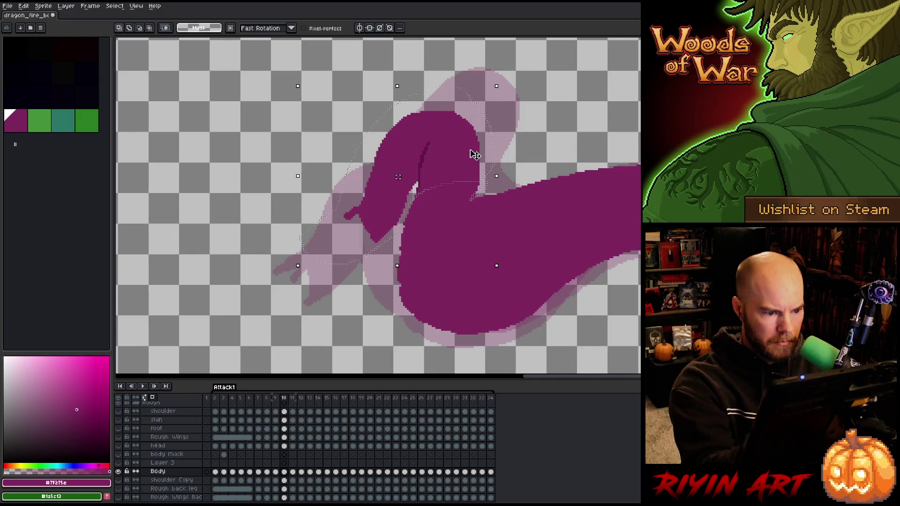
{"action": "left_click_drag", "start_coordinate": [466, 161], "coordinate": [458, 173]}
{"action": "key", "text": "Return"}
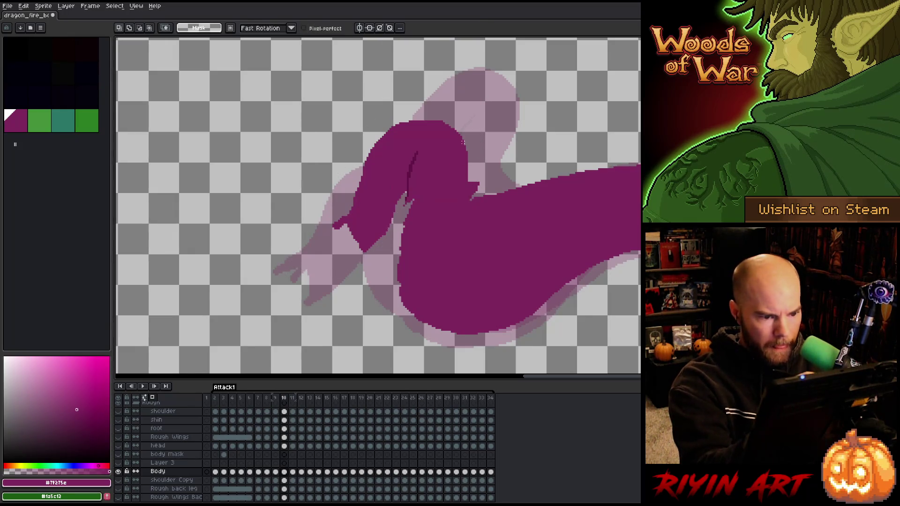
{"action": "key", "text": "ctrl+d"}
{"action": "key", "text": "b"}
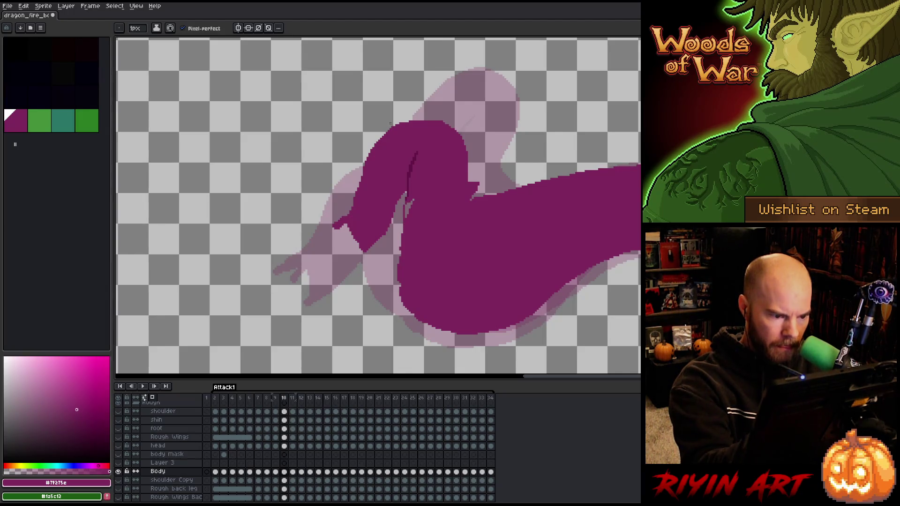
{"action": "left_click", "coordinate": [136, 28]}
{"action": "left_click_drag", "start_coordinate": [136, 41], "coordinate": [139, 41]}
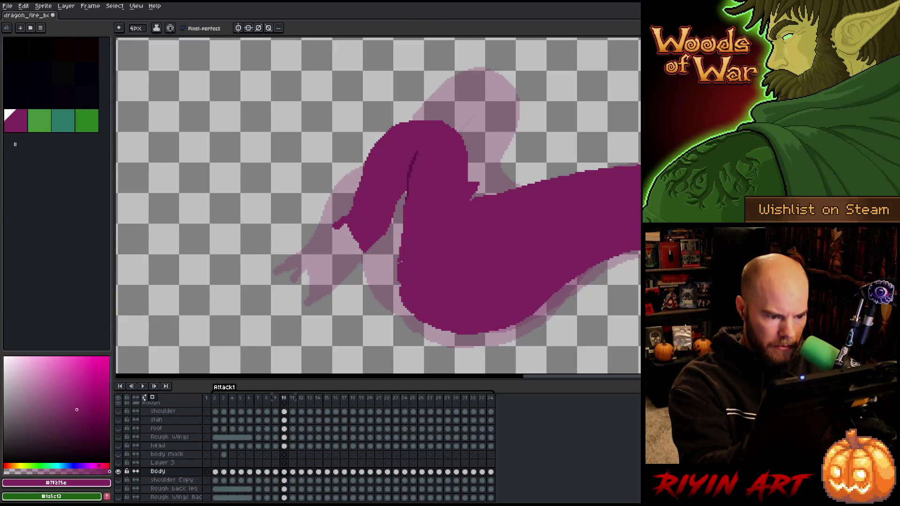
Erase the small bump and stray pixels along the body and neck's right edge.
{"action": "key", "text": "e"}
{"action": "left_click_drag", "start_coordinate": [473, 194], "coordinate": [474, 185]}
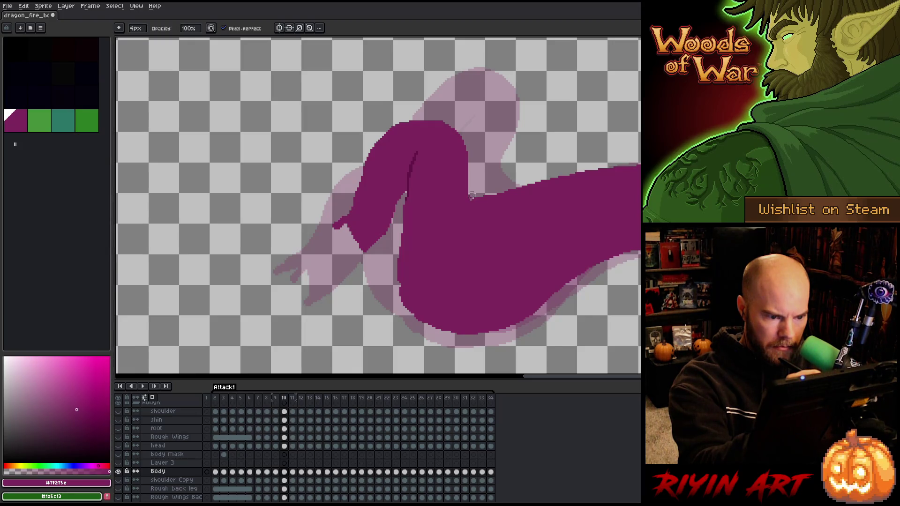
{"action": "key", "text": "b"}
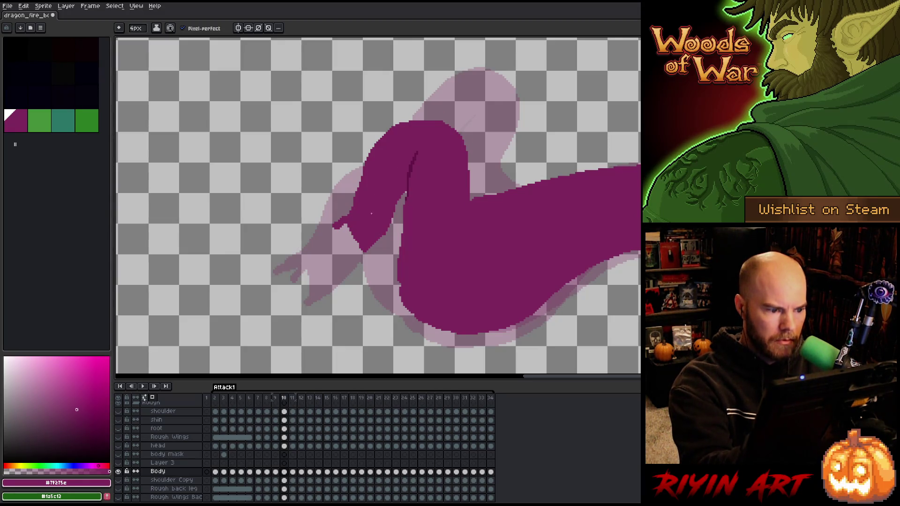
{"action": "key", "text": "Return"}
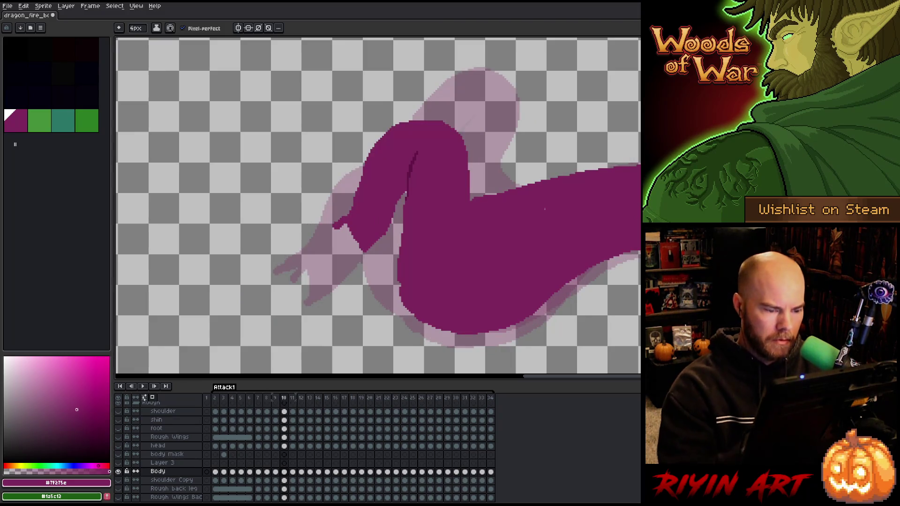
{"action": "key", "text": "b"}
{"action": "left_click_drag", "start_coordinate": [470, 197], "coordinate": [481, 146]}
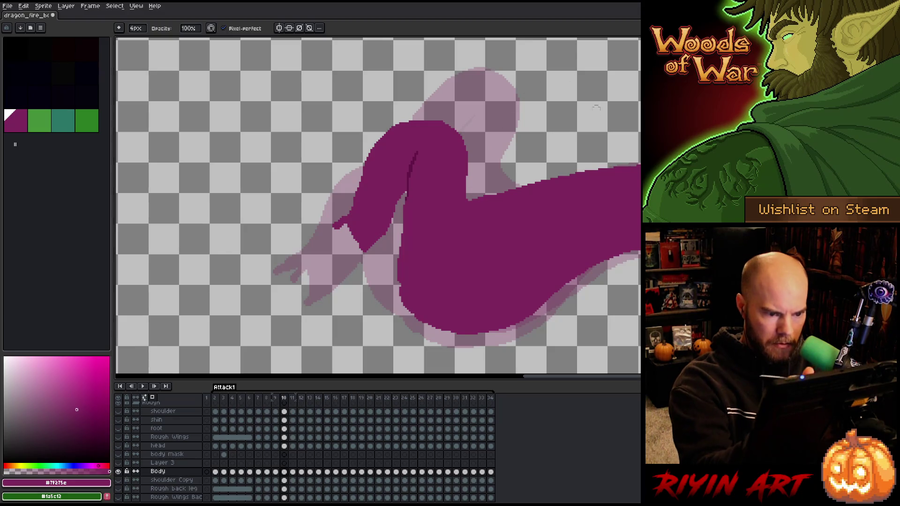
Play the animation to check the pose, then show all layers again.
{"action": "key", "text": "Right"}
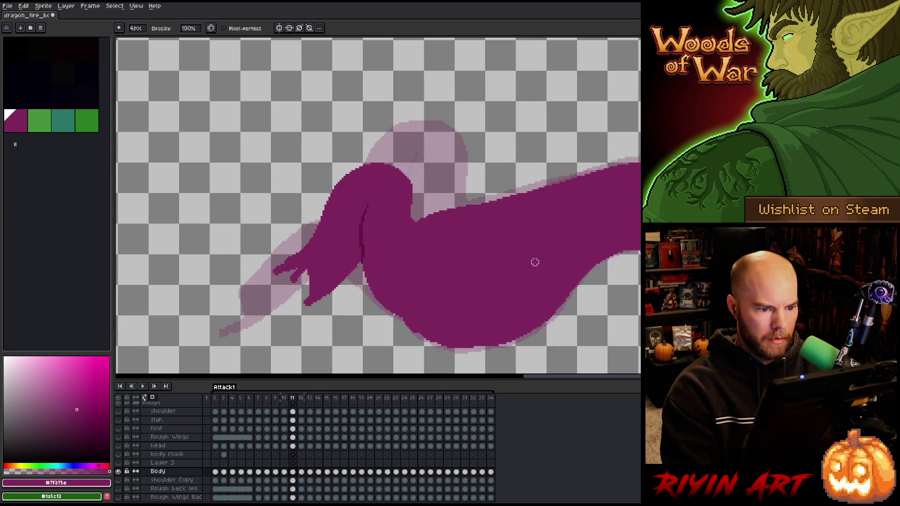
{"action": "key", "text": "Left"}
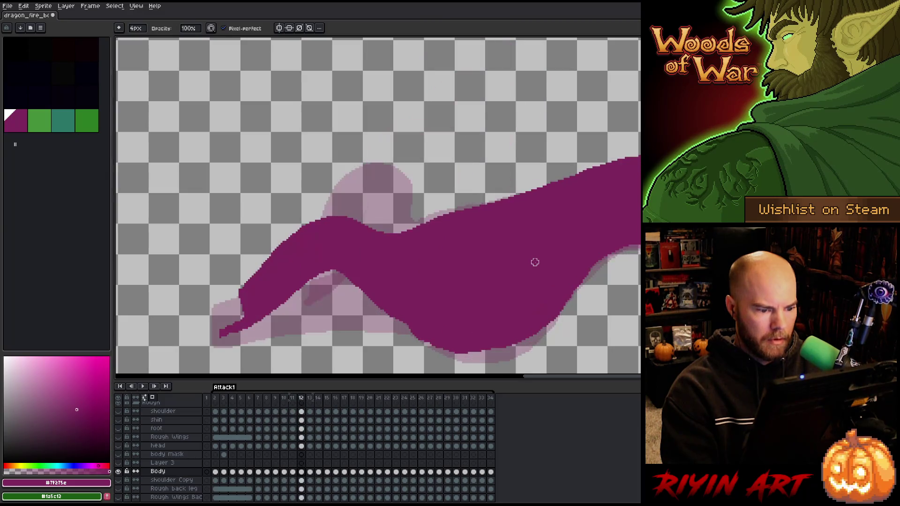
{"action": "key", "text": "Return"}
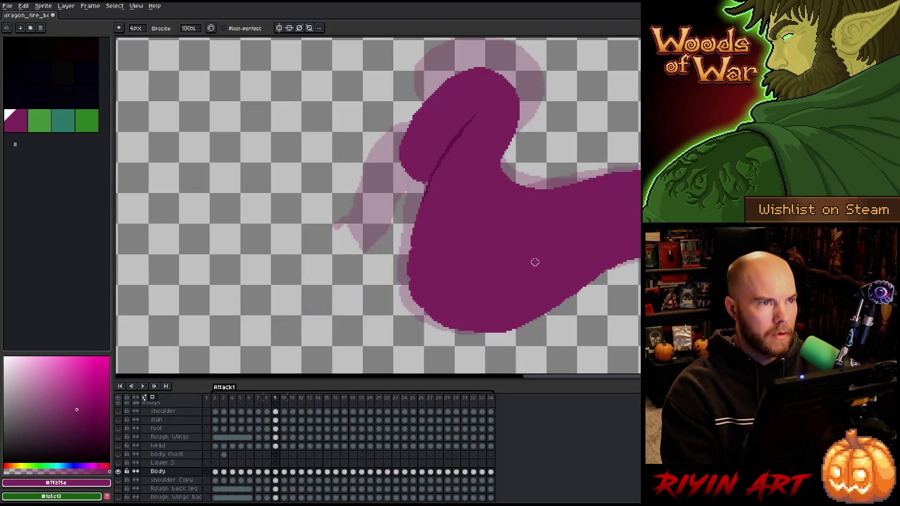
{"action": "key", "text": "Return"}
{"action": "left_click", "coordinate": [118, 472], "text": "alt"}
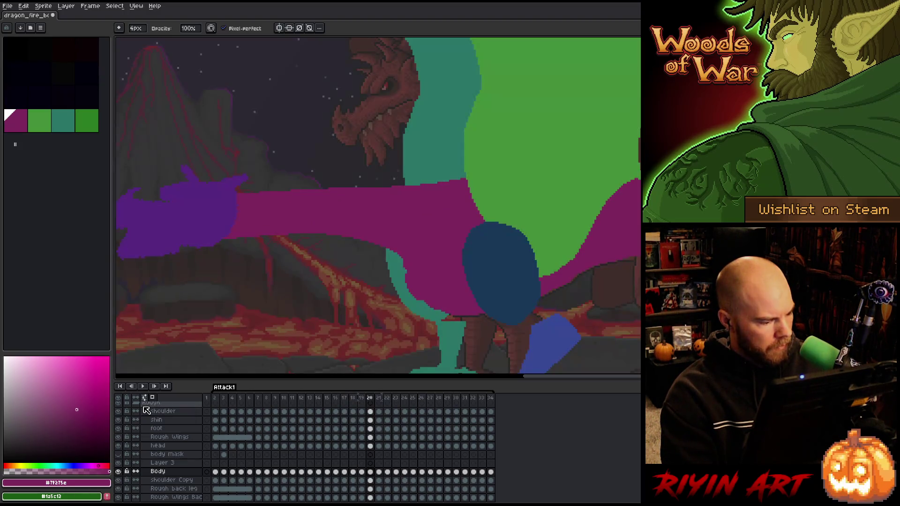
Zoom out and play the animation from frame 2, then stop it.
{"action": "scroll", "coordinate": [242, 253], "scroll_direction": "down", "scroll_amount": 2}
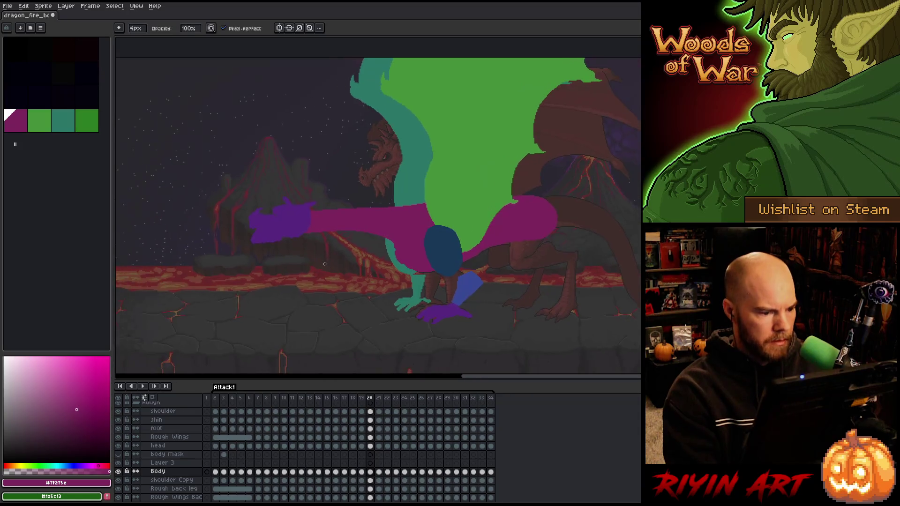
{"action": "key", "text": "v"}
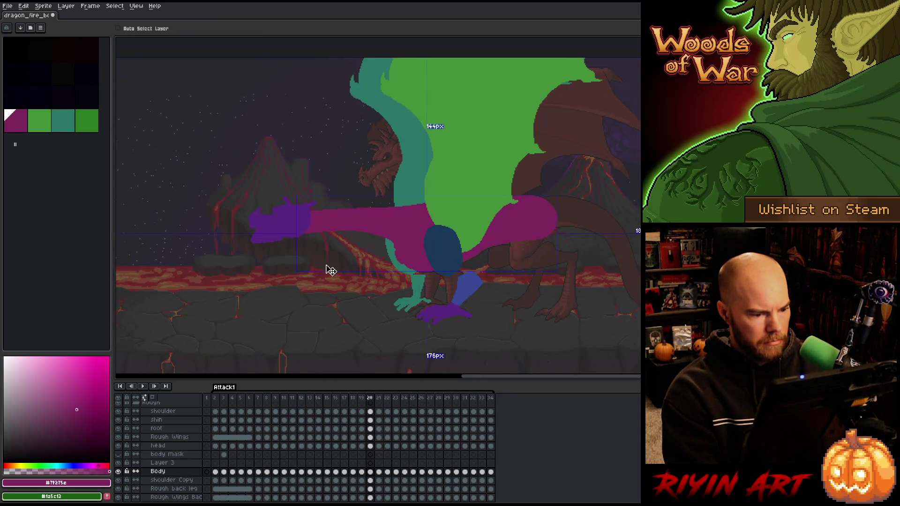
{"action": "key", "text": "b"}
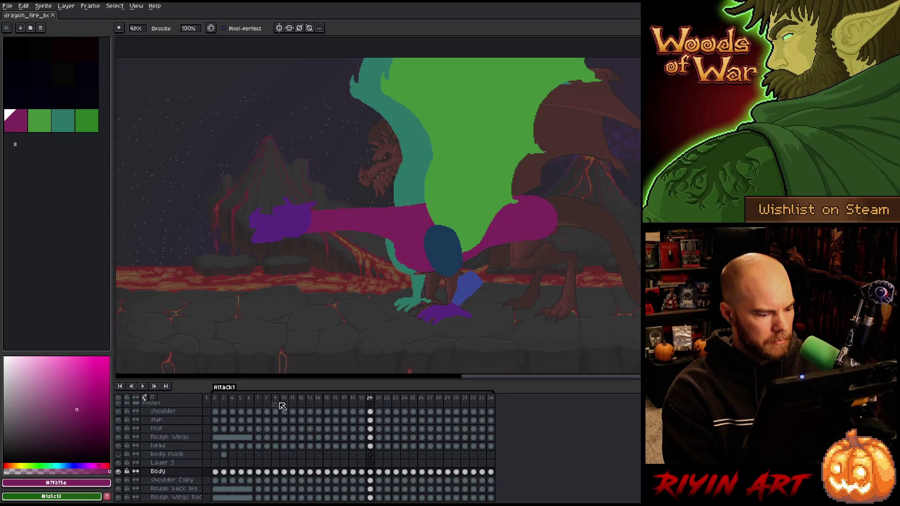
{"action": "left_click", "coordinate": [216, 400]}
{"action": "key", "text": "Return"}
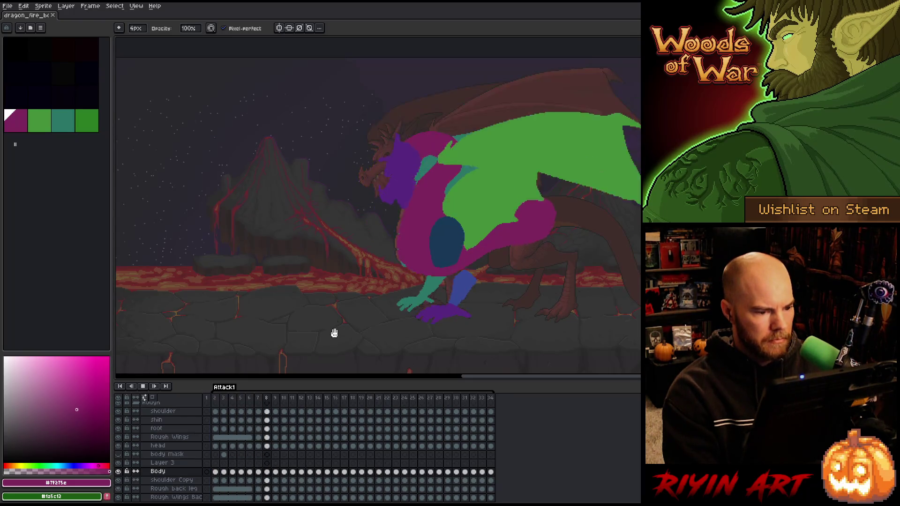
{"action": "scroll", "coordinate": [304, 286], "scroll_direction": "up", "scroll_amount": 1}
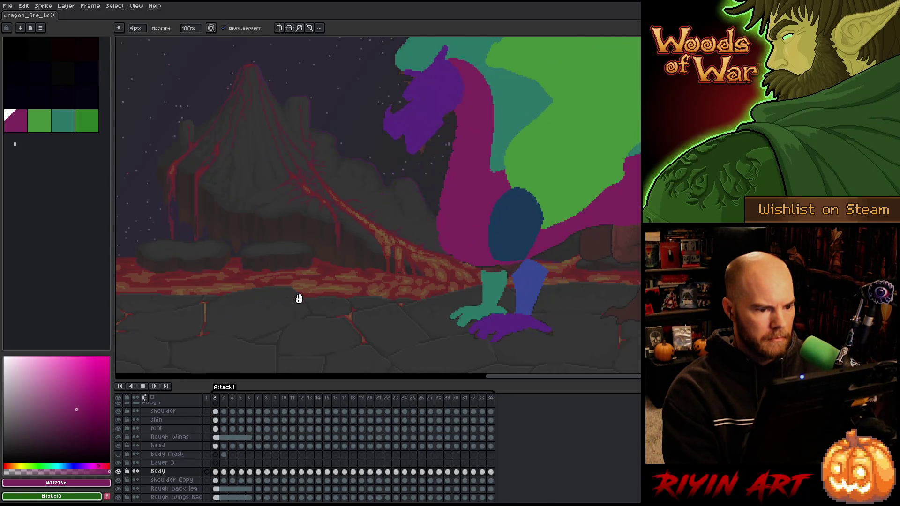
{"action": "key", "text": "Return"}
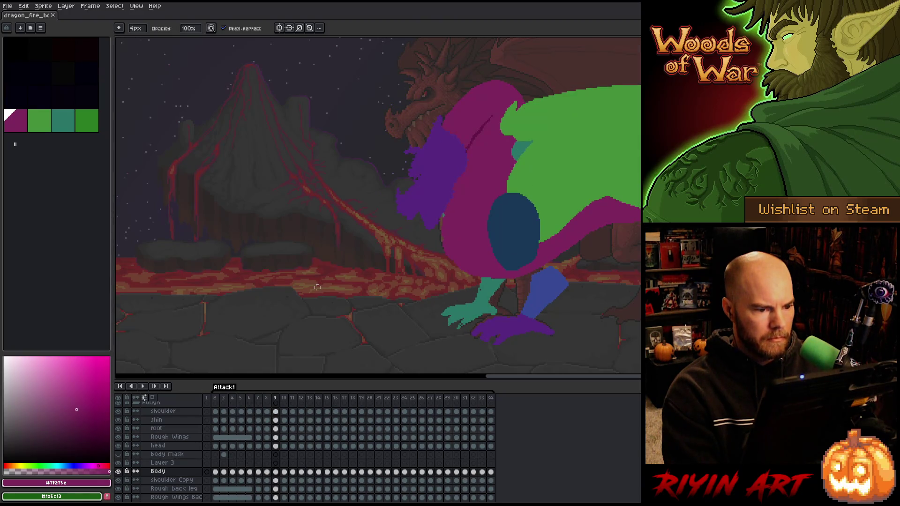
Flip between frames 8 and 13 to compare poses, ending on frame 11.
{"action": "key", "text": "Left"}
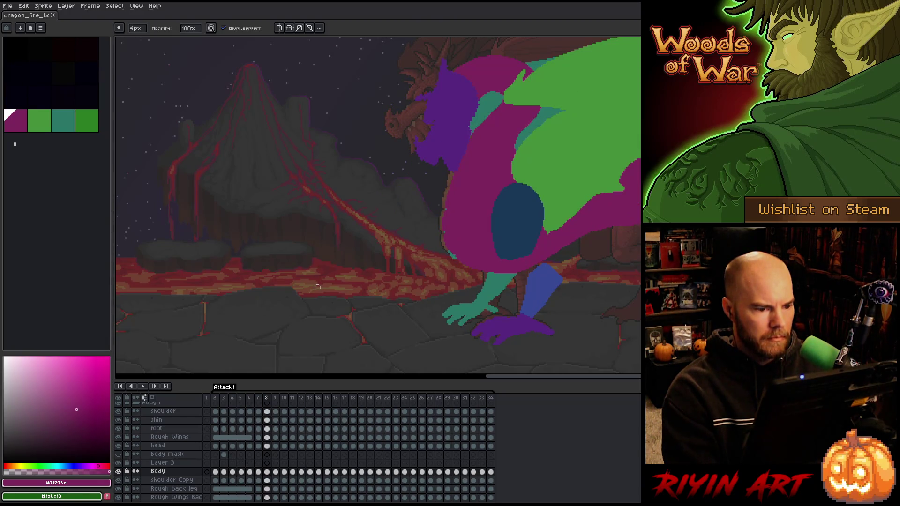
{"action": "key", "text": "Right"}
{"action": "key", "text": "Left"}
{"action": "key", "text": "Right"}
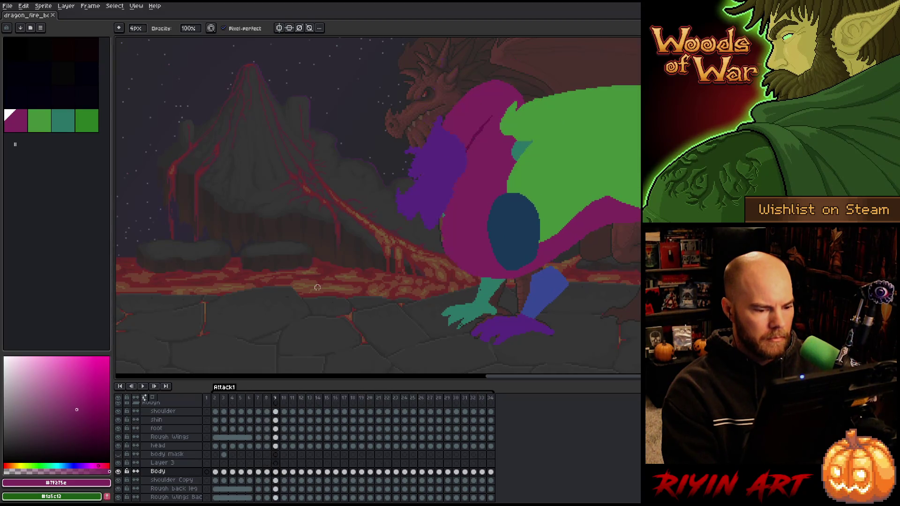
{"action": "key", "text": "Right"}
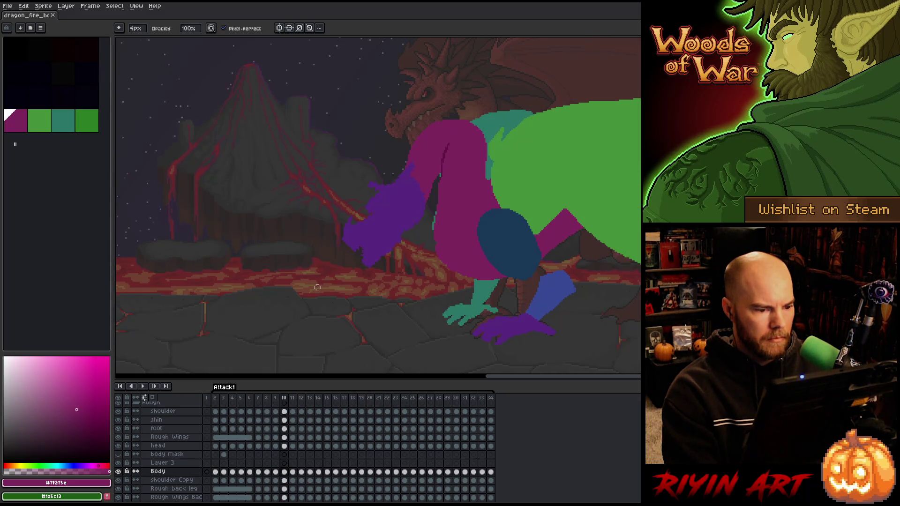
{"action": "key", "text": "Left"}
{"action": "key", "text": "Left"}
{"action": "key", "text": "Right"}
{"action": "key", "text": "Right"}
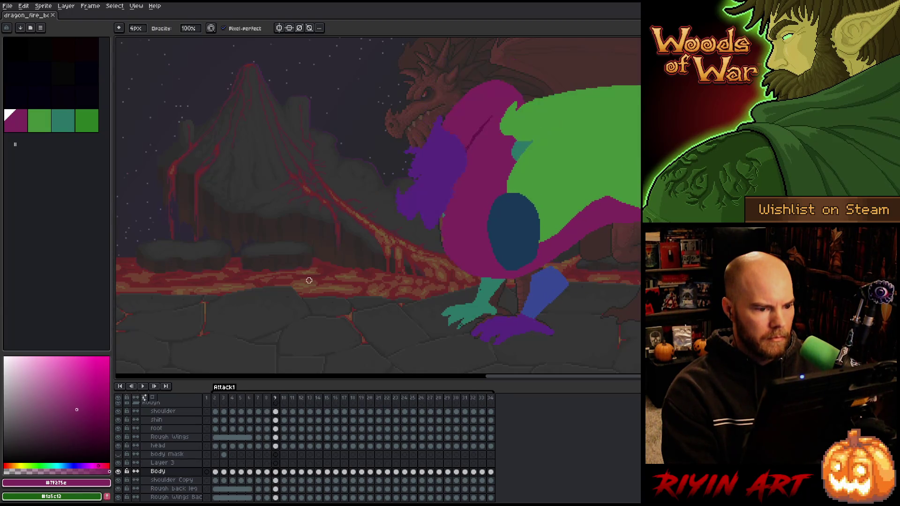
{"action": "key", "text": "Left"}
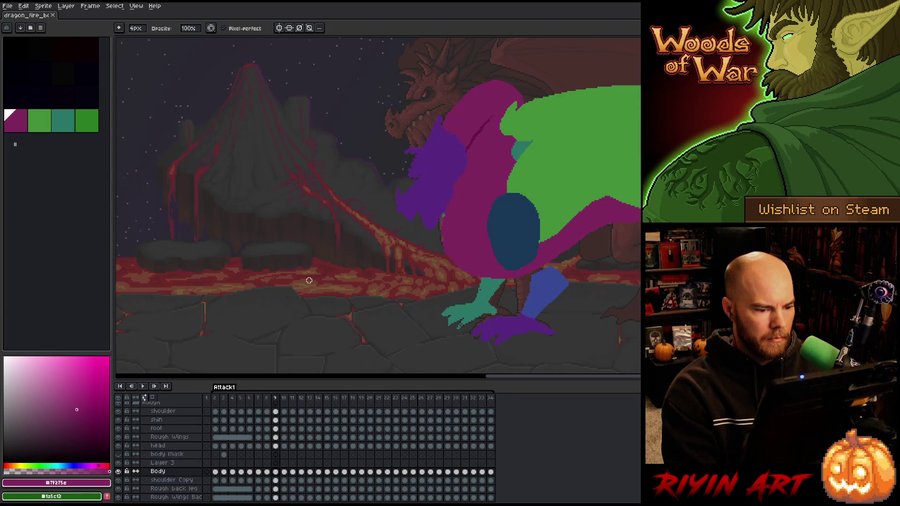
{"action": "key", "text": "Left"}
{"action": "key", "text": "Left"}
{"action": "key", "text": "Right"}
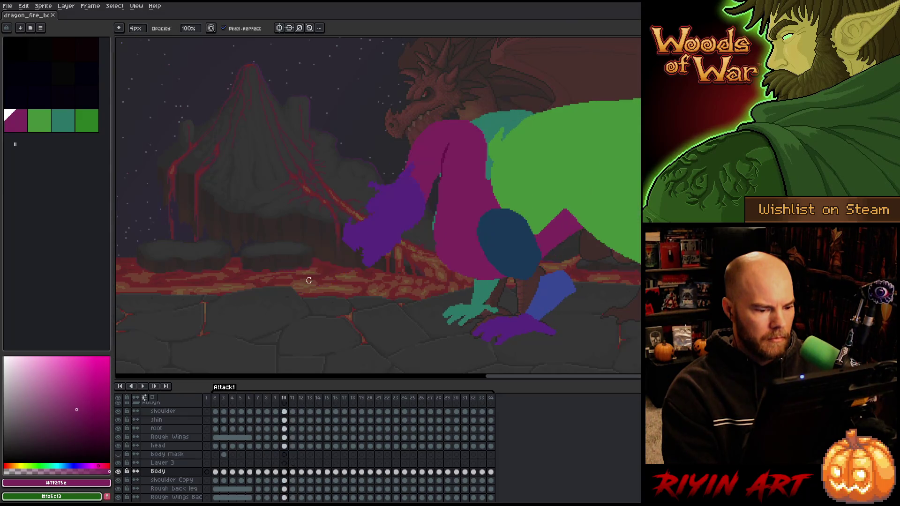
{"action": "key", "text": "Right"}
{"action": "key", "text": "Right"}
{"action": "key", "text": "Left"}
{"action": "key", "text": "Right"}
{"action": "key", "text": "Right"}
{"action": "key", "text": "Left"}
{"action": "key", "text": "Left"}
{"action": "key", "text": "Right"}
{"action": "key", "text": "Right"}
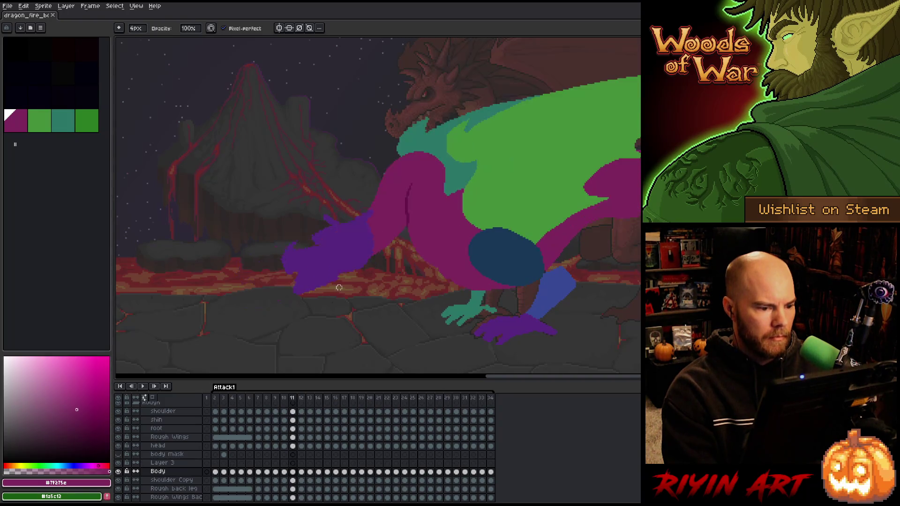
{"action": "key", "text": "Left"}
{"action": "key", "text": "Right"}
{"action": "key", "text": "Right"}
{"action": "key", "text": "Right"}
{"action": "key", "text": "Left"}
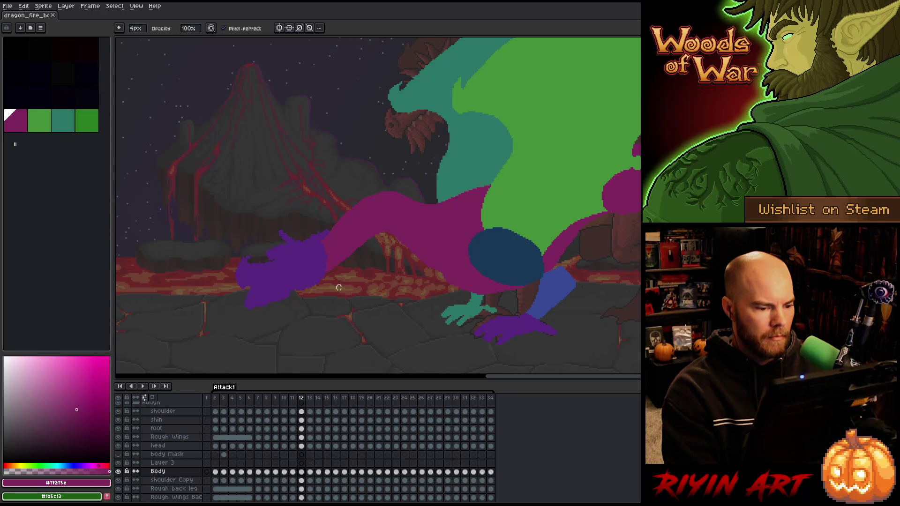
{"action": "key", "text": "Left"}
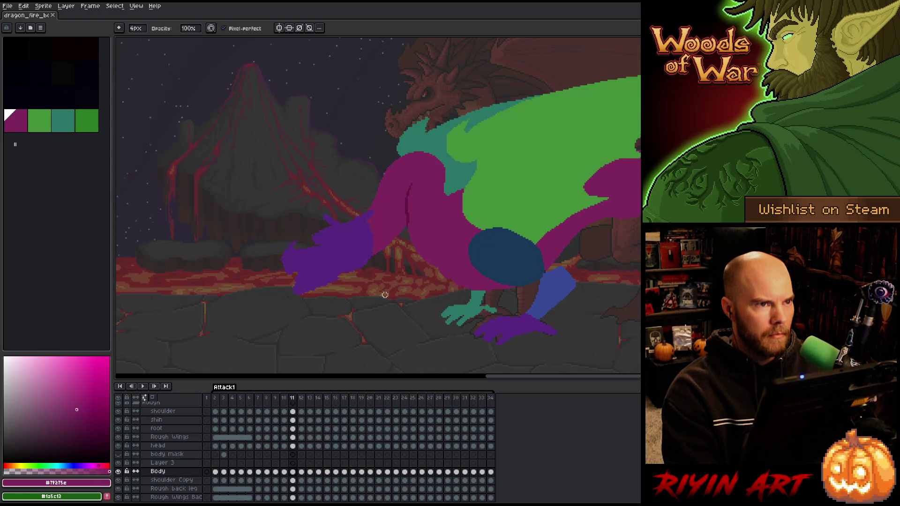
{"action": "key", "text": "Left"}
{"action": "key", "text": "Right"}
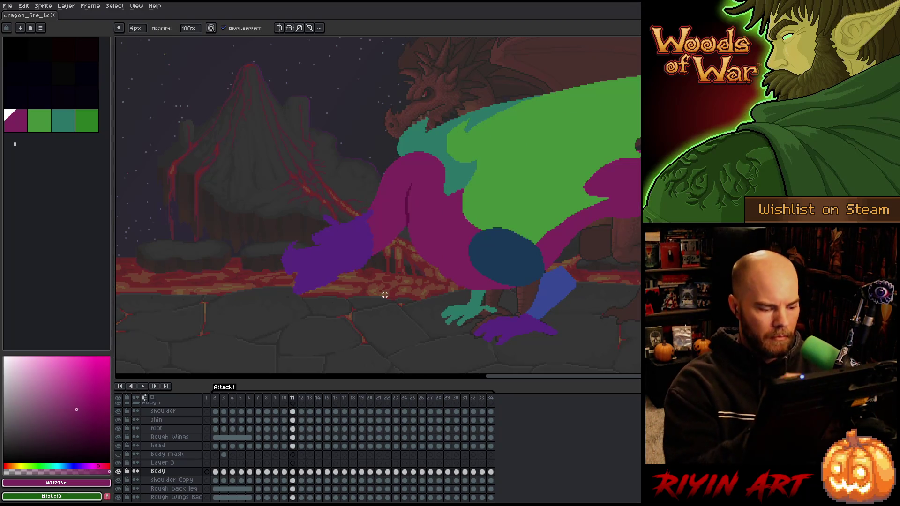
Lasso the top of the magenta neck and shift it slightly up and right.
{"action": "key", "text": "m"}
{"action": "mouse_move", "coordinate": [440, 135]}
{"action": "left_mouse_down"}
{"action": "mouse_move", "coordinate": [453, 185]}
{"action": "mouse_move", "coordinate": [432, 200]}
{"action": "mouse_move", "coordinate": [393, 202]}
{"action": "mouse_move", "coordinate": [383, 195]}
{"action": "mouse_move", "coordinate": [389, 171]}
{"action": "mouse_move", "coordinate": [438, 136]}
{"action": "left_mouse_up"}
{"action": "left_click", "coordinate": [437, 184]}
{"action": "left_click_drag", "start_coordinate": [436, 184], "coordinate": [439, 183]}
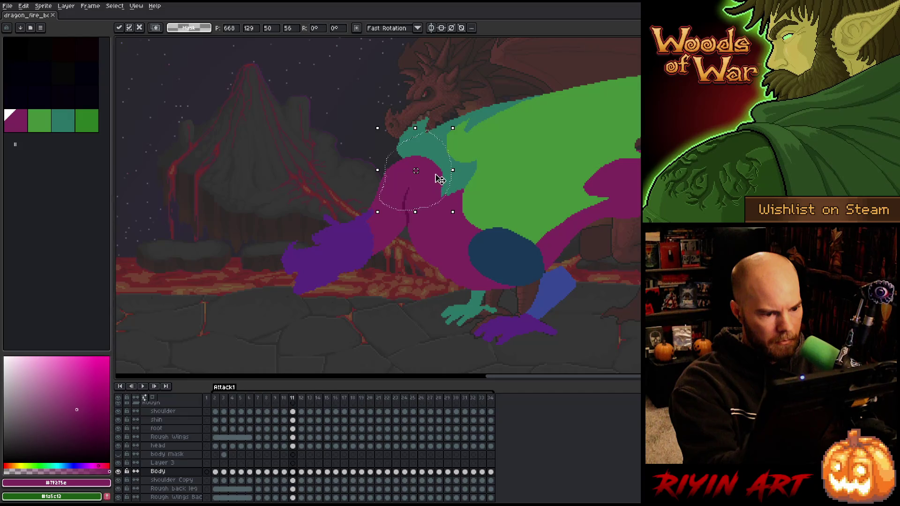
{"action": "key", "text": "Return"}
{"action": "key", "text": "ctrl+d"}
Reselect the neck area, adjust it, and commit the change.
{"action": "mouse_move", "coordinate": [425, 167]}
{"action": "left_mouse_down"}
{"action": "mouse_move", "coordinate": [398, 184]}
{"action": "mouse_move", "coordinate": [454, 162]}
{"action": "mouse_move", "coordinate": [406, 176]}
{"action": "left_mouse_up"}
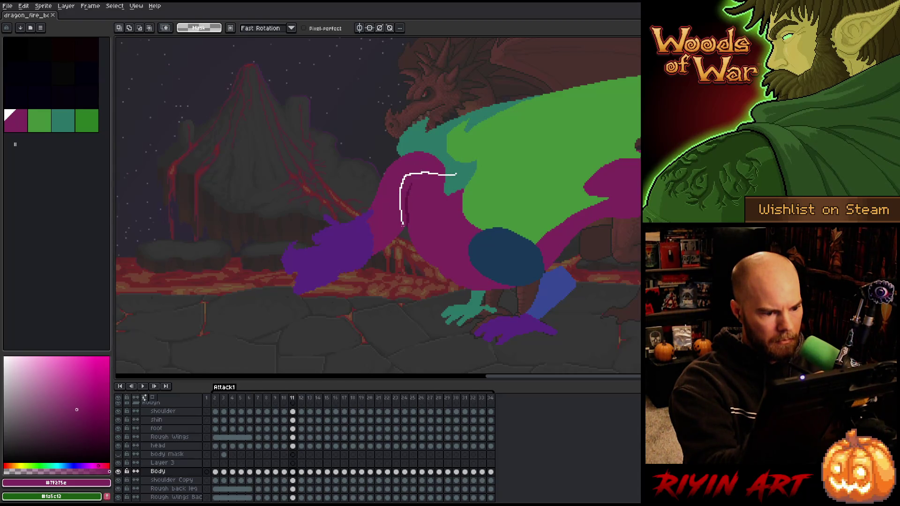
{"action": "mouse_move", "coordinate": [390, 224]}
{"action": "left_mouse_down"}
{"action": "mouse_move", "coordinate": [451, 126]}
{"action": "mouse_move", "coordinate": [477, 159]}
{"action": "mouse_move", "coordinate": [432, 177]}
{"action": "mouse_move", "coordinate": [448, 153]}
{"action": "mouse_move", "coordinate": [441, 178]}
{"action": "mouse_move", "coordinate": [448, 166]}
{"action": "left_mouse_up"}
{"action": "key", "text": "Return"}
{"action": "key", "text": "ctrl+d"}
{"action": "key", "text": "b"}
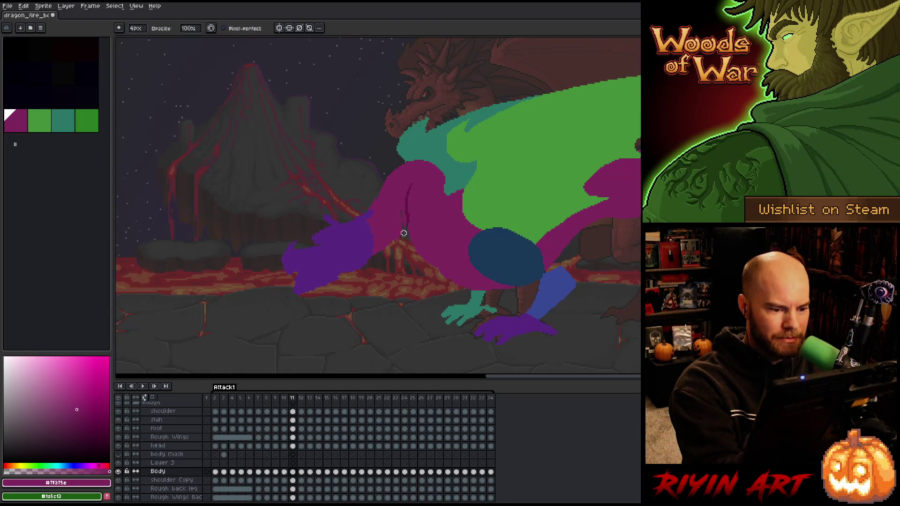
{"action": "key", "text": "e"}
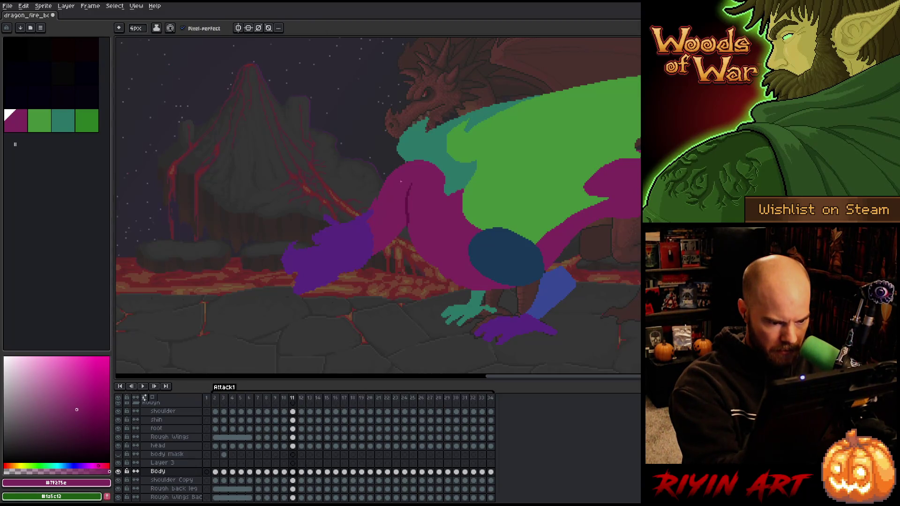
{"action": "key", "text": "b"}
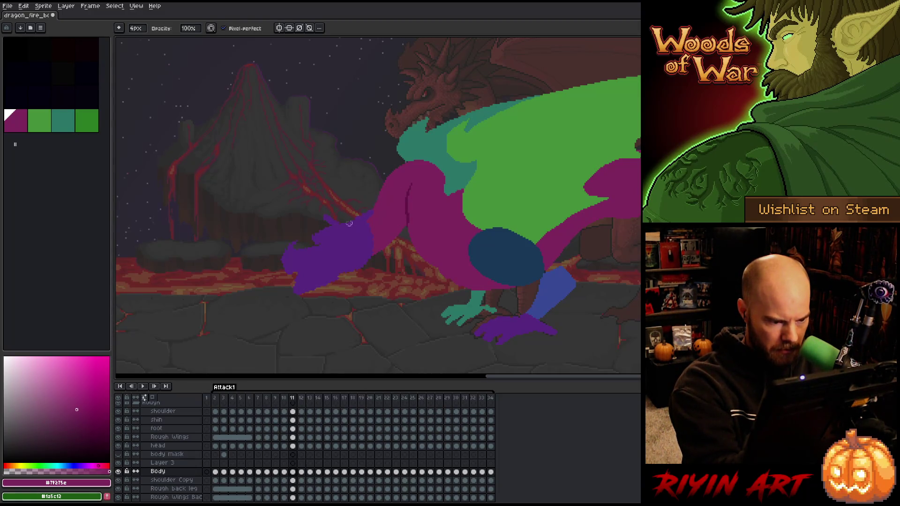
Flip through frames 10 to 13 to check the neck's motion.
{"action": "key", "text": "comma"}
{"action": "key", "text": "period"}
{"action": "key", "text": "period"}
{"action": "key", "text": "comma"}
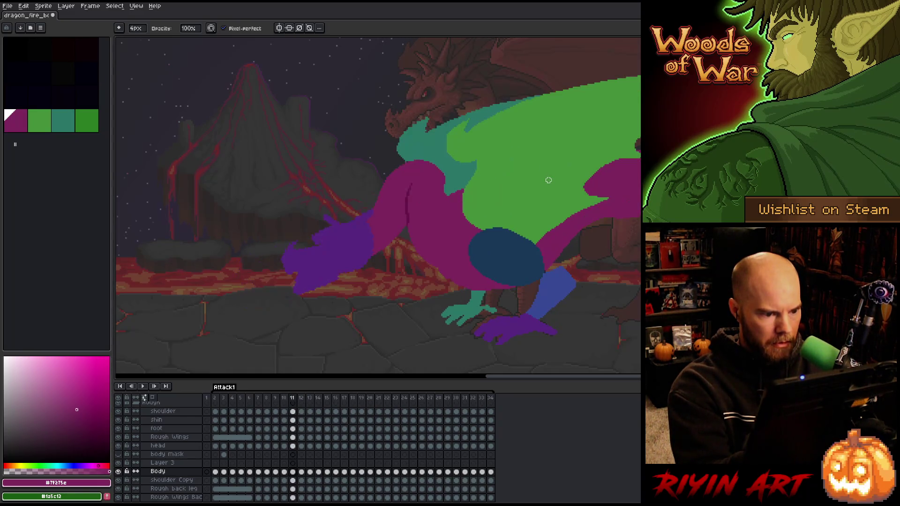
{"action": "key", "text": "period"}
{"action": "key", "text": "comma"}
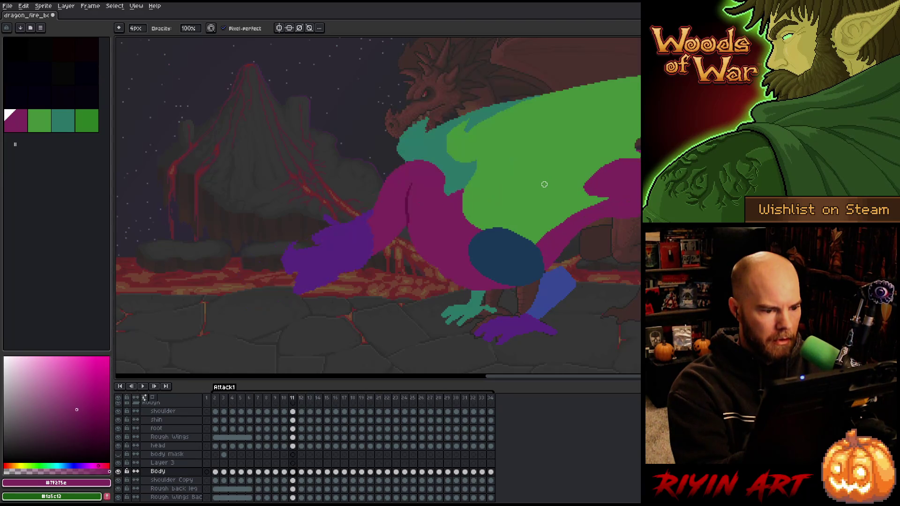
{"action": "key", "text": "period"}
{"action": "key", "text": "comma"}
{"action": "key", "text": "period"}
{"action": "key", "text": "period"}
{"action": "key", "text": "comma"}
{"action": "key", "text": "comma"}
{"action": "key", "text": "period"}
{"action": "key", "text": "period"}
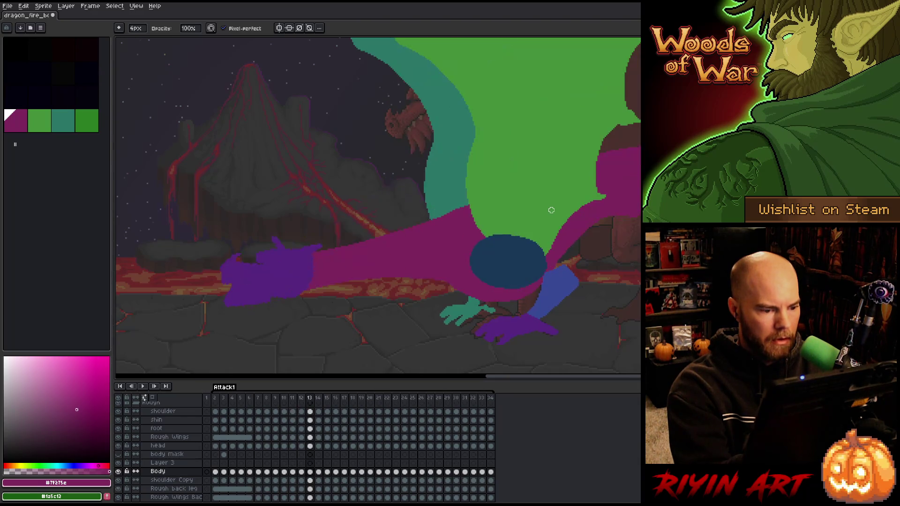
{"action": "key", "text": "comma"}
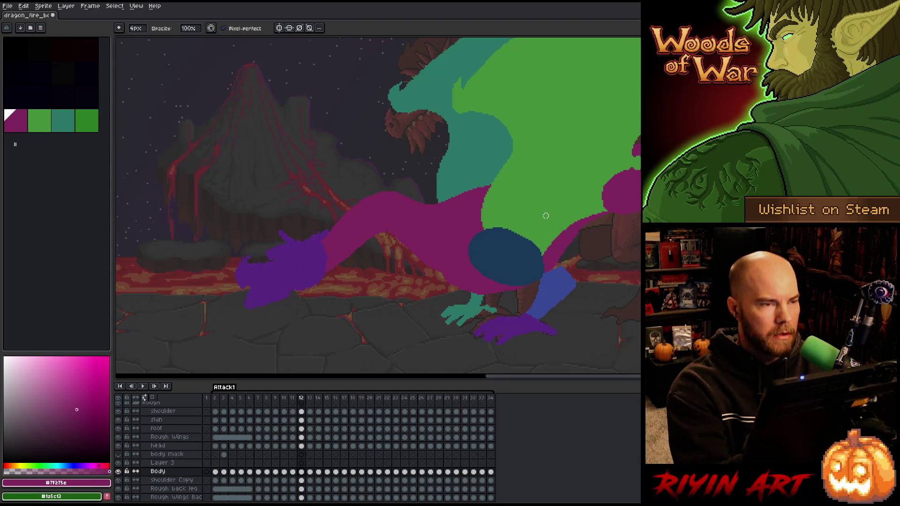
Lasso the magenta arm on frame 12 and nudge it slightly down and right.
{"action": "key", "text": "comma"}
{"action": "key", "text": "period"}
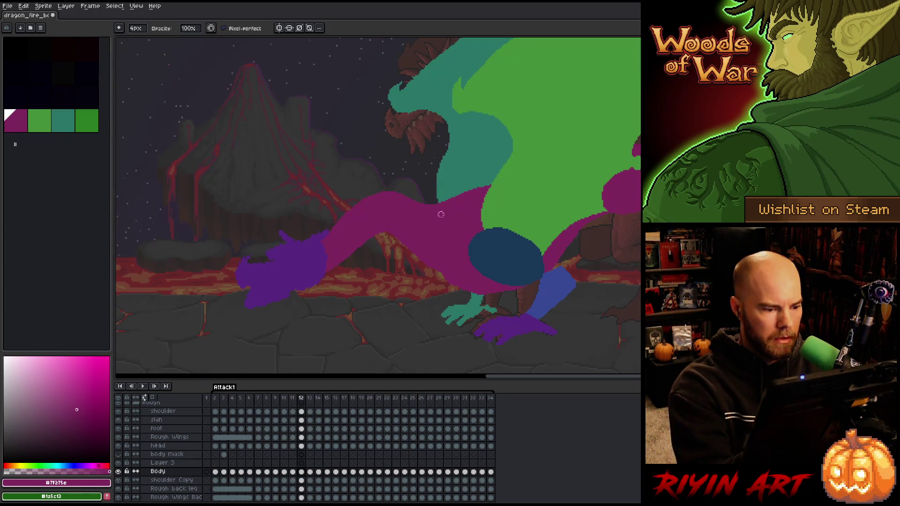
{"action": "key", "text": "m"}
{"action": "left_click", "coordinate": [426, 184]}
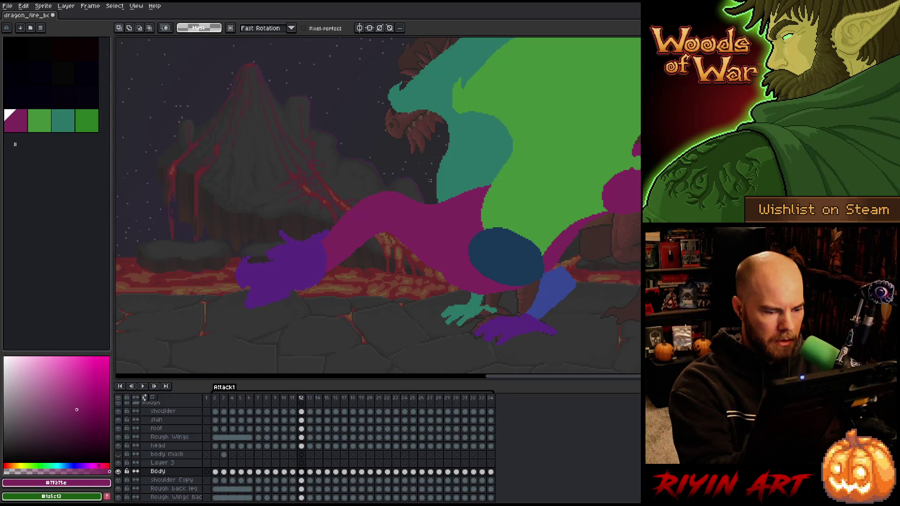
{"action": "left_click_drag", "start_coordinate": [423, 194], "coordinate": [394, 242]}
{"action": "mouse_move", "coordinate": [430, 162]}
{"action": "left_mouse_down"}
{"action": "mouse_move", "coordinate": [388, 164]}
{"action": "mouse_move", "coordinate": [426, 200]}
{"action": "mouse_move", "coordinate": [403, 162]}
{"action": "left_mouse_up"}
{"action": "left_click", "coordinate": [408, 222]}
{"action": "left_click_drag", "start_coordinate": [408, 222], "coordinate": [409, 227]}
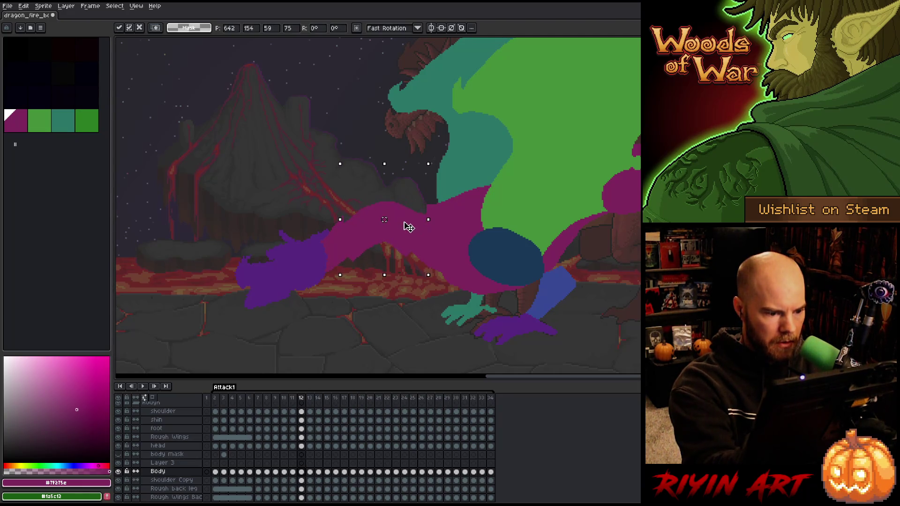
{"action": "key", "text": "Return"}
{"action": "key", "text": "b"}
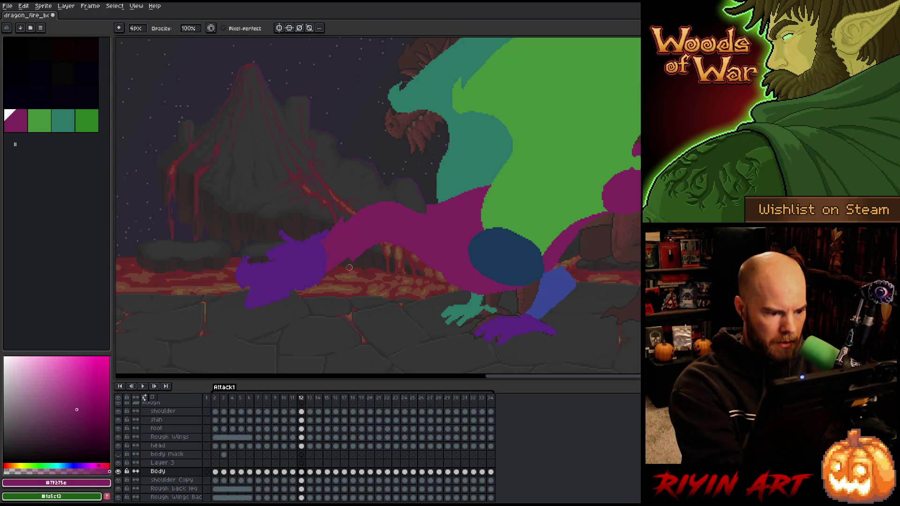
Flip through frames 10 to 13 comparing poses, settling back on frame 11.
{"action": "key", "text": "e"}
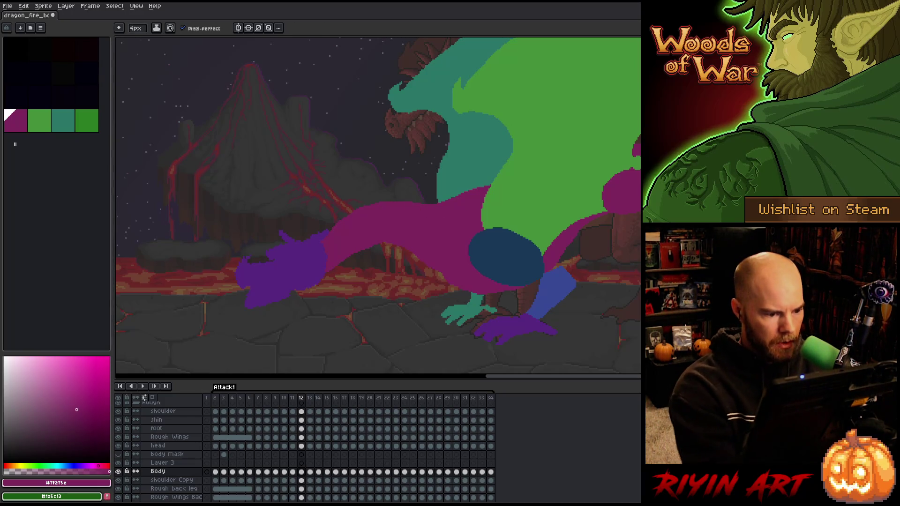
{"action": "key", "text": "b"}
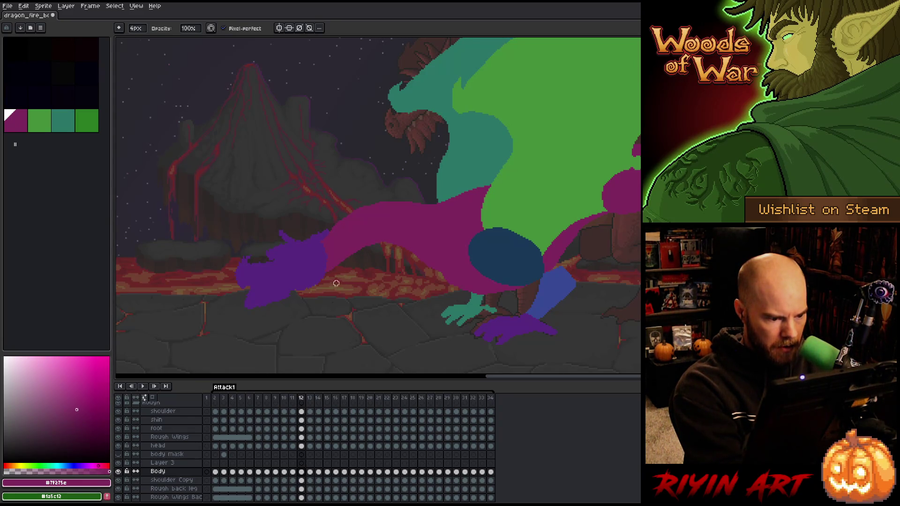
{"action": "key", "text": "Right"}
{"action": "key", "text": "Left"}
{"action": "key", "text": "Right"}
{"action": "key", "text": "Left"}
{"action": "key", "text": "Left"}
{"action": "key", "text": "Left"}
{"action": "key", "text": "Right"}
{"action": "key", "text": "Right"}
{"action": "key", "text": "Right"}
{"action": "key", "text": "Left"}
{"action": "key", "text": "Left"}
{"action": "key", "text": "Right"}
{"action": "key", "text": "Right"}
{"action": "key", "text": "Left"}
{"action": "key", "text": "Left"}
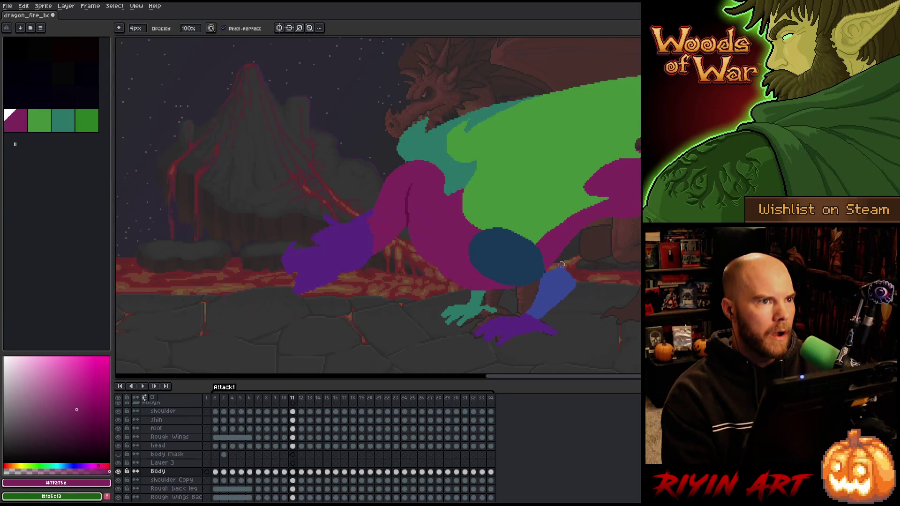
Lasso the dragon's shoulder on frame 11, then cancel the transform without changes.
{"action": "key", "text": "Left"}
{"action": "key", "text": "Right"}
{"action": "key", "text": "Left"}
{"action": "key", "text": "Right"}
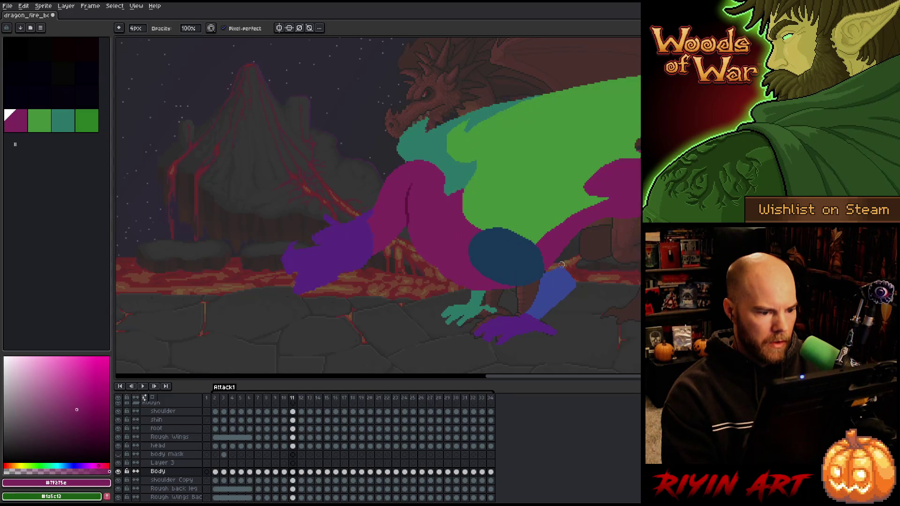
{"action": "key", "text": "q"}
{"action": "mouse_move", "coordinate": [450, 159]}
{"action": "left_mouse_down"}
{"action": "mouse_move", "coordinate": [456, 178]}
{"action": "mouse_move", "coordinate": [411, 203]}
{"action": "mouse_move", "coordinate": [449, 159]}
{"action": "left_mouse_up"}
{"action": "key", "text": "ctrl+t"}
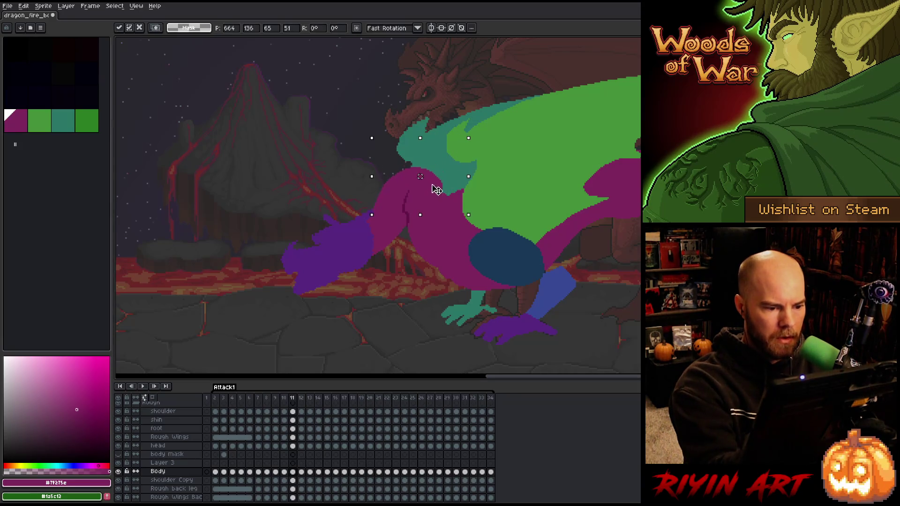
{"action": "key", "text": "Return"}
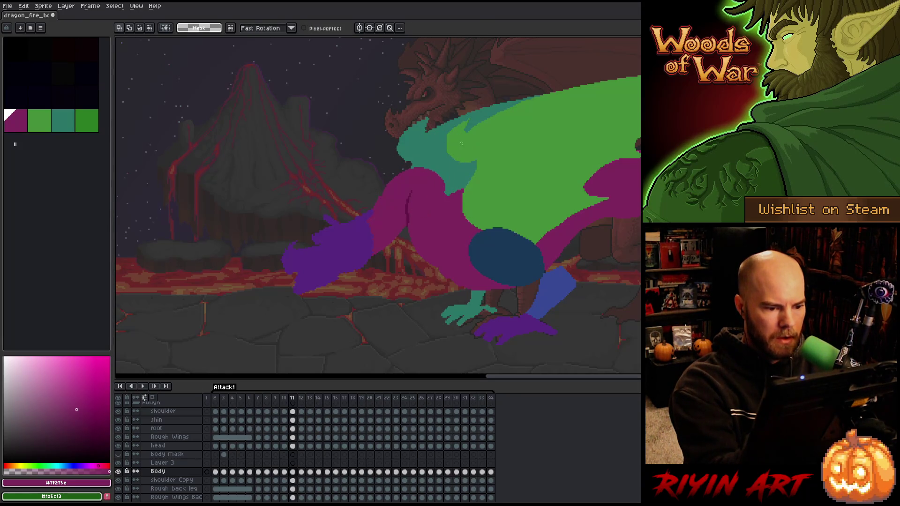
{"action": "key", "text": "b"}
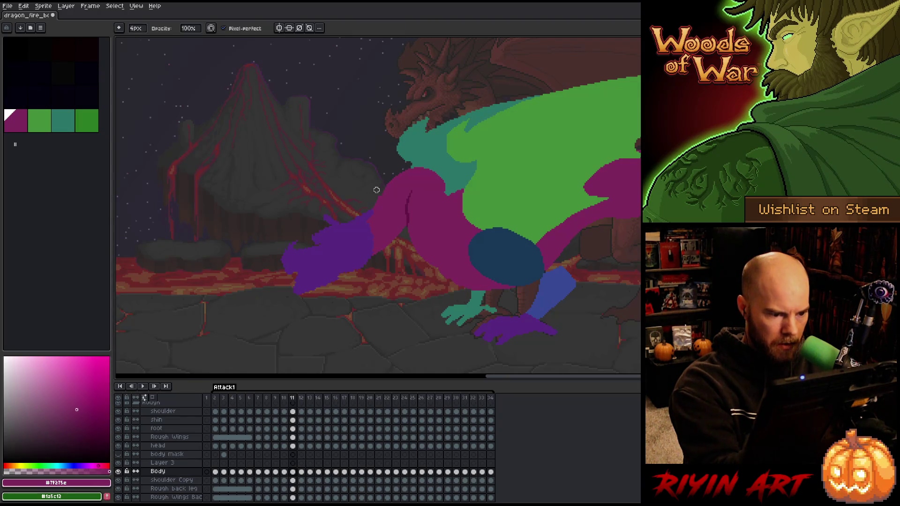
Compare the wing pose around frame 12, then play back the attack animation.
{"action": "key", "text": "e"}
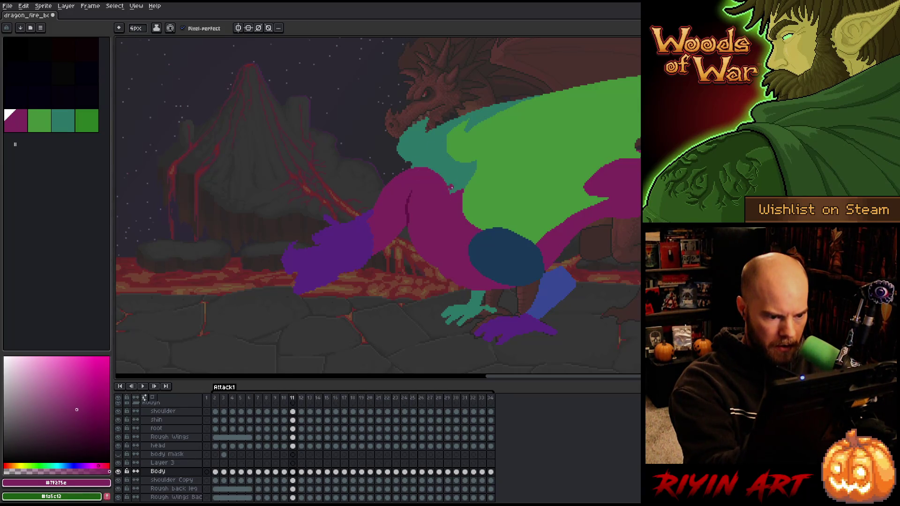
{"action": "key", "text": "Left"}
{"action": "key", "text": "Right"}
{"action": "key", "text": "Right"}
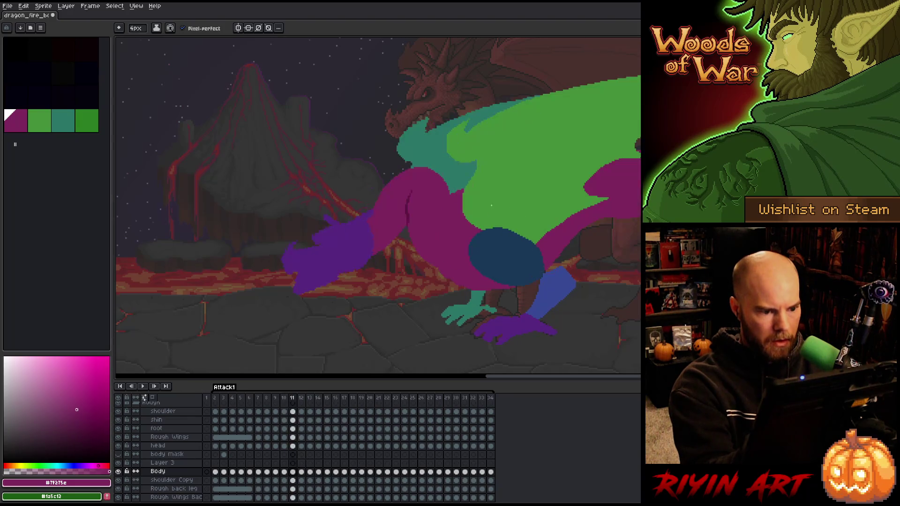
{"action": "key", "text": "Left"}
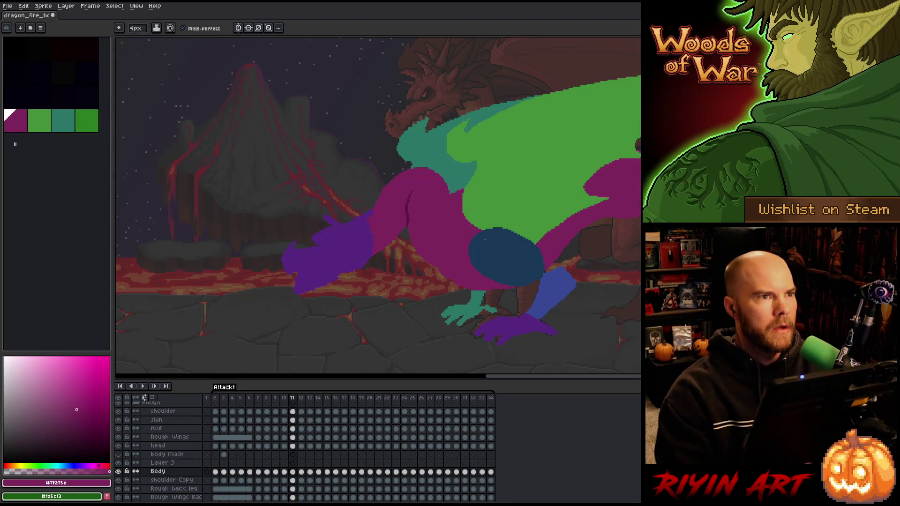
{"action": "key", "text": "Right"}
{"action": "key", "text": "Return"}
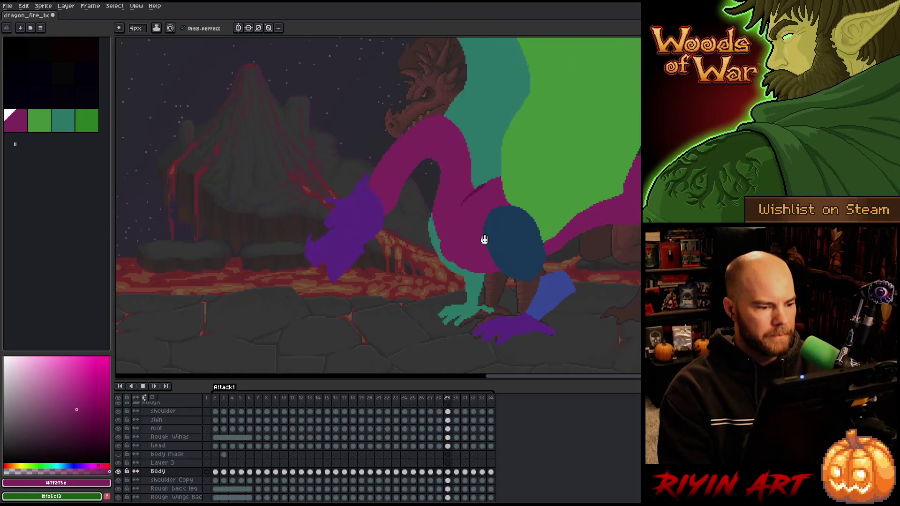
Stop the attack animation playback and flip between frames to settle on frame 17.
{"action": "scroll", "coordinate": [257, 227], "scroll_direction": "down", "scroll_amount": 2}
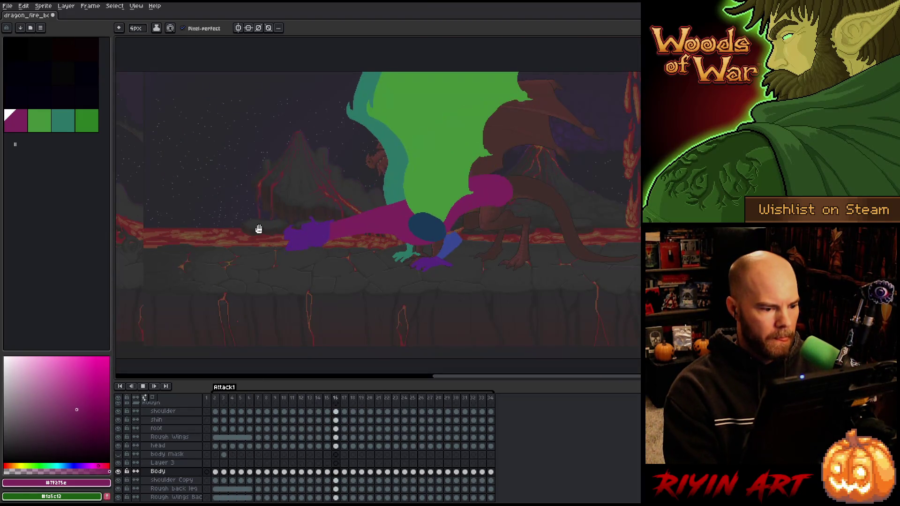
{"action": "mouse_move", "coordinate": [238, 286]}
{"action": "left_mouse_down"}
{"action": "mouse_move", "coordinate": [379, 278]}
{"action": "mouse_move", "coordinate": [394, 255]}
{"action": "mouse_move", "coordinate": [428, 243]}
{"action": "left_mouse_up"}
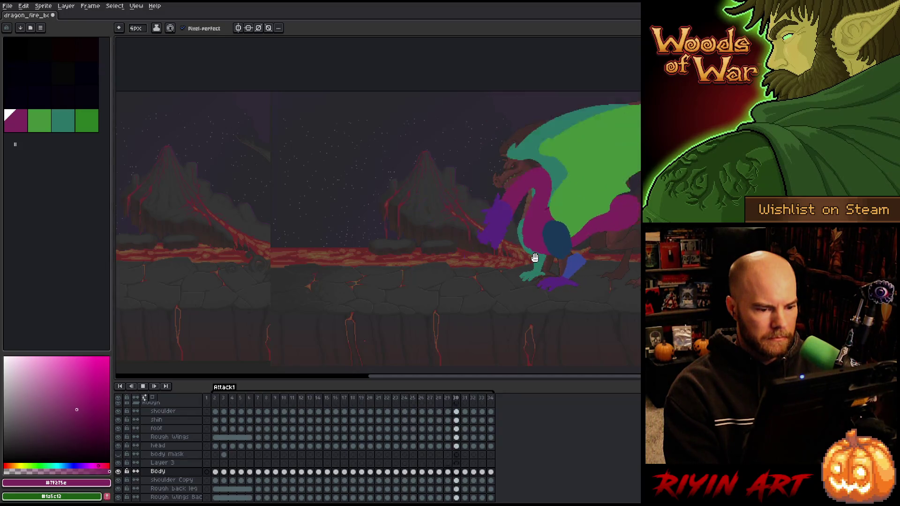
{"action": "key", "text": "Return"}
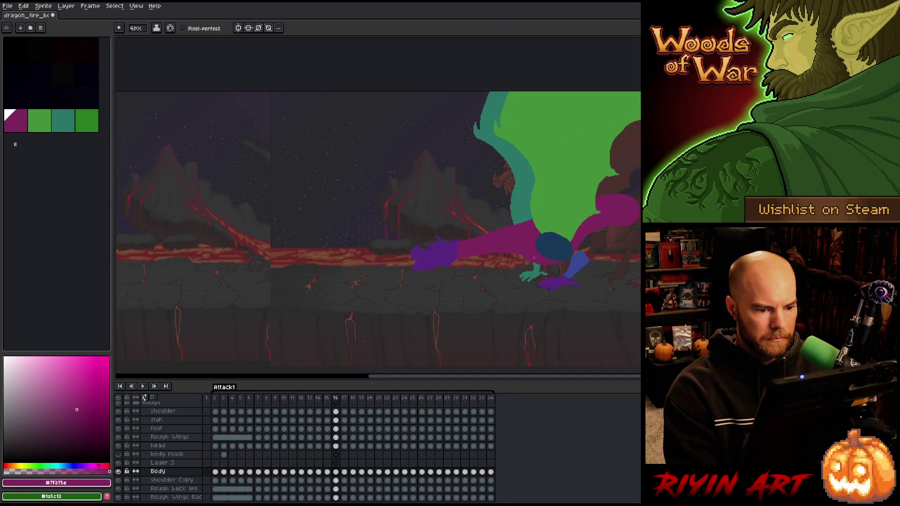
{"action": "scroll", "coordinate": [527, 248], "scroll_direction": "up", "scroll_amount": 2}
{"action": "key", "text": "Right"}
{"action": "key", "text": "Right"}
{"action": "key", "text": "Right"}
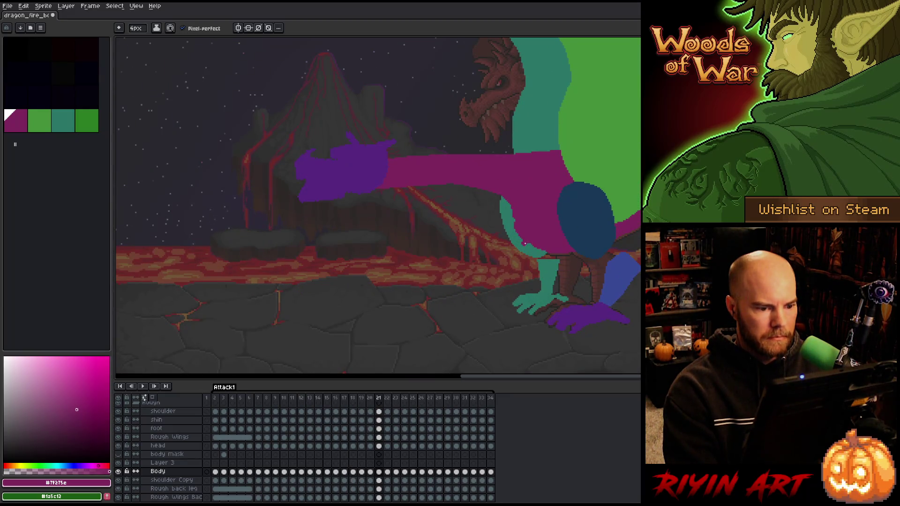
{"action": "key", "text": "Left"}
{"action": "key", "text": "Right"}
{"action": "key", "text": "Left"}
{"action": "key", "text": "Left"}
Advance through frames 18 to 20, sampling a colour from the canvas with the eyedropper.
{"action": "key", "text": "Right"}
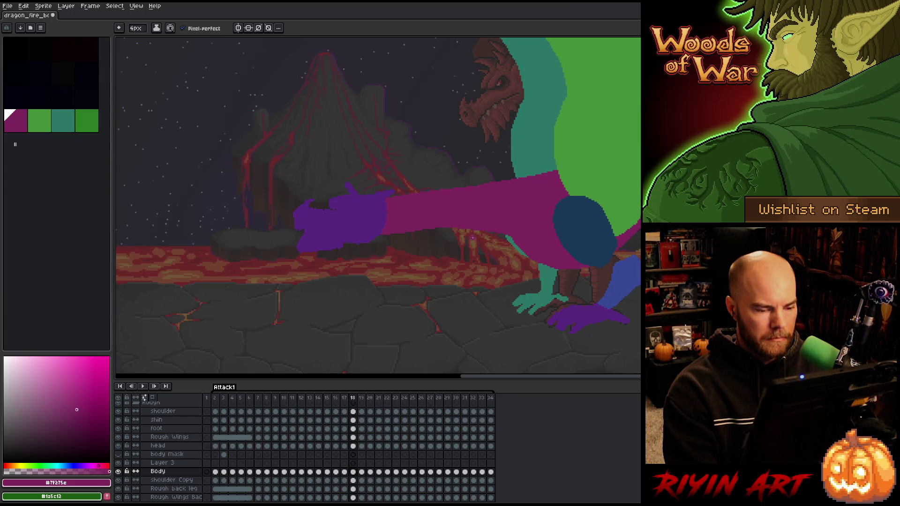
{"action": "key", "text": "Right"}
{"action": "key", "text": "Left"}
{"action": "key", "text": "Right"}
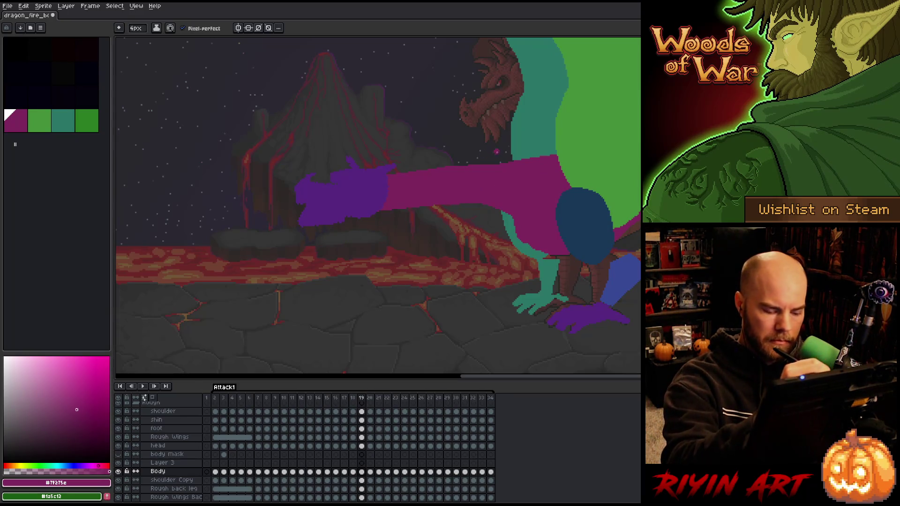
{"action": "key", "text": "alt"}
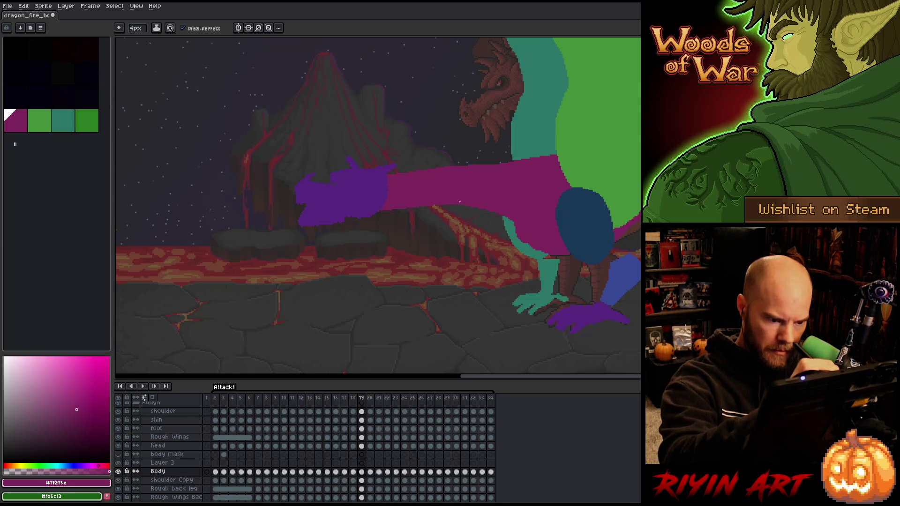
{"action": "key", "text": "Left"}
{"action": "key", "text": "Right"}
{"action": "key", "text": "Right"}
{"action": "key", "text": "Right"}
Compare the dragon's reaching arm pose across frames 21 and 22.
{"action": "key", "text": "Left"}
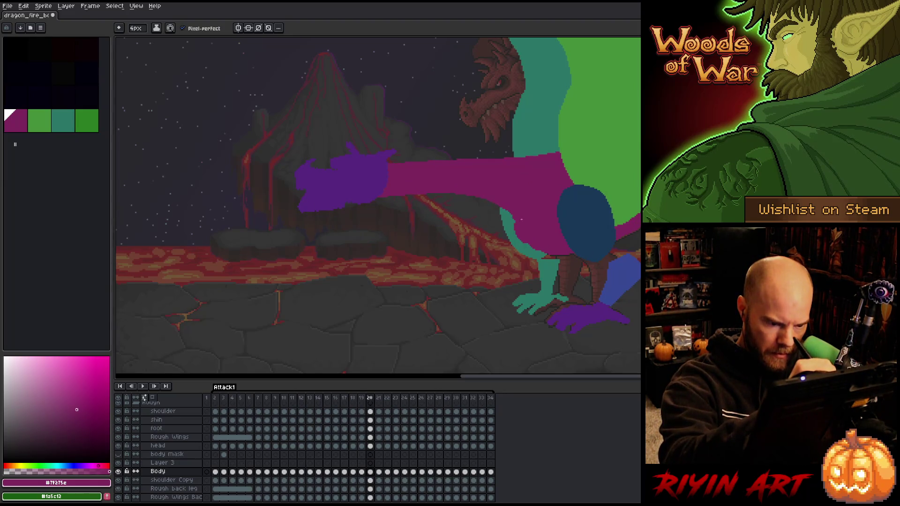
{"action": "key", "text": "Left"}
{"action": "key", "text": "Right"}
{"action": "key", "text": "Right"}
{"action": "key", "text": "Left"}
{"action": "key", "text": "Right"}
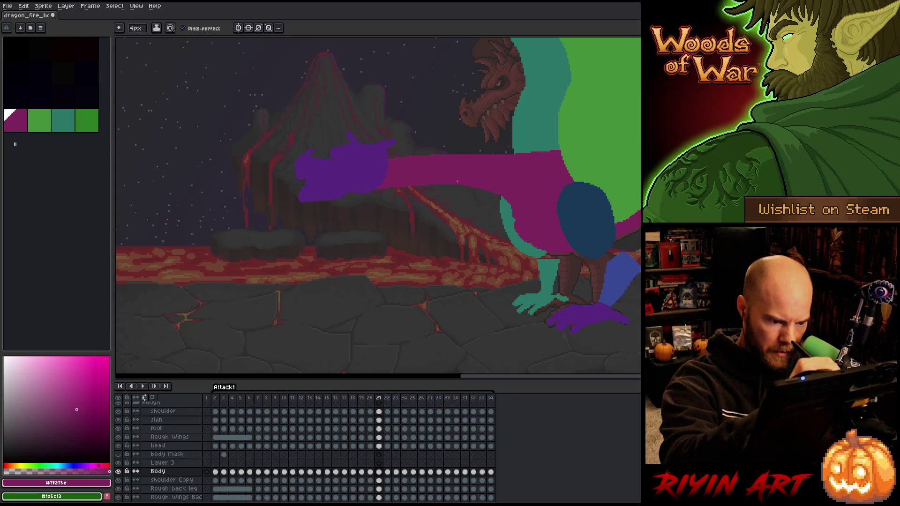
{"action": "key", "text": "Left"}
{"action": "key", "text": "Right"}
{"action": "key", "text": "Right"}
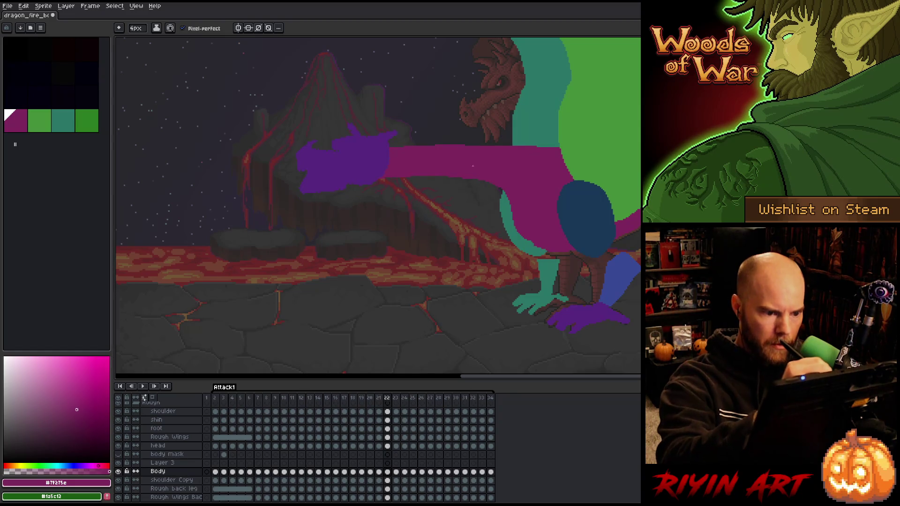
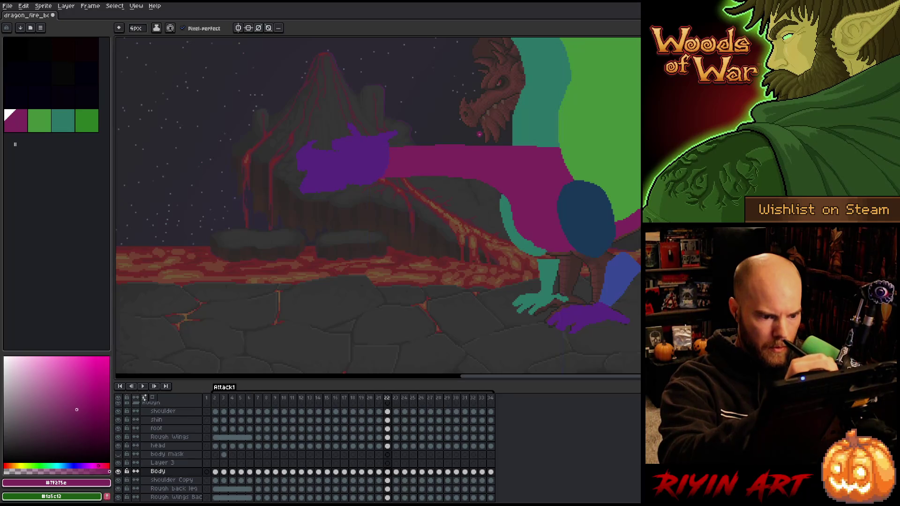
Flip back and forth across frames 21 to 24 to compare the dragon's poses.
{"action": "key", "text": "comma"}
{"action": "key", "text": "period"}
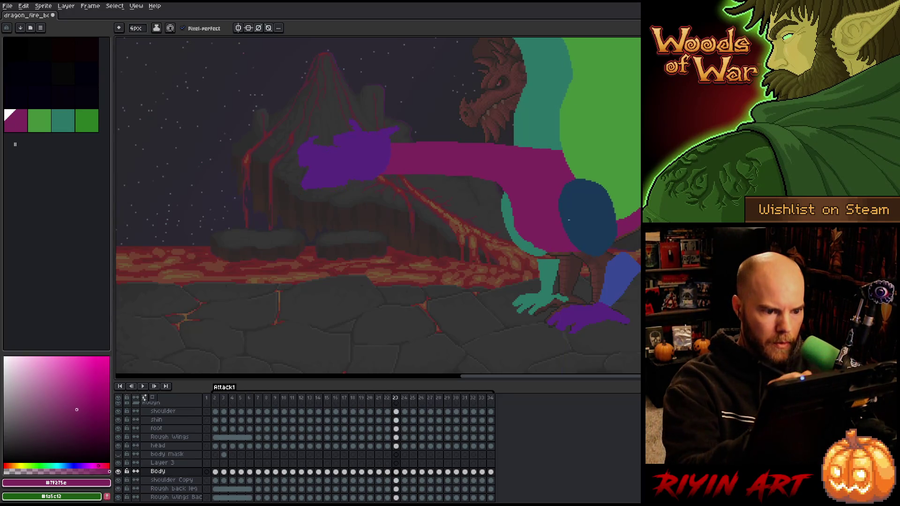
{"action": "key", "text": "period"}
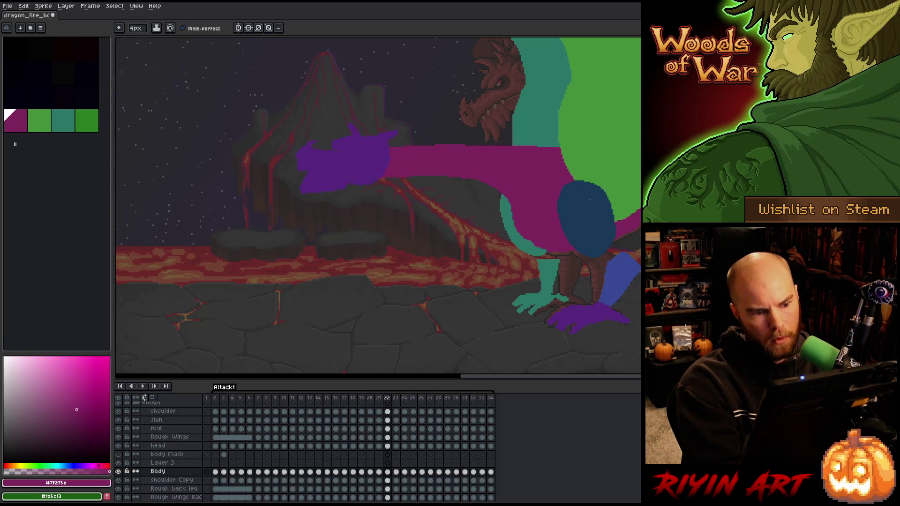
{"action": "key", "text": "period"}
{"action": "key", "text": "comma"}
{"action": "key", "text": "period"}
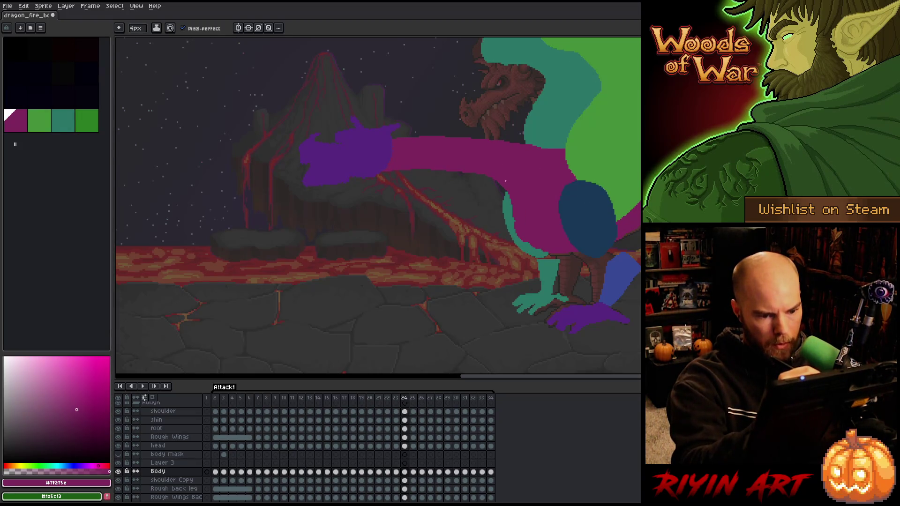
{"action": "key", "text": "comma"}
{"action": "key", "text": "period"}
{"action": "key", "text": "period"}
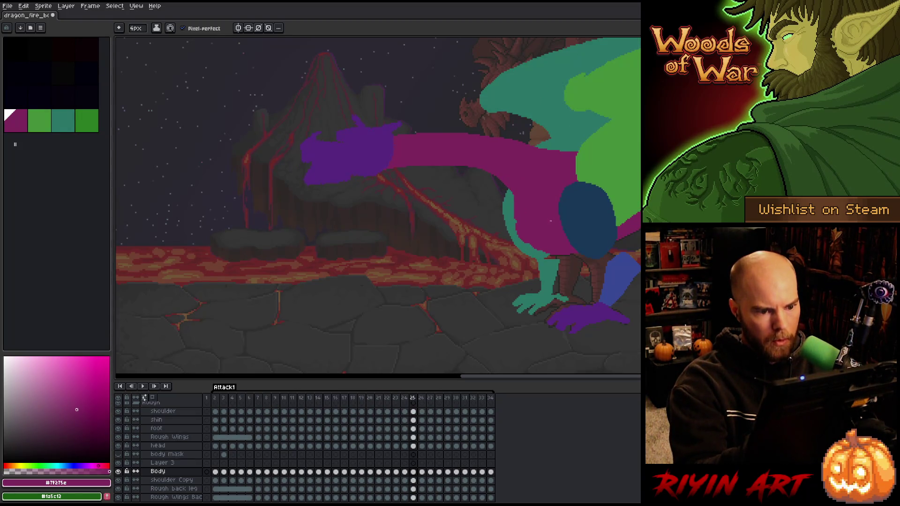
{"action": "key", "text": "comma"}
{"action": "key", "text": "comma"}
{"action": "key", "text": "period"}
{"action": "key", "text": "period"}
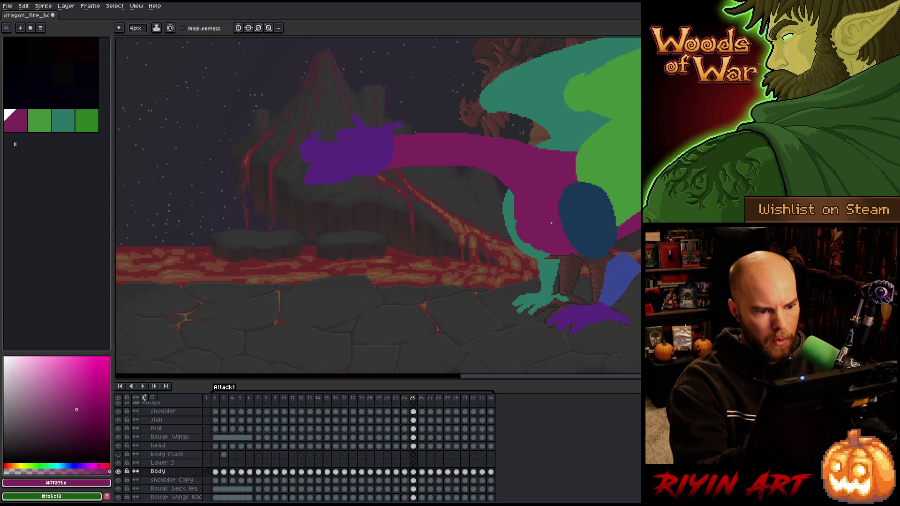
Toggle between frames 24 and 25 to compare the wing pose.
{"action": "key", "text": "Right"}
{"action": "key", "text": "Left"}
{"action": "key", "text": "Right"}
{"action": "key", "text": "Left"}
{"action": "key", "text": "Right"}
{"action": "key", "text": "Left"}
{"action": "key", "text": "Right"}
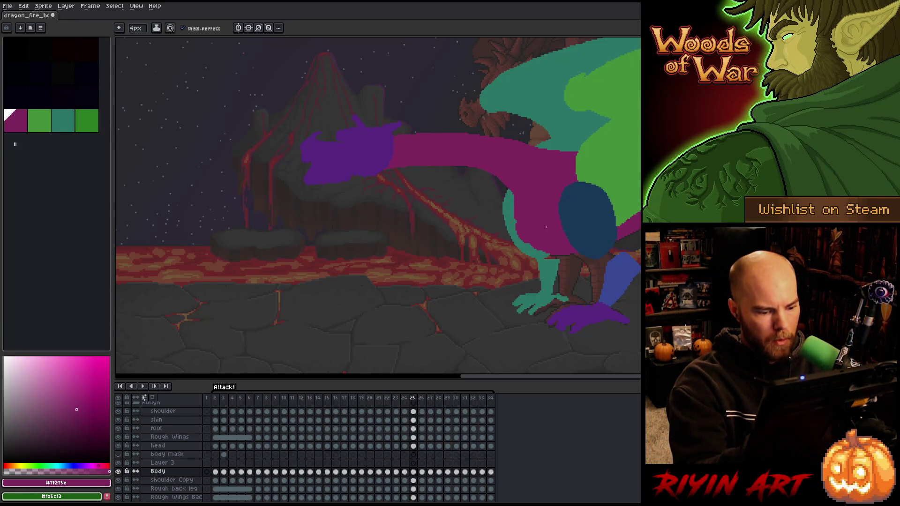
With the Move tool, show distance guides and compare body placement across frames 20–23.
{"action": "key", "text": "v"}
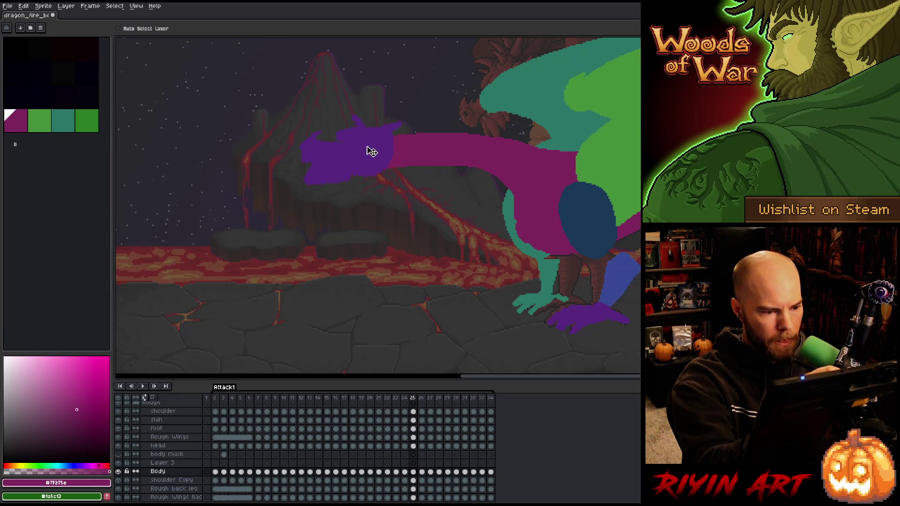
{"action": "key", "text": "Left"}
{"action": "key", "text": "Left"}
{"action": "key", "text": "Left"}
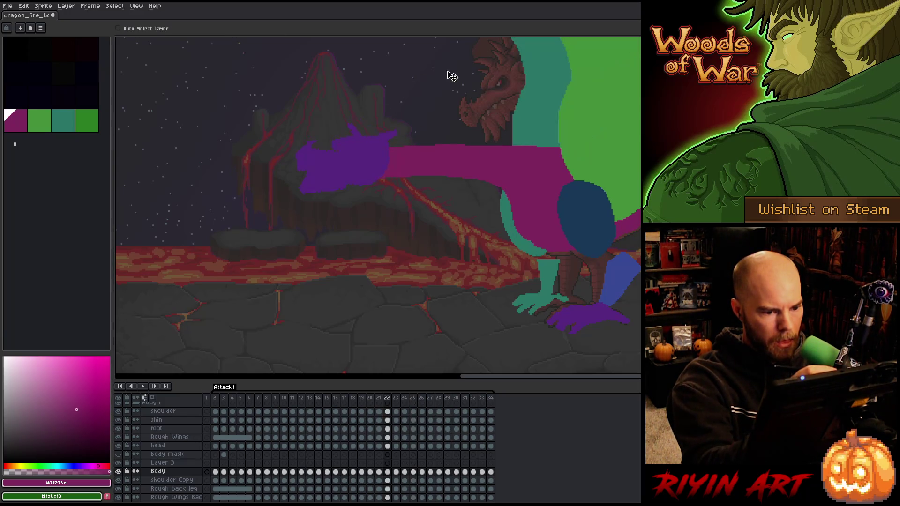
{"action": "key", "text": "ctrl"}
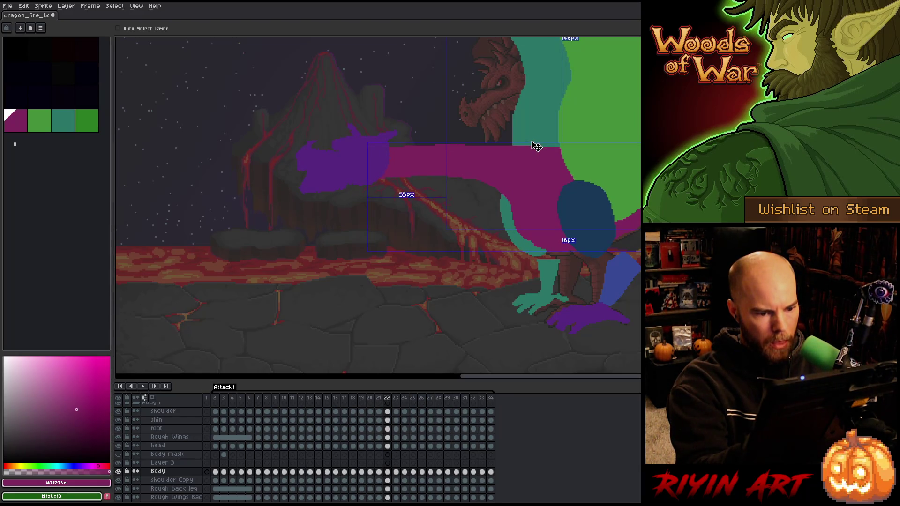
{"action": "key", "text": "Left"}
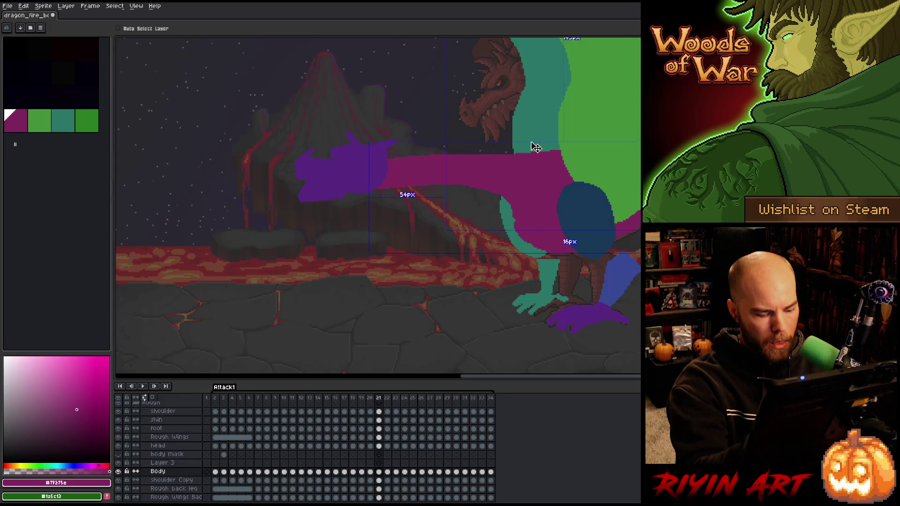
{"action": "key", "text": "Right"}
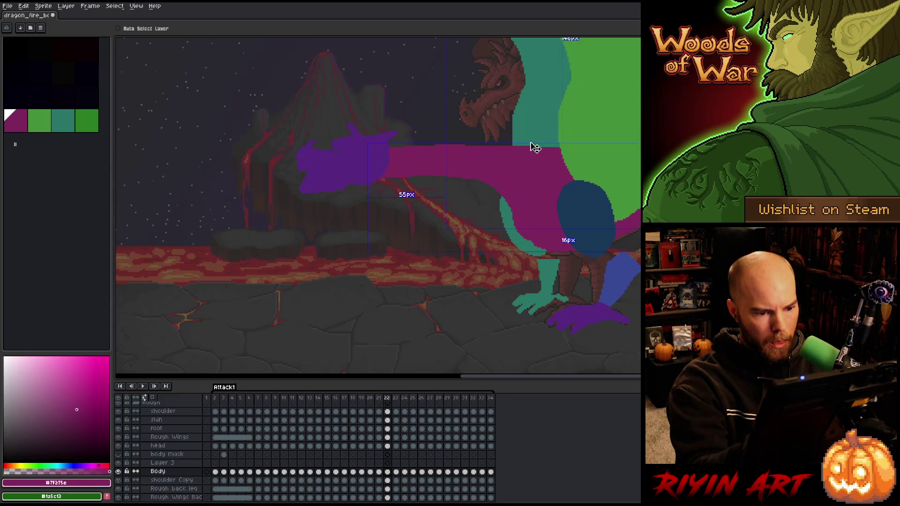
{"action": "key", "text": "Left"}
{"action": "key", "text": "Left"}
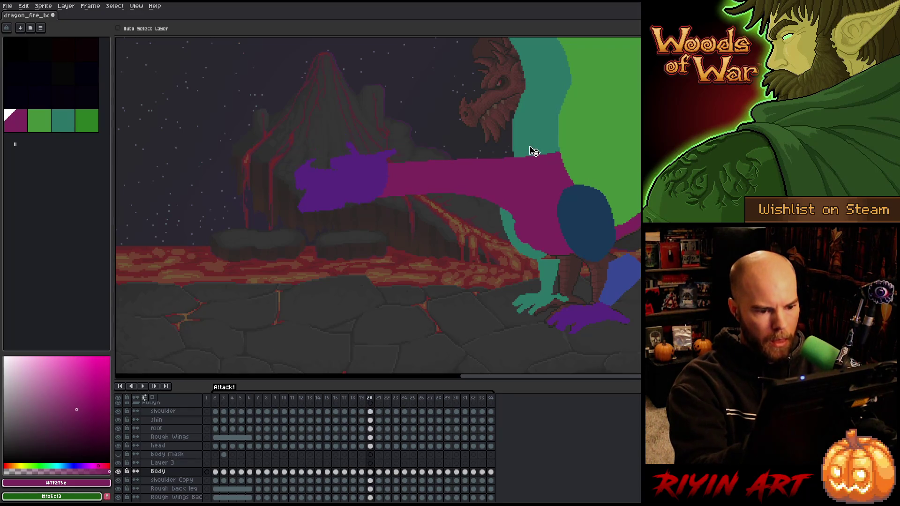
{"action": "key", "text": "Right"}
{"action": "key", "text": "Right"}
{"action": "key", "text": "Right"}
{"action": "key", "text": "Left"}
{"action": "key", "text": "Right"}
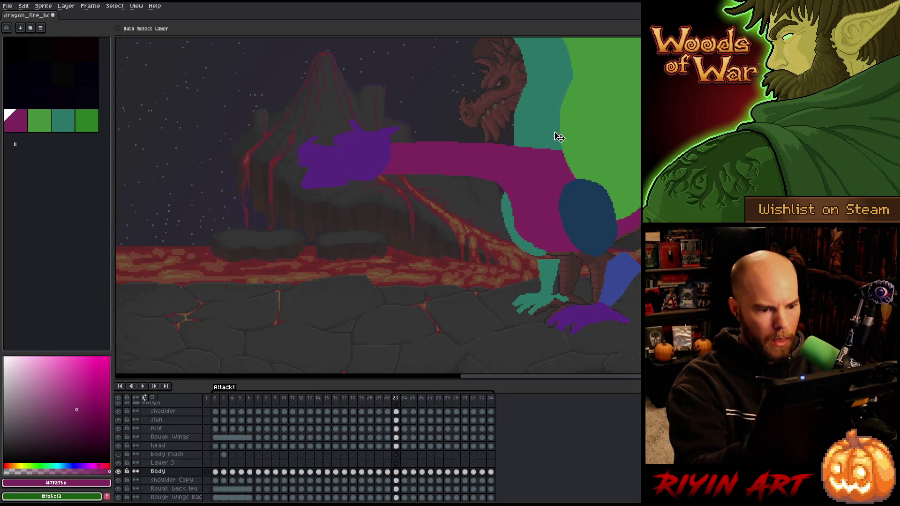
Return to the Pencil and toggle frames 23–25 to check the wing motion, ending on 25.
{"action": "key", "text": "b"}
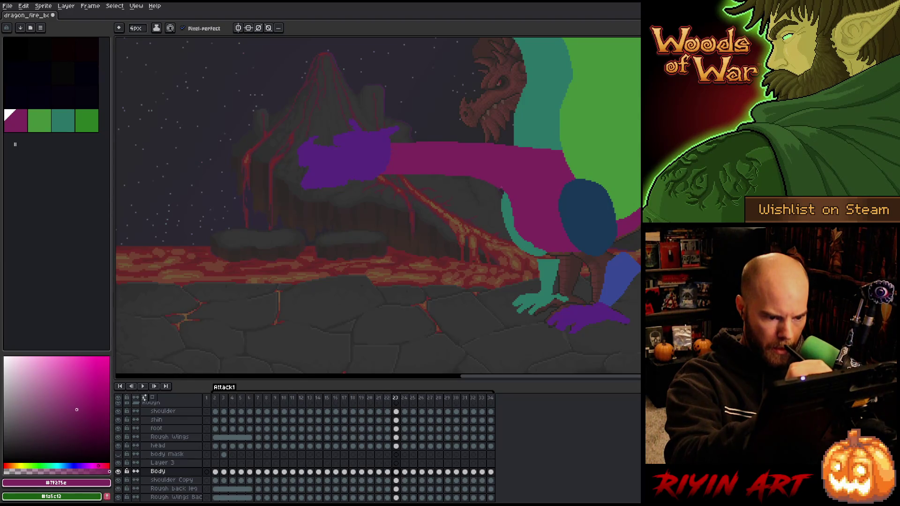
{"action": "key", "text": "Right"}
{"action": "key", "text": "Left"}
{"action": "key", "text": "Right"}
{"action": "key", "text": "Right"}
{"action": "key", "text": "Left"}
{"action": "key", "text": "Right"}
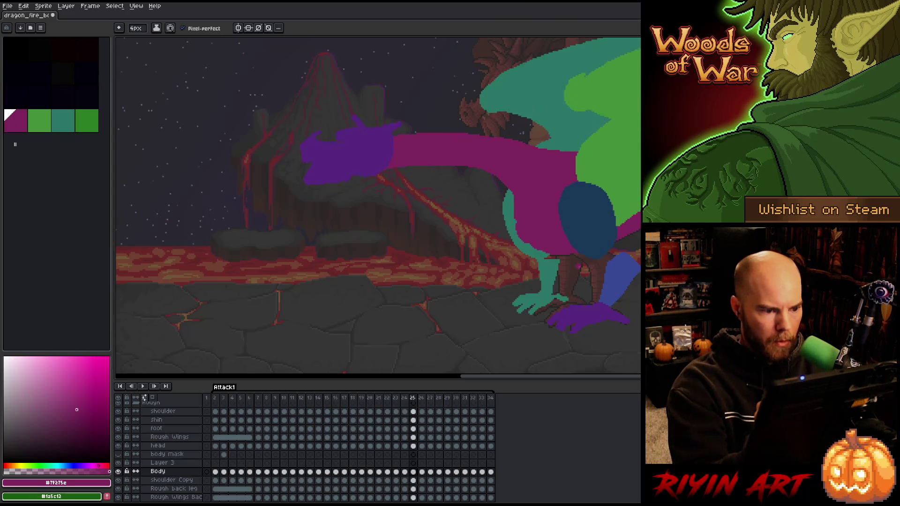
{"action": "key", "text": "Left"}
{"action": "key", "text": "Right"}
{"action": "key", "text": "Left"}
{"action": "key", "text": "Right"}
{"action": "key", "text": "Left"}
{"action": "key", "text": "Right"}
{"action": "key", "text": "Left"}
{"action": "key", "text": "Right"}
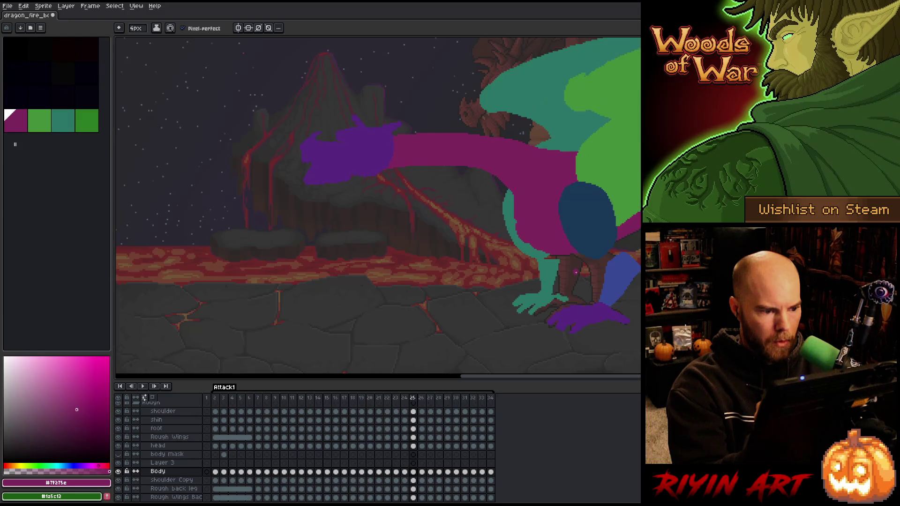
Select the head layer at frame 25 and toggle frames 25 and 26 to check the neck.
{"action": "left_click", "coordinate": [413, 446]}
{"action": "key", "text": "v"}
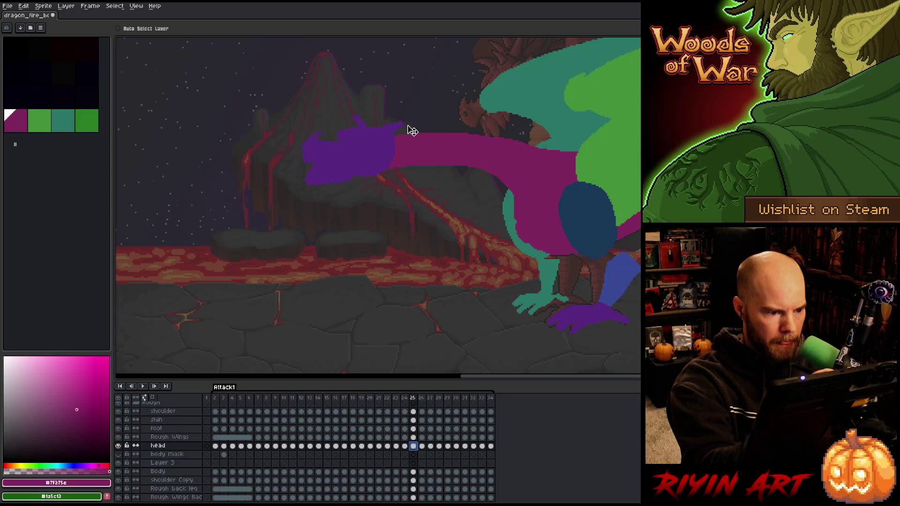
{"action": "key", "text": "Right"}
{"action": "key", "text": "Left"}
{"action": "key", "text": "Right"}
{"action": "key", "text": "Left"}
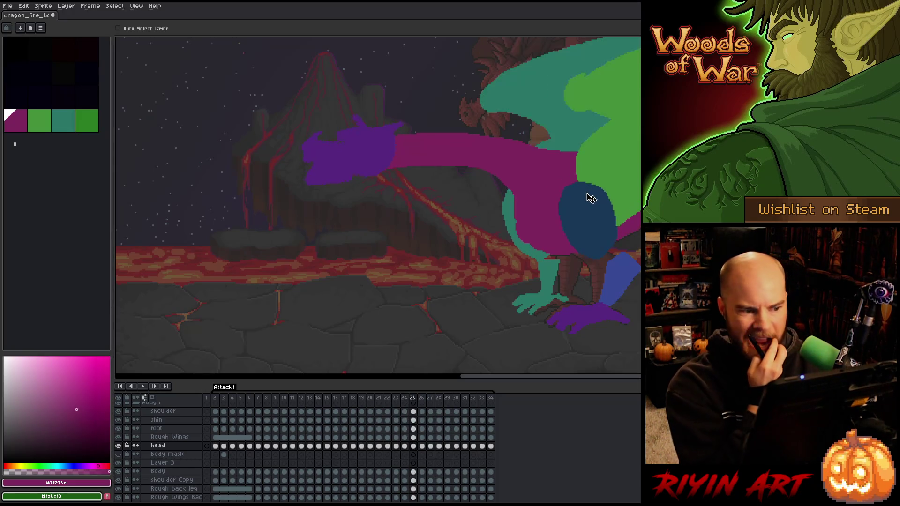
{"action": "key", "text": "Right"}
{"action": "key", "text": "Left"}
{"action": "key", "text": "Right"}
{"action": "key", "text": "Left"}
{"action": "key", "text": "Right"}
{"action": "key", "text": "Left"}
{"action": "key", "text": "Right"}
Step between frames 25 and 27 to compare the neck poses.
{"action": "key", "text": "Right"}
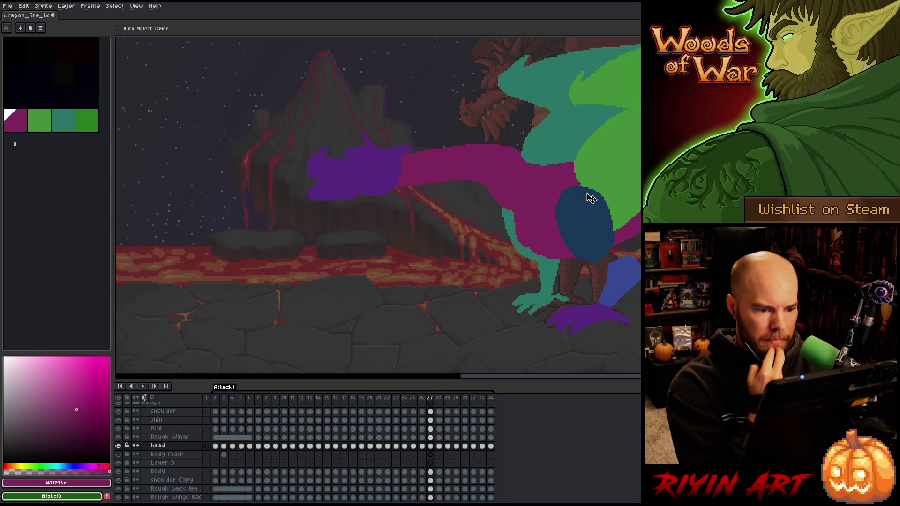
{"action": "key", "text": "Left"}
{"action": "key", "text": "Left"}
{"action": "key", "text": "Right"}
{"action": "key", "text": "Right"}
{"action": "key", "text": "Left"}
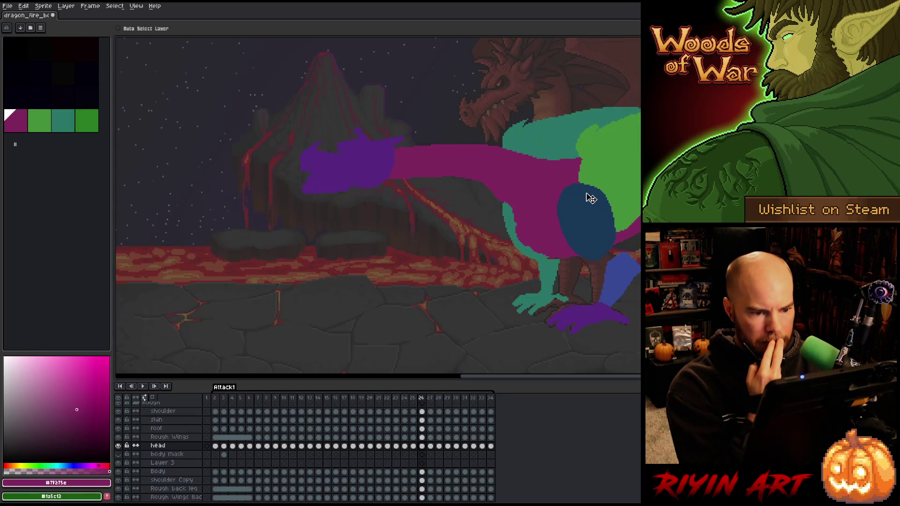
{"action": "key", "text": "Right"}
{"action": "key", "text": "Left"}
{"action": "key", "text": "Right"}
{"action": "key", "text": "Left"}
Make the Body layer active, clear the cel selection, and move to frame 27.
{"action": "key", "text": "b"}
{"action": "key", "text": "m"}
{"action": "key", "text": "b"}
{"action": "key", "text": "e"}
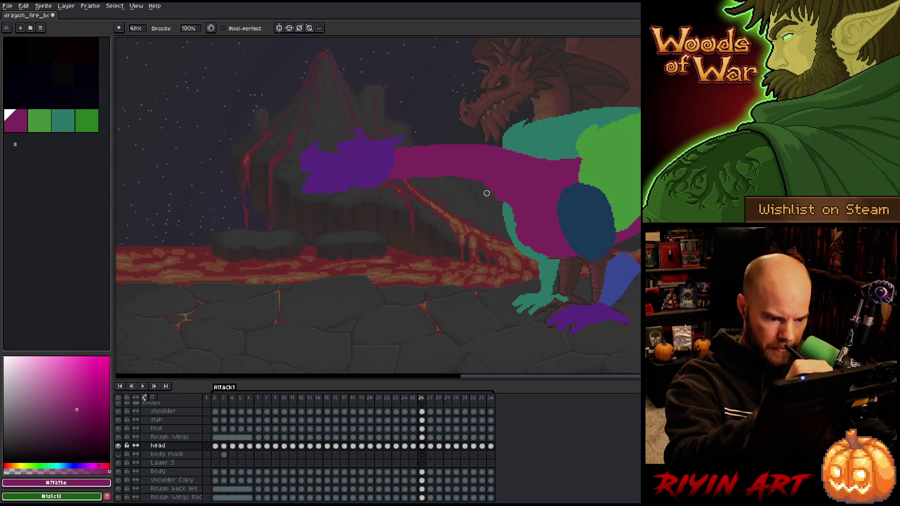
{"action": "left_click", "coordinate": [423, 472]}
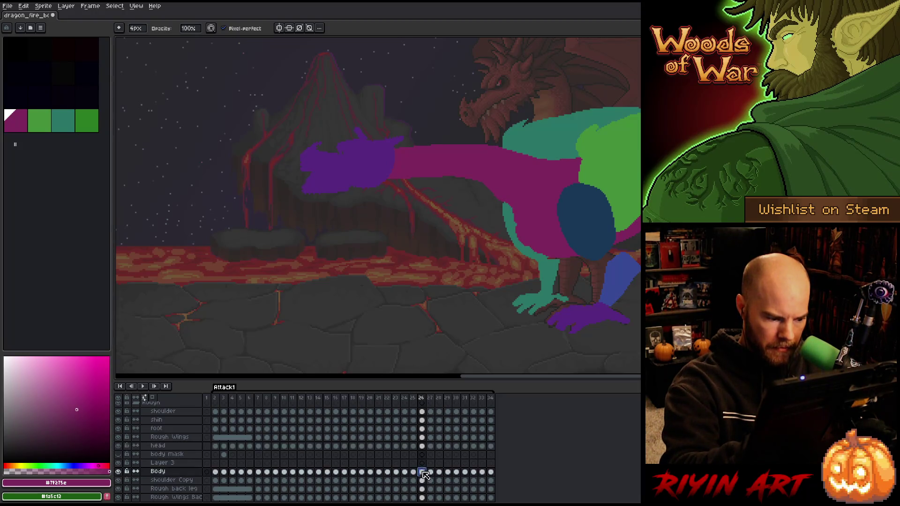
{"action": "left_click", "coordinate": [498, 201]}
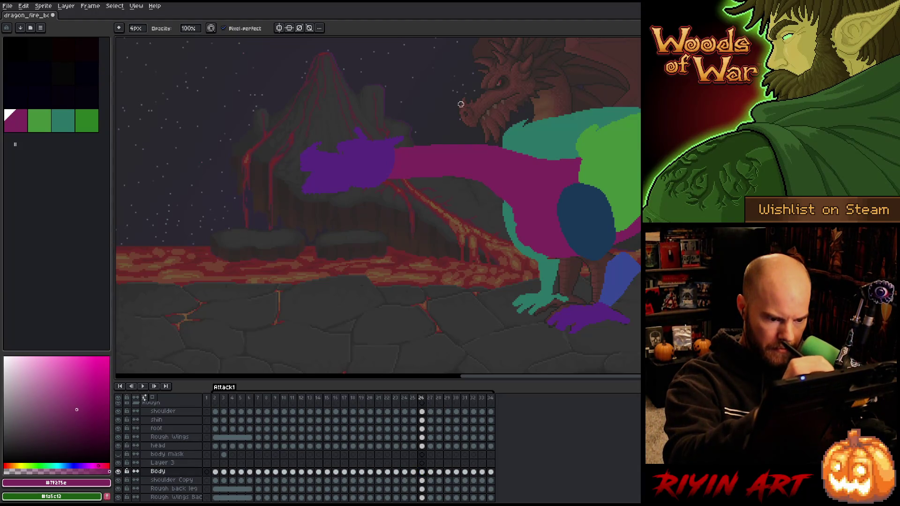
{"action": "key", "text": "Right"}
{"action": "key", "text": "Left"}
{"action": "key", "text": "Right"}
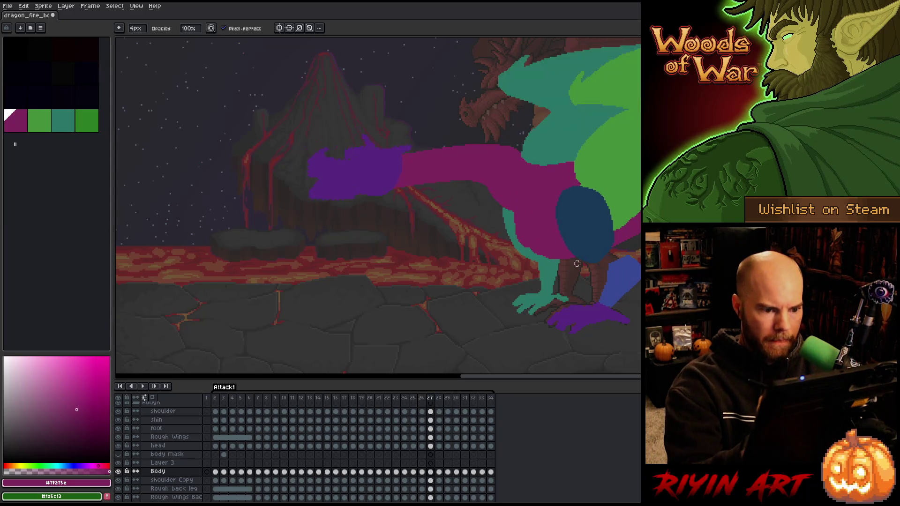
{"action": "key", "text": "Left"}
{"action": "key", "text": "Right"}
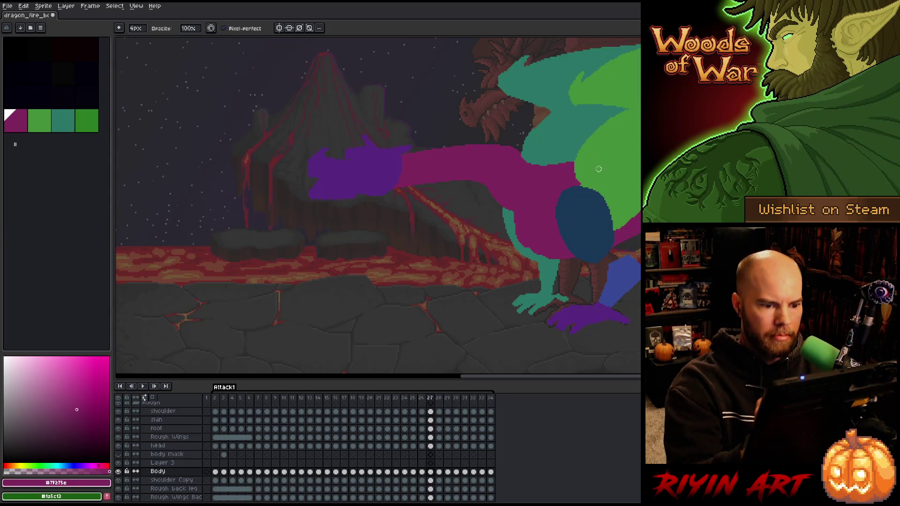
Paint magenta along the neck's top edge in frame 27 to raise it.
{"action": "key", "text": "e"}
{"action": "left_click_drag", "start_coordinate": [505, 143], "coordinate": [446, 145]}
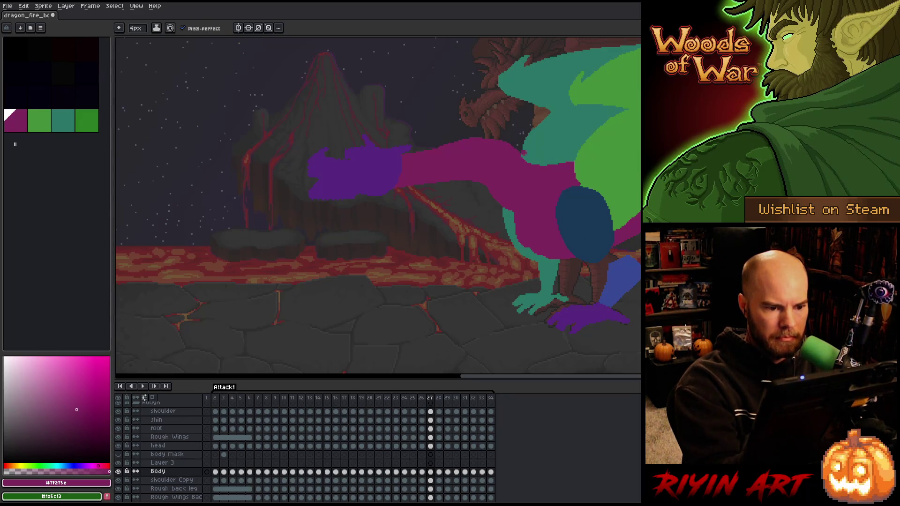
{"action": "key", "text": "b"}
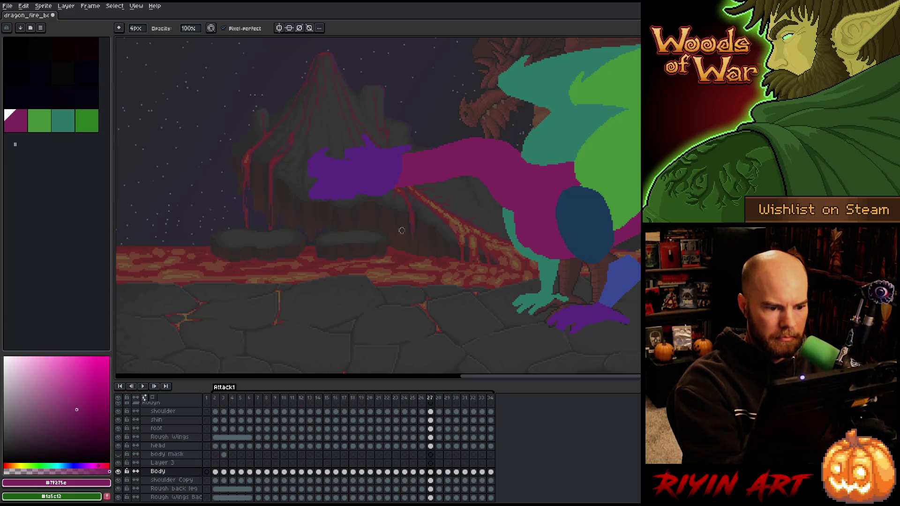
{"action": "key", "text": "e"}
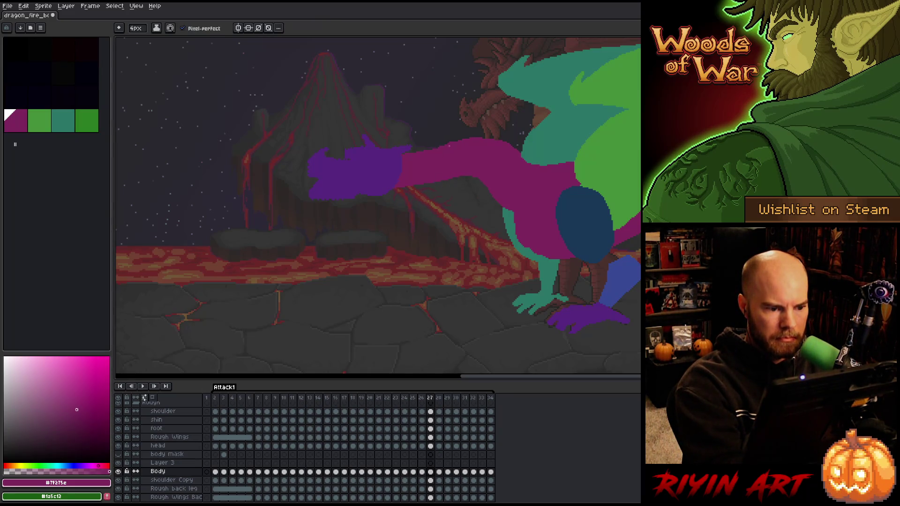
Compare neighbouring frames, settle on frame 28, and select its head layer cel.
{"action": "key", "text": "Left"}
{"action": "key", "text": "Right"}
{"action": "key", "text": "Right"}
{"action": "key", "text": "Left"}
{"action": "key", "text": "Right"}
{"action": "key", "text": "Left"}
{"action": "key", "text": "Right"}
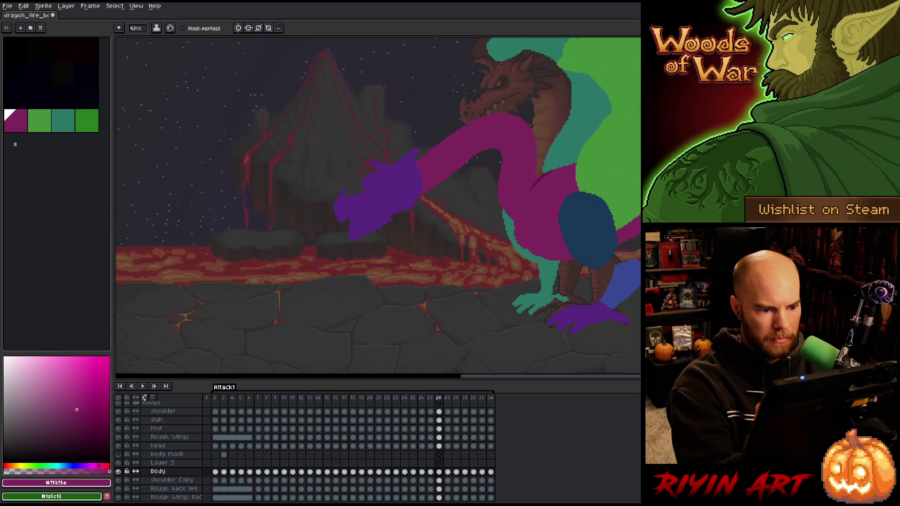
{"action": "left_click", "coordinate": [439, 446]}
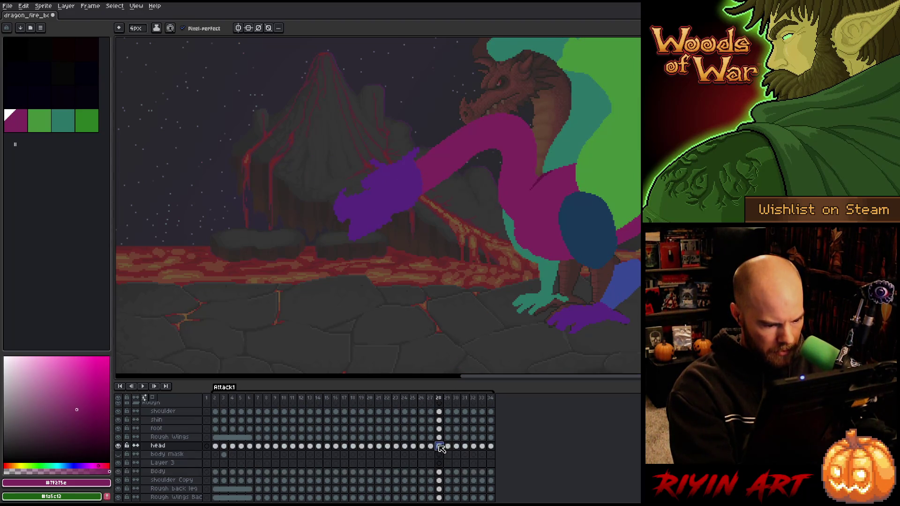
Shift the purple head block slightly up and right in frame 28.
{"action": "key", "text": "v"}
{"action": "left_click_drag", "start_coordinate": [406, 202], "coordinate": [417, 197]}
{"action": "key", "text": "Left"}
{"action": "key", "text": "Right"}
On the Body layer, paint magenta onto the dragon's body in frame 28.
{"action": "key", "text": "b"}
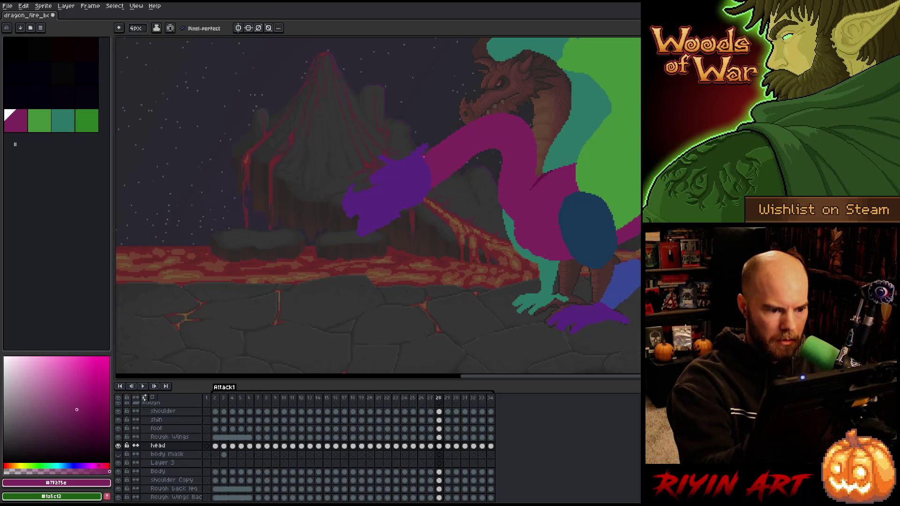
{"action": "left_click", "coordinate": [439, 480]}
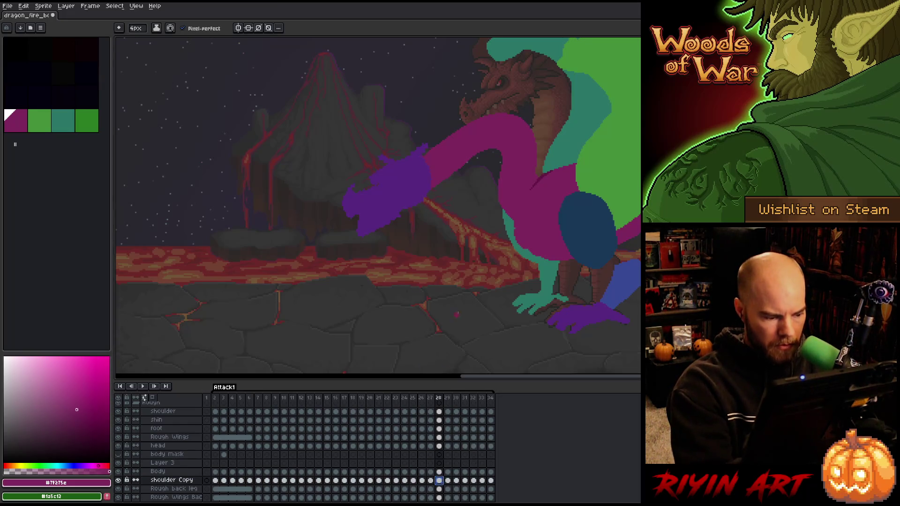
{"action": "left_click", "coordinate": [438, 471]}
{"action": "key", "text": "v"}
{"action": "right_click", "coordinate": [434, 229]}
{"action": "key", "text": "b"}
{"action": "left_click_drag", "start_coordinate": [469, 127], "coordinate": [495, 135]}
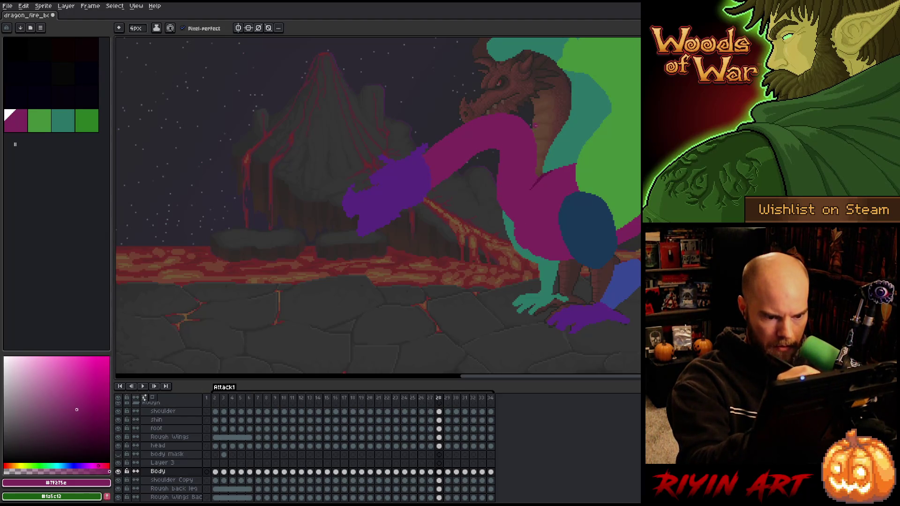
Compare frame 28's pose against its neighbour repeatedly, then advance to frame 29.
{"action": "key", "text": "Left"}
{"action": "key", "text": "Right"}
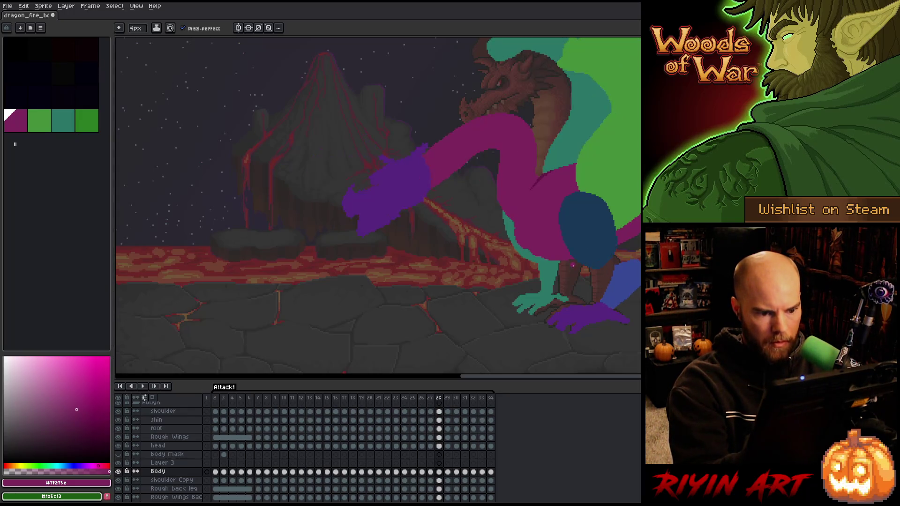
{"action": "key", "text": "Left"}
{"action": "key", "text": "Right"}
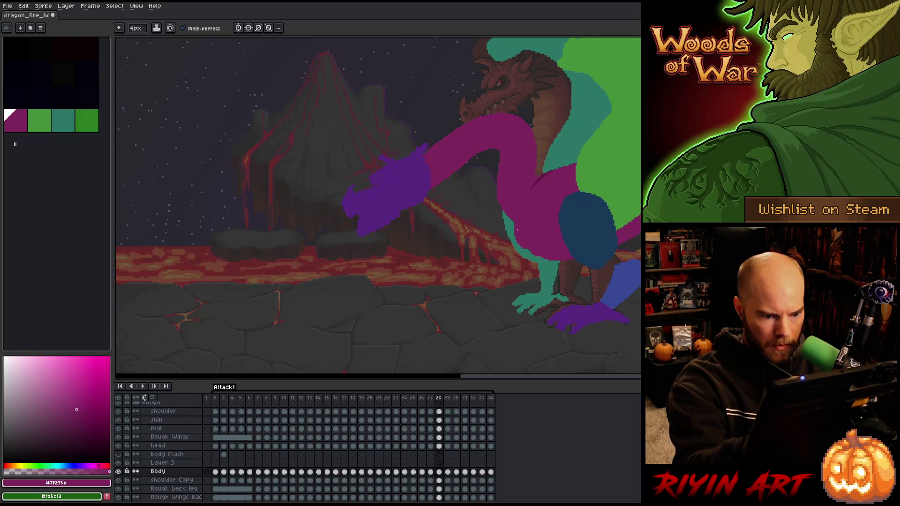
{"action": "key", "text": "Left"}
{"action": "key", "text": "Right"}
{"action": "key", "text": "Left"}
{"action": "key", "text": "Right"}
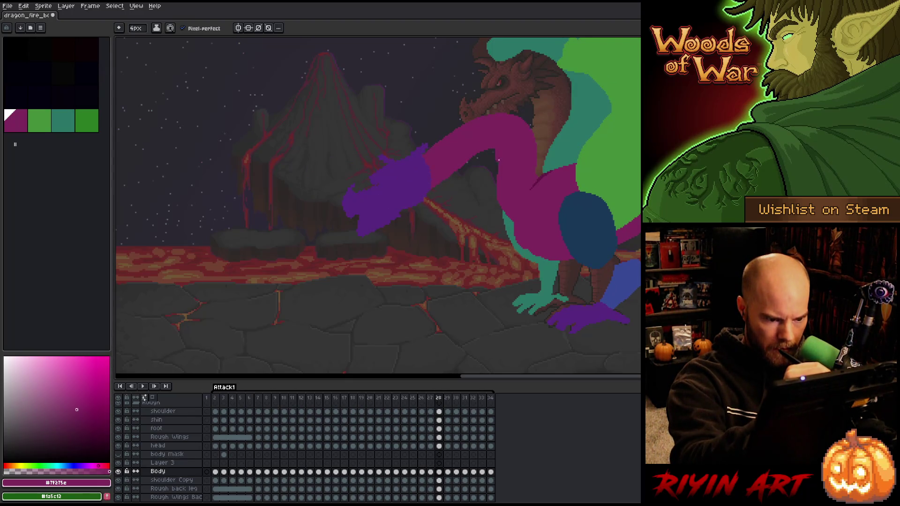
{"action": "key", "text": "Left"}
{"action": "key", "text": "Right"}
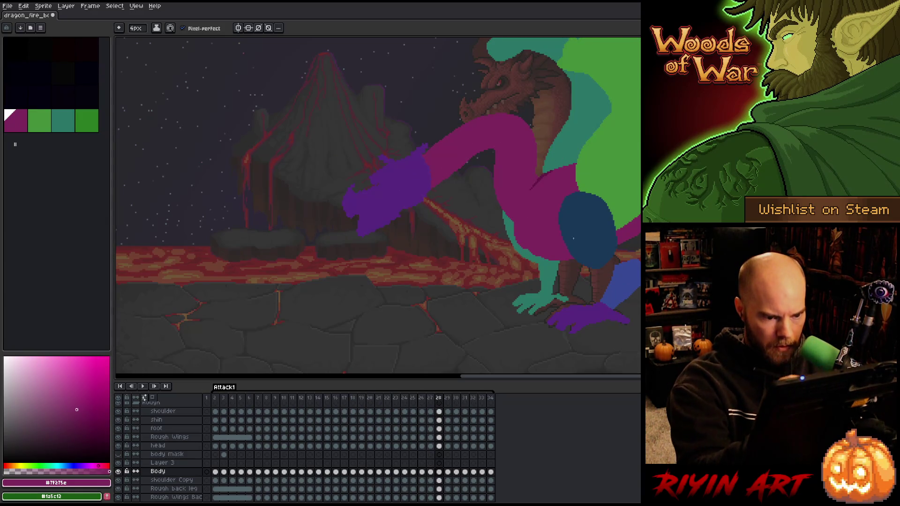
{"action": "key", "text": "Left"}
{"action": "key", "text": "Right"}
{"action": "key", "text": "Right"}
{"action": "key", "text": "Left"}
{"action": "key", "text": "Right"}
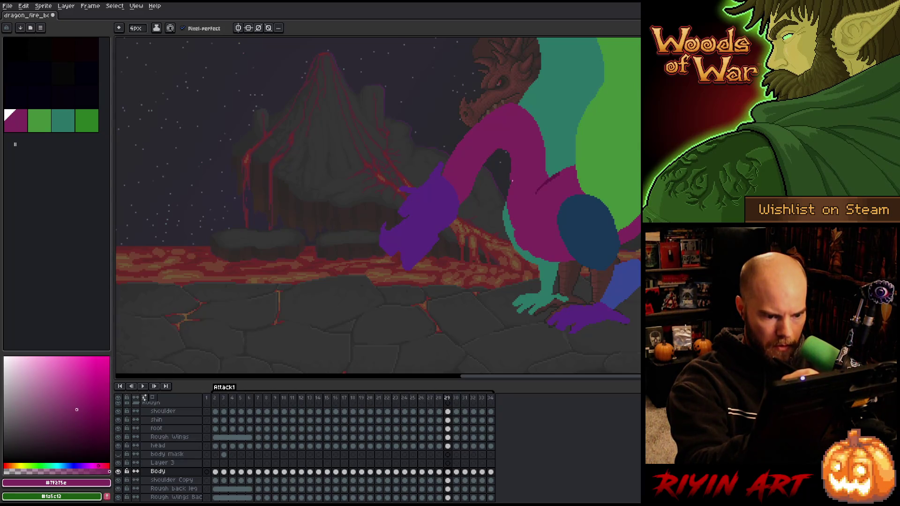
Flip between frames 28 and 29 to compare the dragon's pose, ending on frame 29.
{"action": "key", "text": "Left"}
{"action": "key", "text": "Right"}
{"action": "key", "text": "Left"}
{"action": "key", "text": "Right"}
{"action": "key", "text": "Left"}
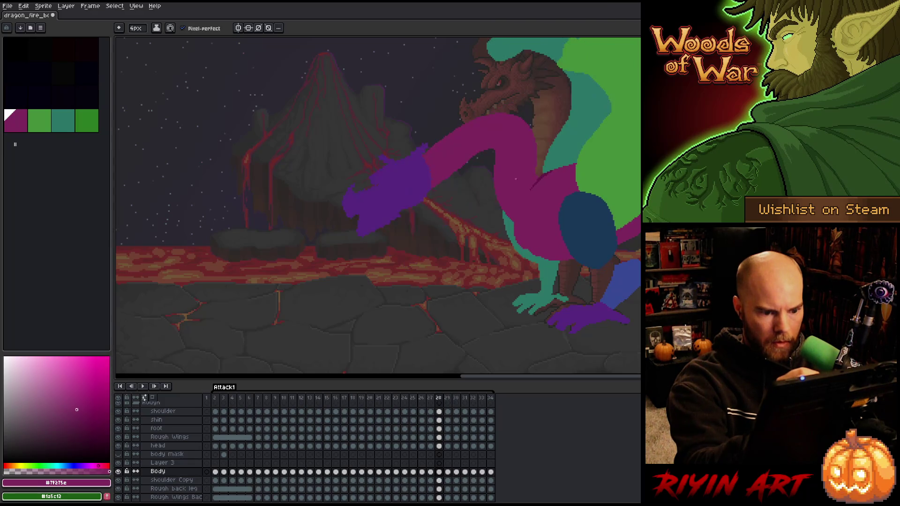
{"action": "key", "text": "Right"}
{"action": "key", "text": "Left"}
{"action": "key", "text": "Right"}
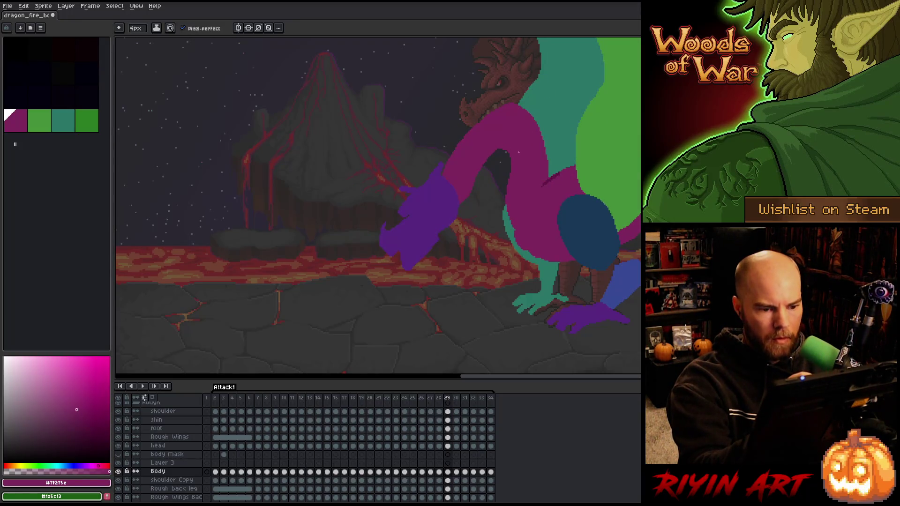
{"action": "key", "text": "Left"}
{"action": "key", "text": "Right"}
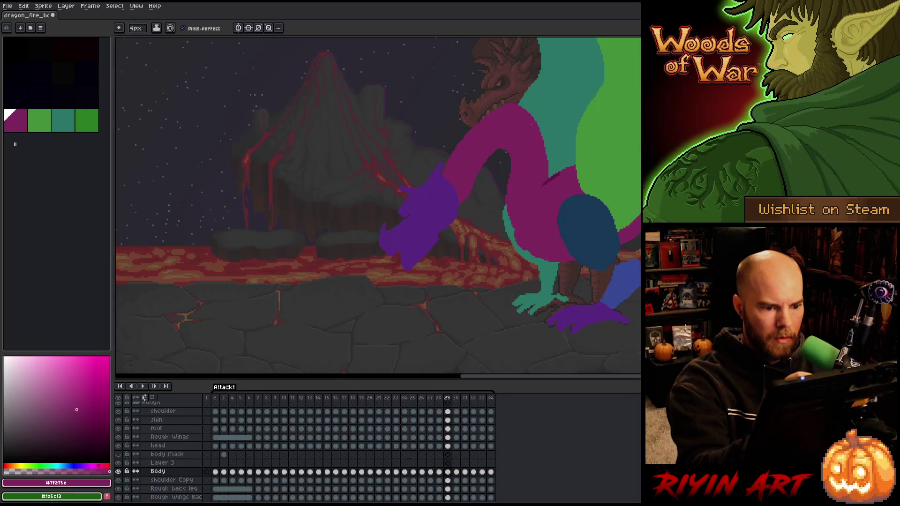
Alternate between the Pencil and Eraser tools on frame 29, briefly trying the Move tool.
{"action": "key", "text": "b"}
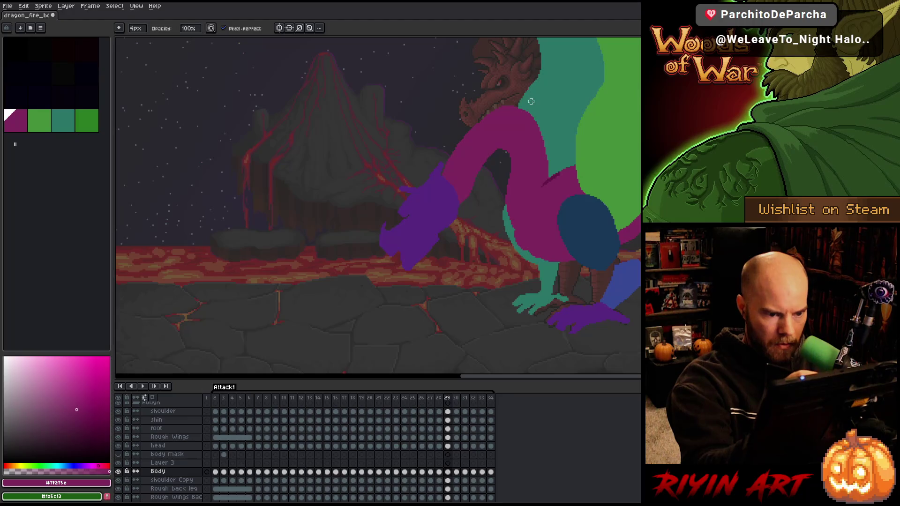
{"action": "key", "text": "e"}
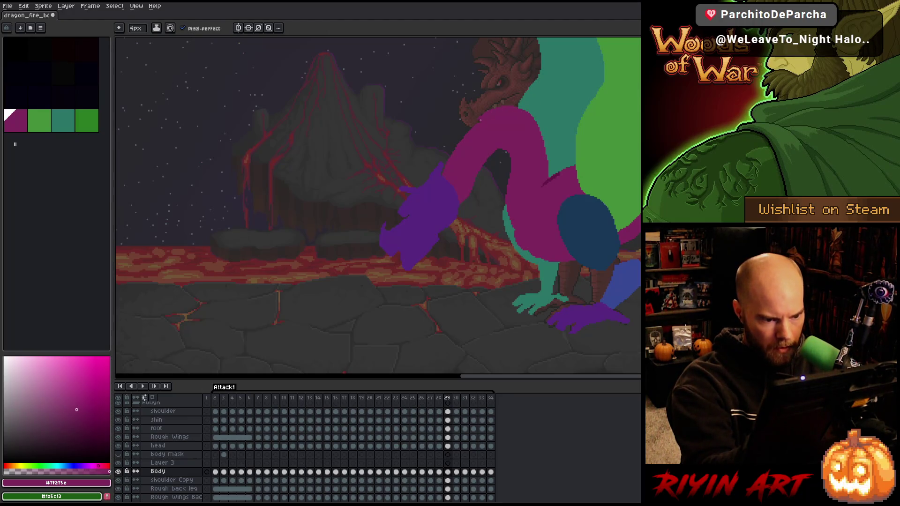
{"action": "key", "text": "b"}
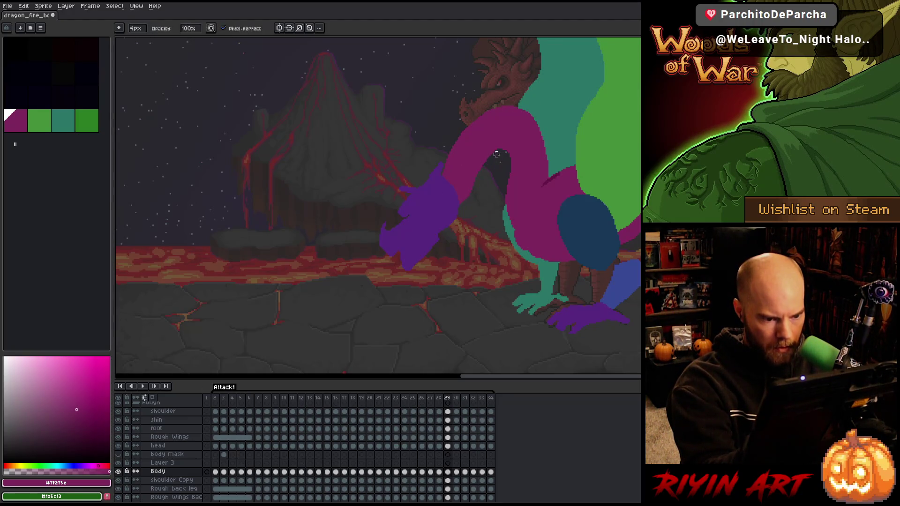
{"action": "key", "text": "e"}
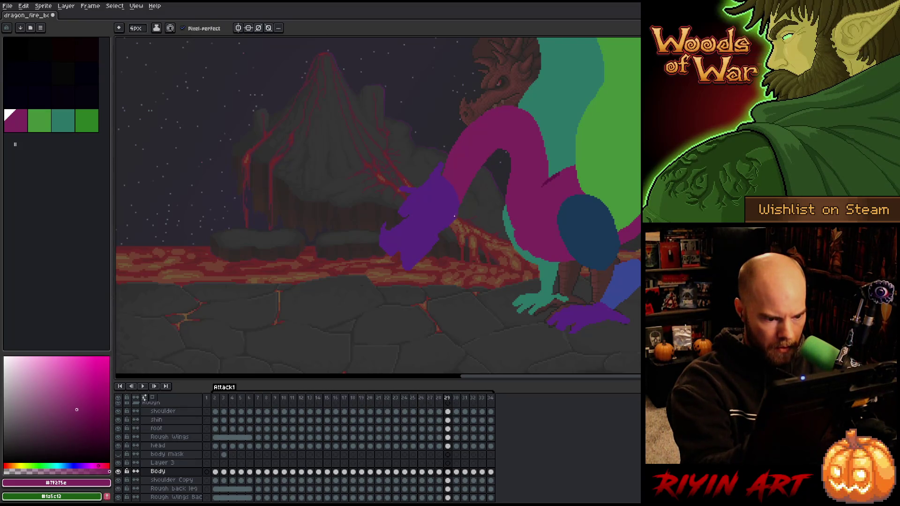
{"action": "key", "text": "b"}
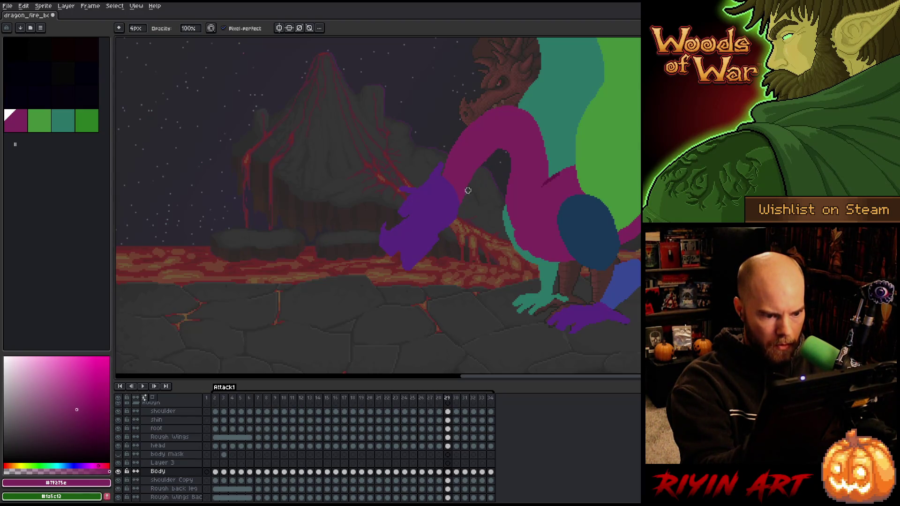
{"action": "key", "text": "e"}
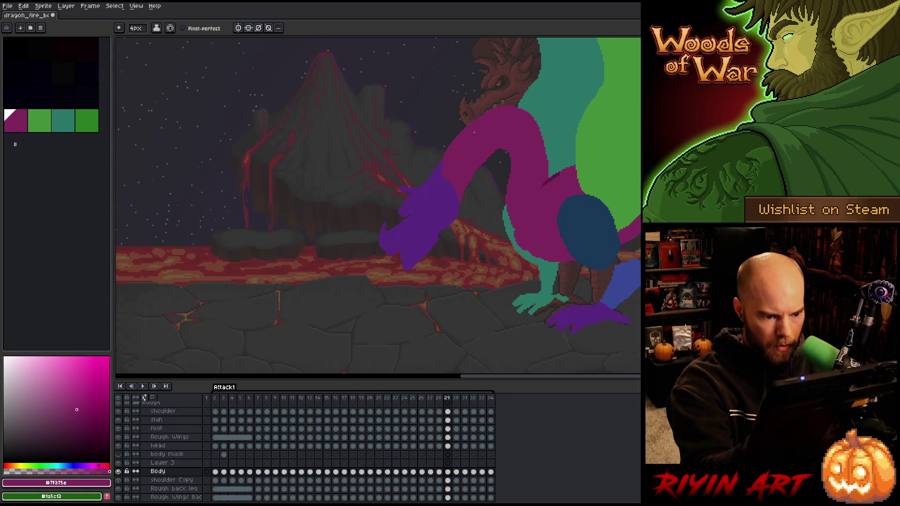
{"action": "key", "text": "b"}
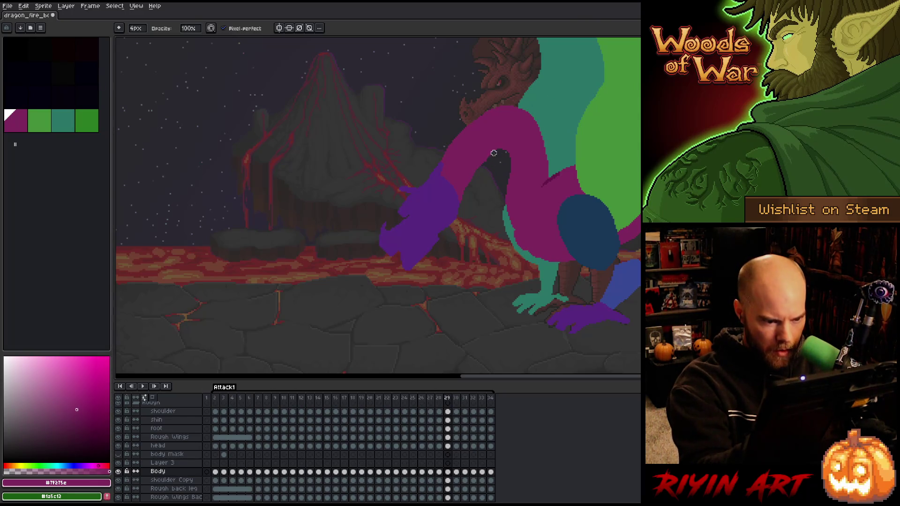
{"action": "key", "text": "v"}
{"action": "key", "text": "b"}
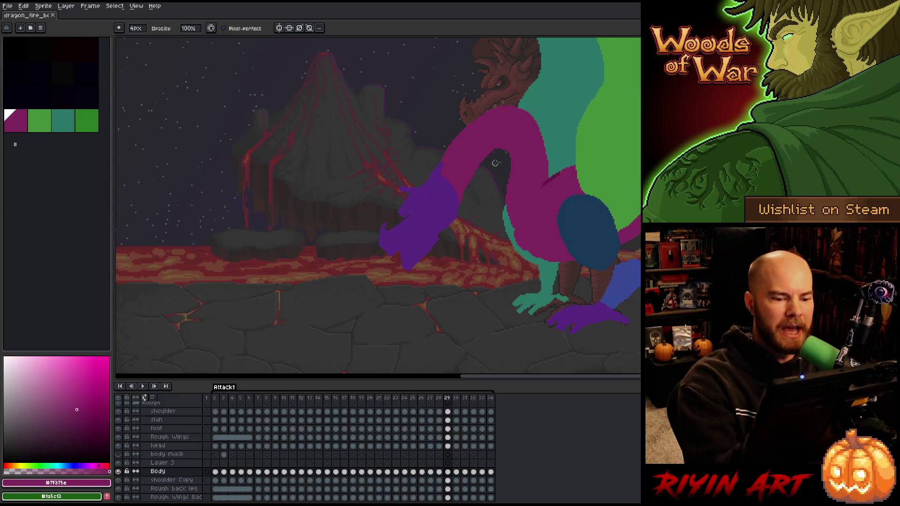
{"action": "key", "text": "e"}
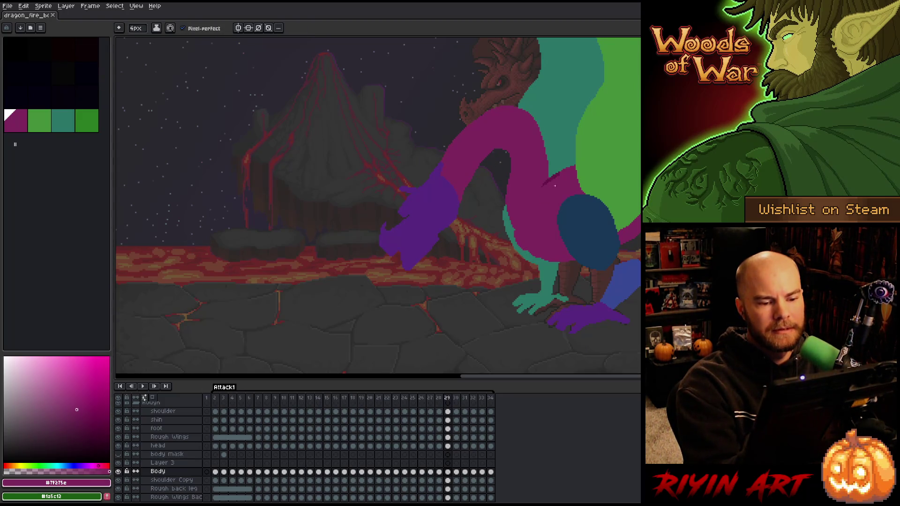
Recheck frame 29's neck against frame 28 while toggling between Pencil and Eraser.
{"action": "key", "text": "Left"}
{"action": "key", "text": "Right"}
{"action": "key", "text": "b"}
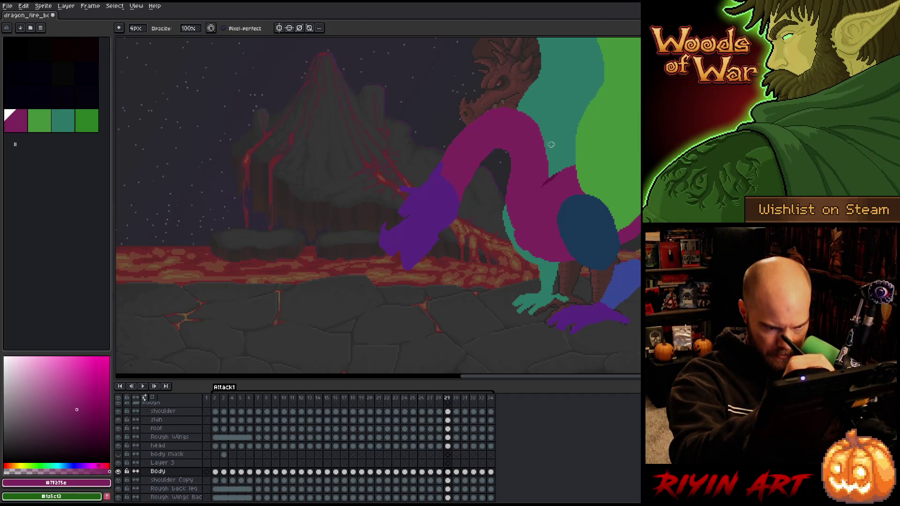
{"action": "key", "text": "e"}
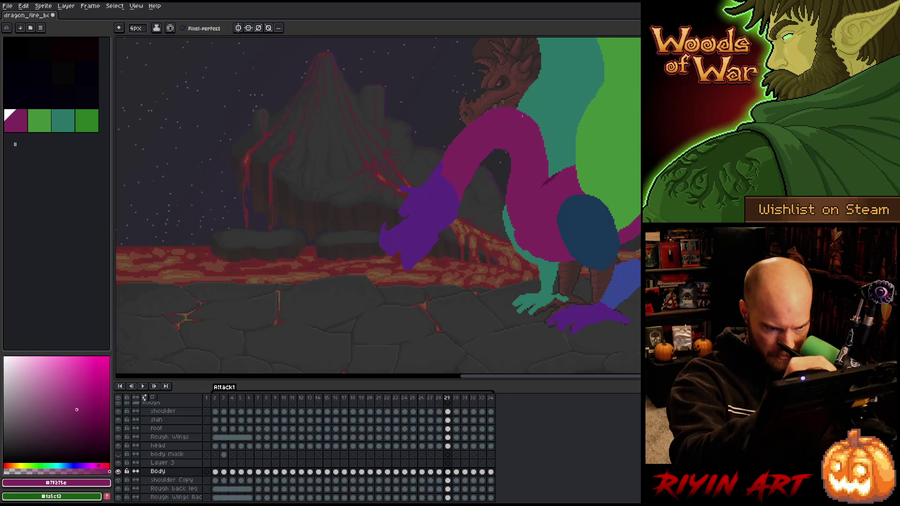
{"action": "key", "text": "b"}
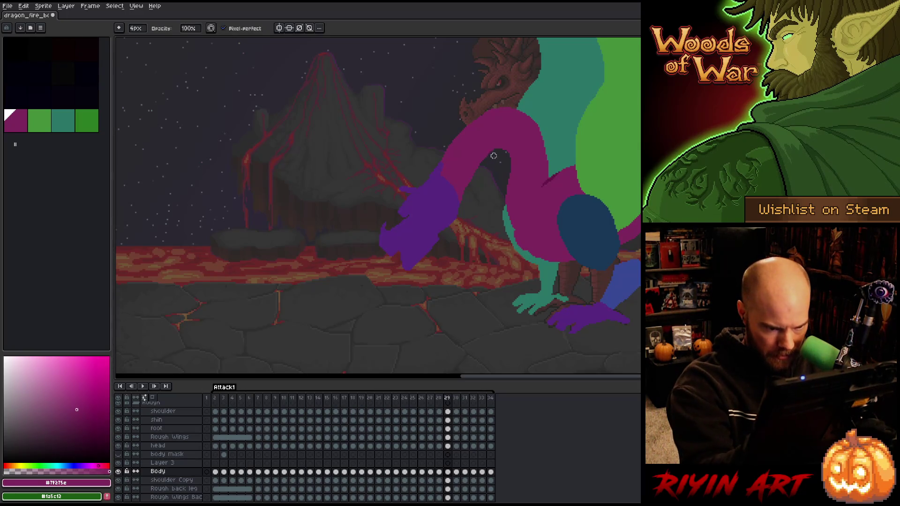
{"action": "key", "text": "Left"}
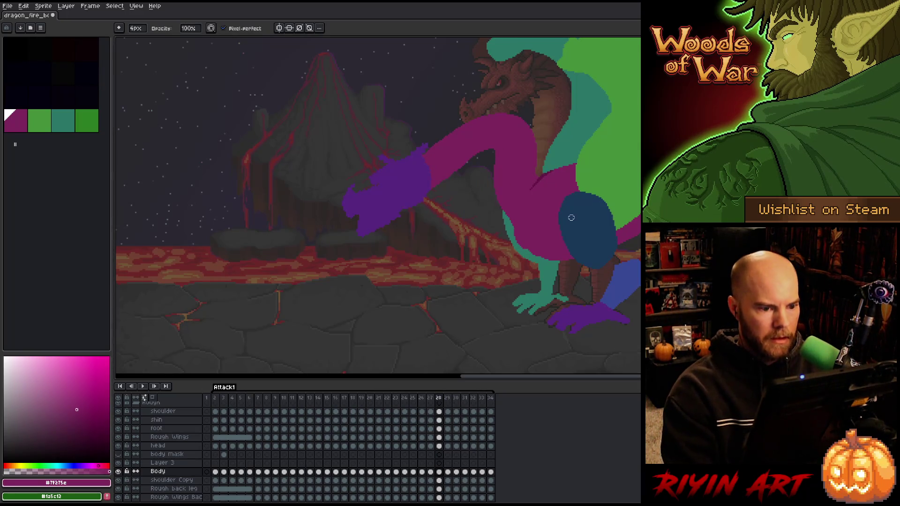
{"action": "key", "text": "Right"}
{"action": "key", "text": "Left"}
{"action": "key", "text": "Right"}
Erase magenta along the neck's inner edge in frame 29, redoing the stroke further down.
{"action": "key", "text": "e"}
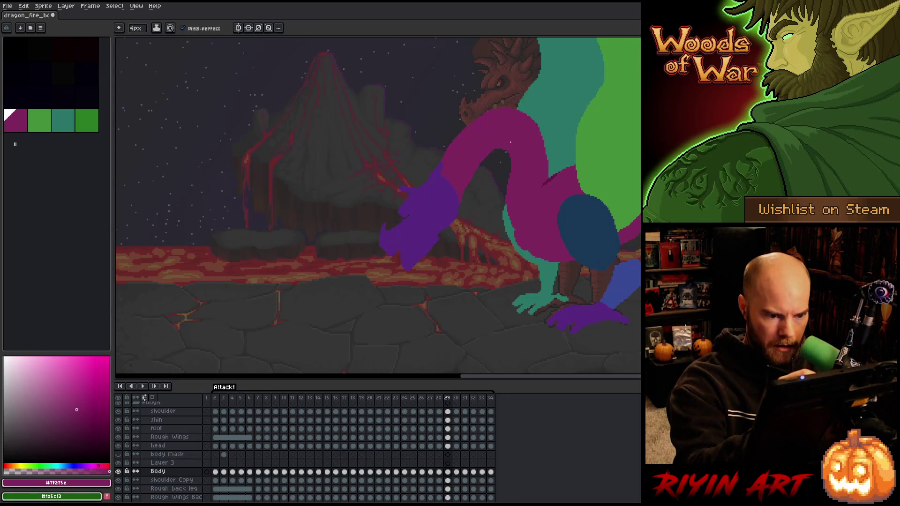
{"action": "left_click_drag", "start_coordinate": [508, 155], "coordinate": [511, 177]}
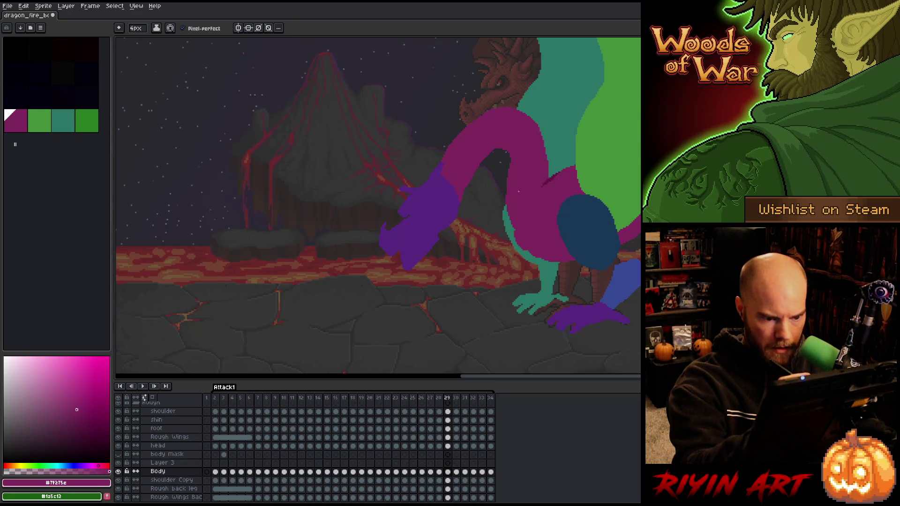
{"action": "key", "text": "ctrl+z"}
{"action": "left_click_drag", "start_coordinate": [508, 153], "coordinate": [512, 202]}
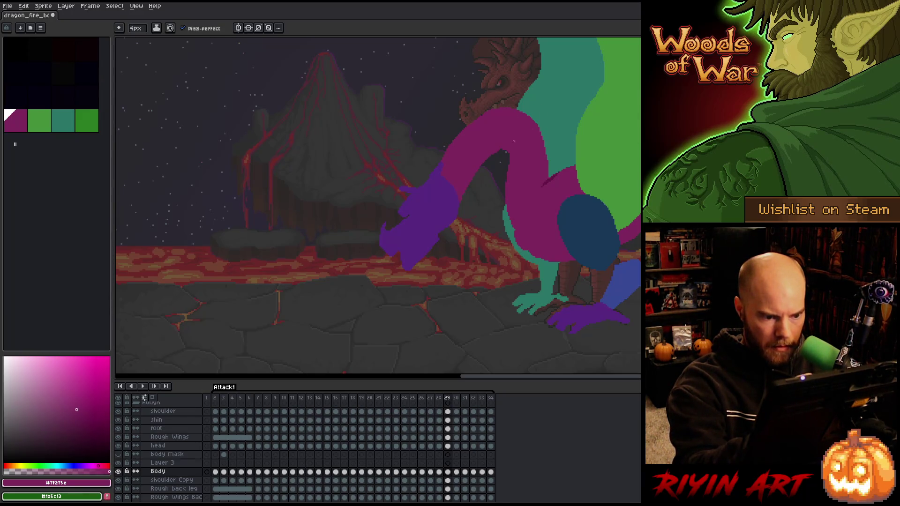
Flip between frames 28 and 29 to review the widened gap under the neck.
{"action": "key", "text": "Left"}
{"action": "key", "text": "Right"}
{"action": "key", "text": "Left"}
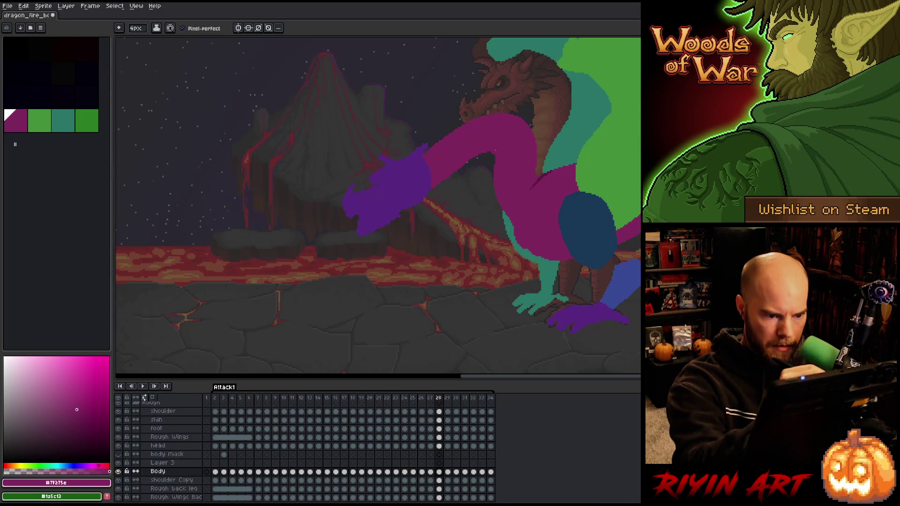
{"action": "key", "text": "Right"}
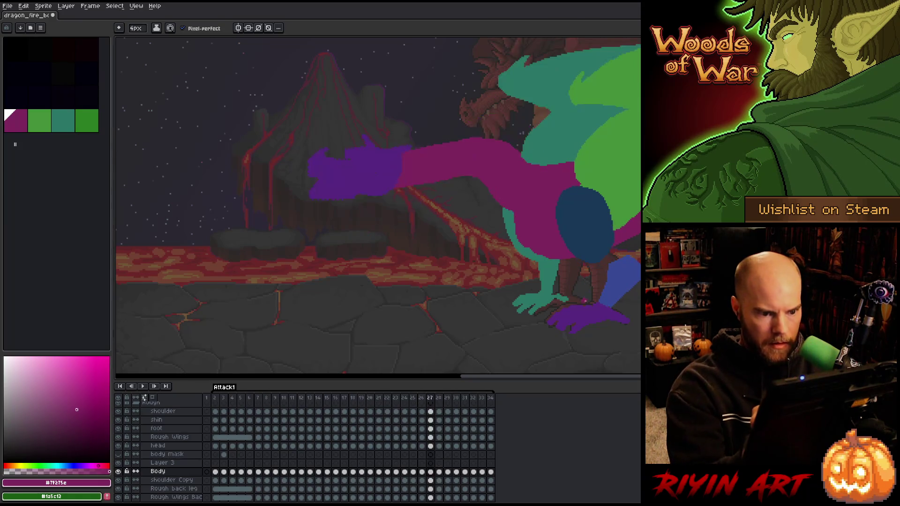
{"action": "key", "text": "Left"}
{"action": "key", "text": "Right"}
Select and deselect the magenta body, then try and undo a darker arm stroke on frame 30.
{"action": "left_click", "coordinate": [582, 152]}
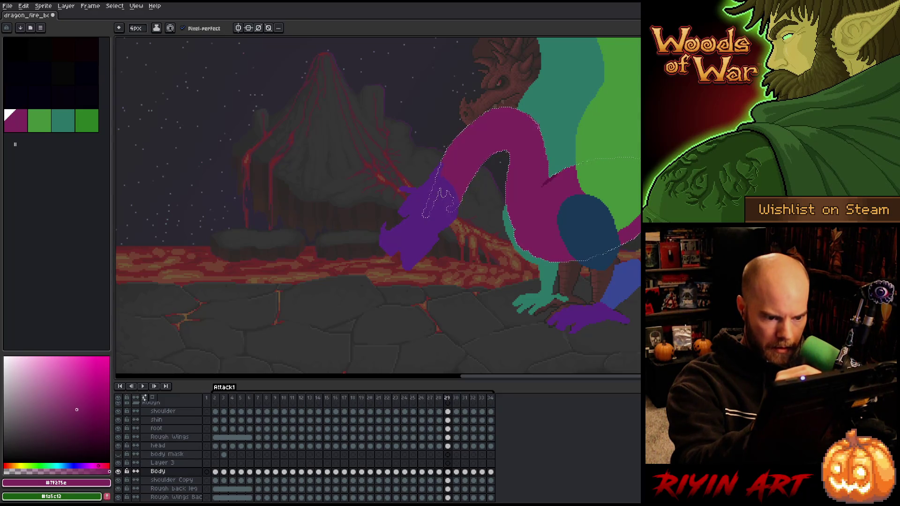
{"action": "key", "text": "ctrl+d"}
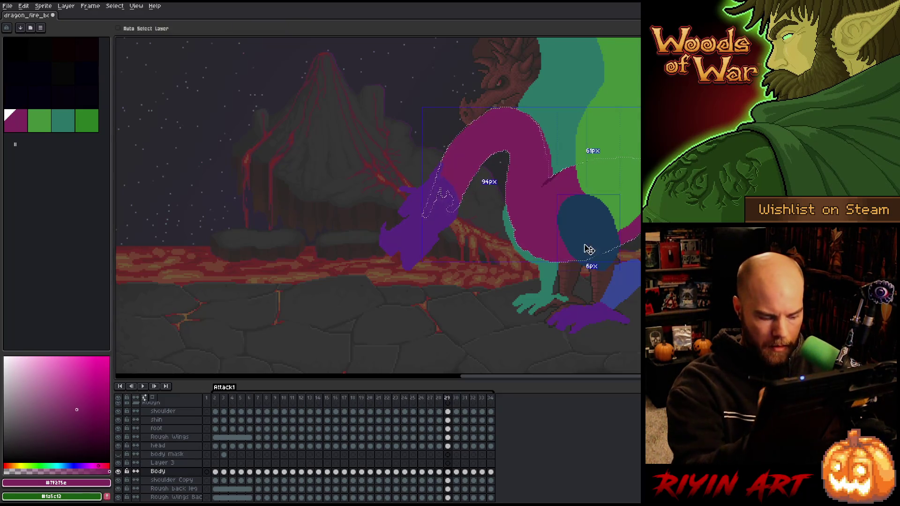
{"action": "key", "text": "period"}
{"action": "key", "text": "comma"}
{"action": "key", "text": "period"}
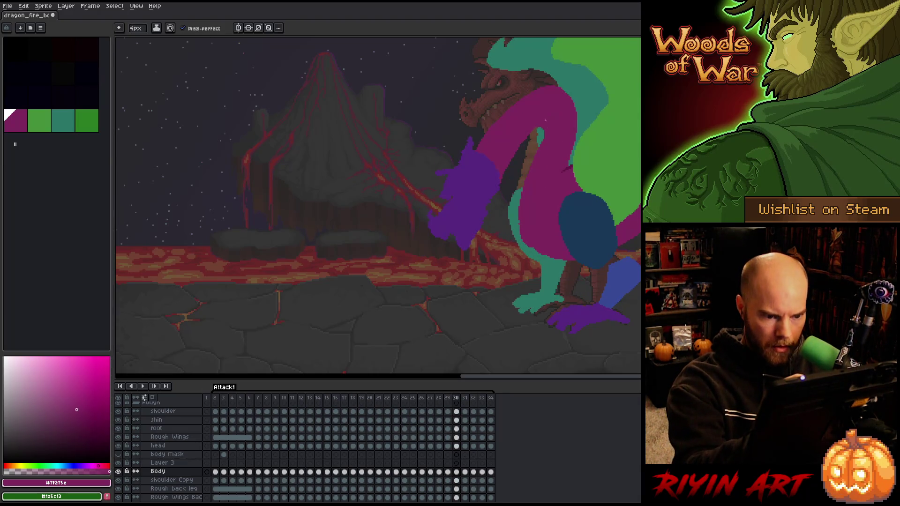
{"action": "left_click_drag", "start_coordinate": [532, 160], "coordinate": [521, 206]}
{"action": "key", "text": "ctrl+z"}
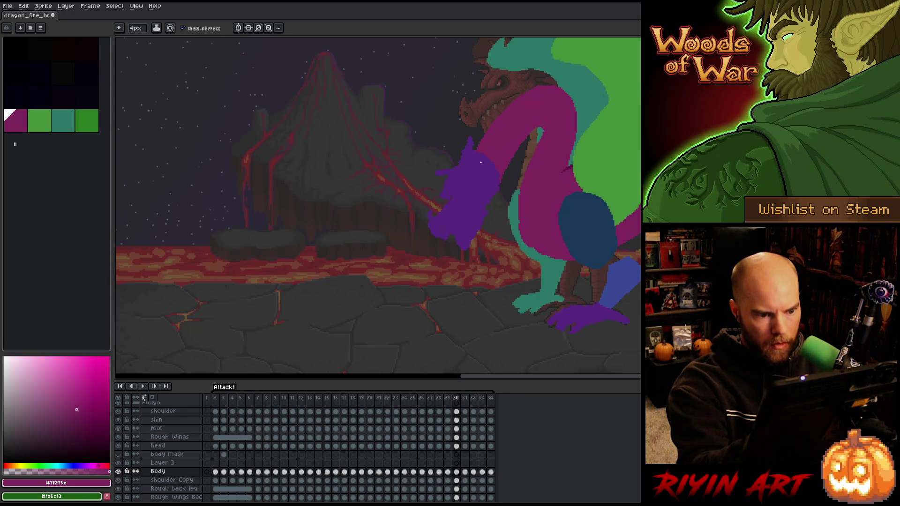
Step through frames 28 to 30 and flip between 29 and 30 to compare poses.
{"action": "key", "text": "Left"}
{"action": "key", "text": "Left"}
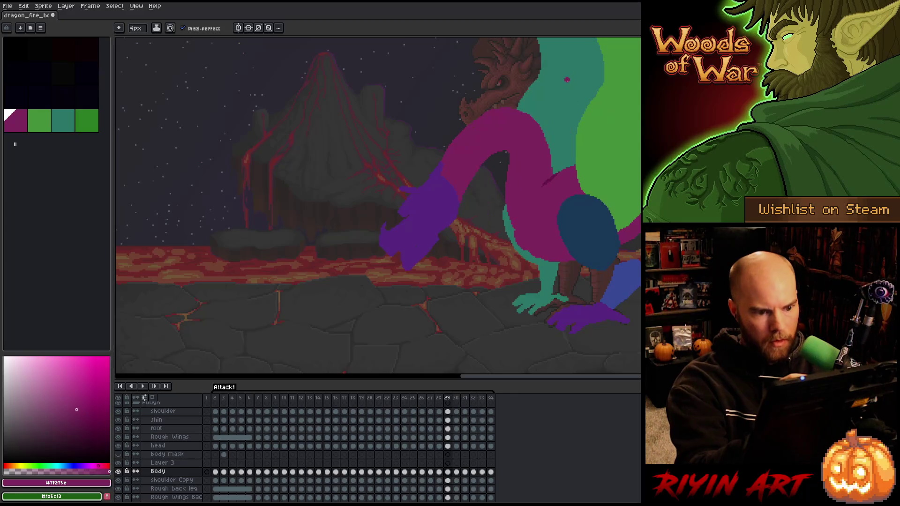
{"action": "key", "text": "Right"}
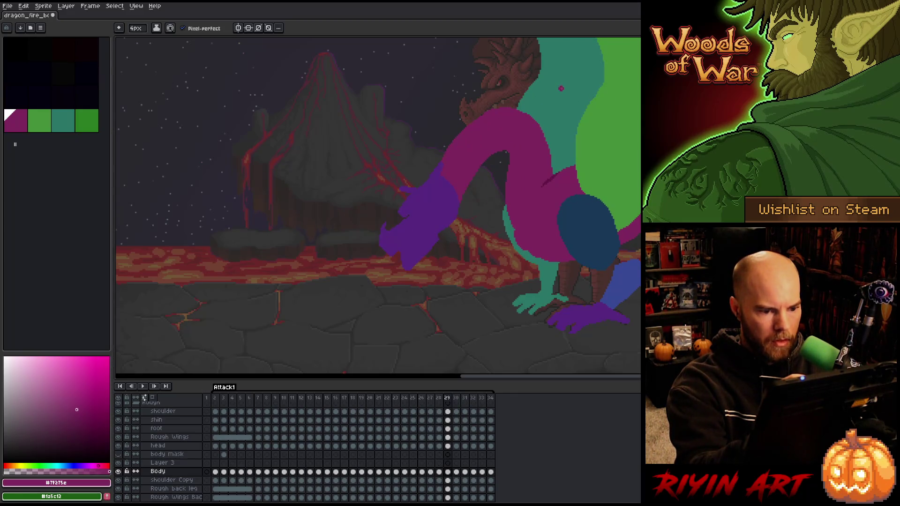
{"action": "key", "text": "Right"}
{"action": "key", "text": "Left"}
{"action": "key", "text": "Right"}
{"action": "key", "text": "Left"}
{"action": "key", "text": "Right"}
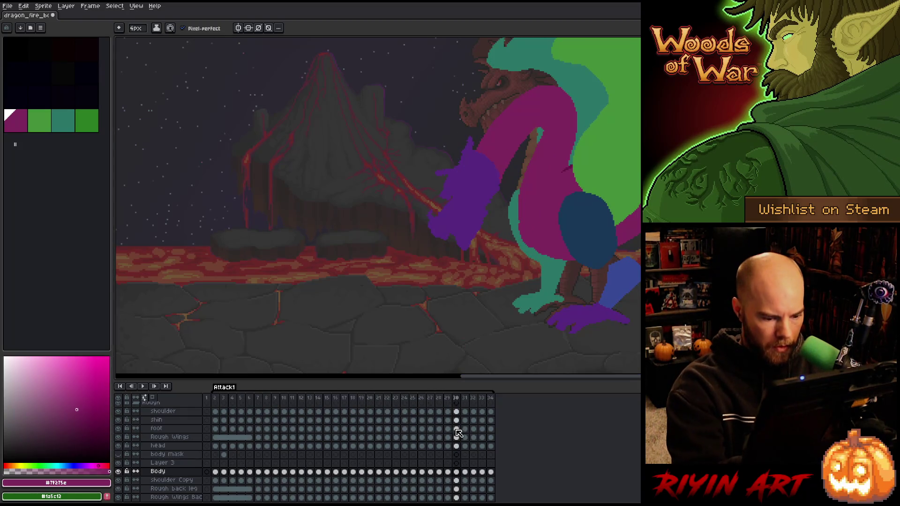
Shift the purple head up and right on frame 30's head layer, then compare with frame 29.
{"action": "left_click", "coordinate": [457, 446]}
{"action": "key", "text": "v"}
{"action": "left_click_drag", "start_coordinate": [480, 221], "coordinate": [485, 206]}
{"action": "key", "text": "Left"}
{"action": "key", "text": "Right"}
{"action": "key", "text": "Left"}
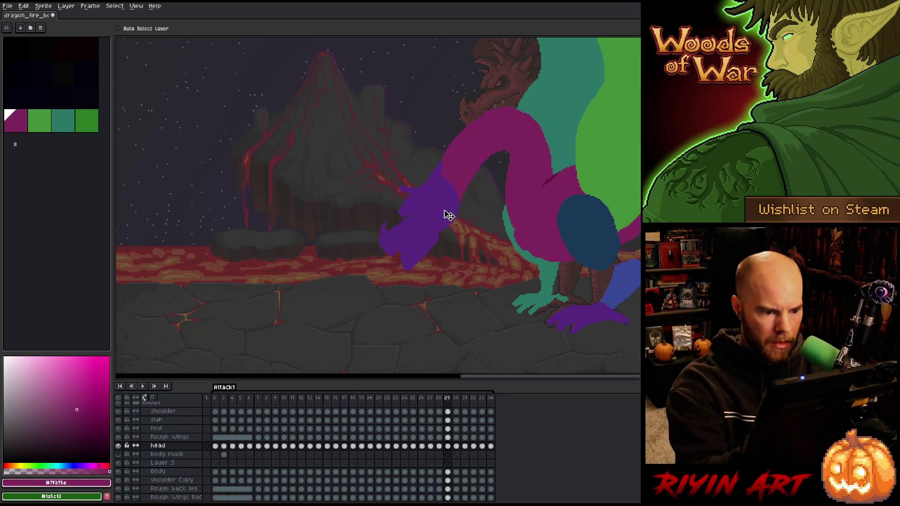
{"action": "key", "text": "Left"}
{"action": "key", "text": "Right"}
{"action": "key", "text": "Right"}
{"action": "key", "text": "Right"}
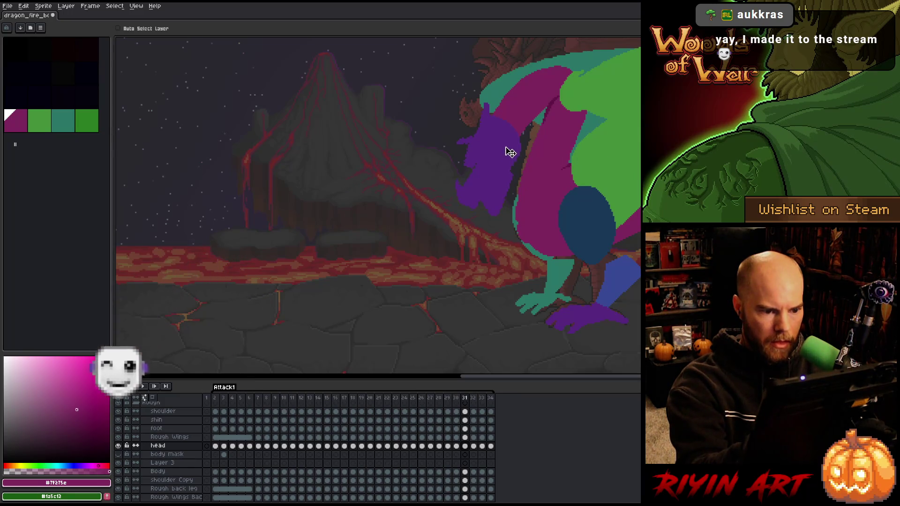
Compare frames 30 and 31, then pick the Body layer's cel on frame 31 with the Pencil.
{"action": "key", "text": "Left"}
{"action": "key", "text": "Right"}
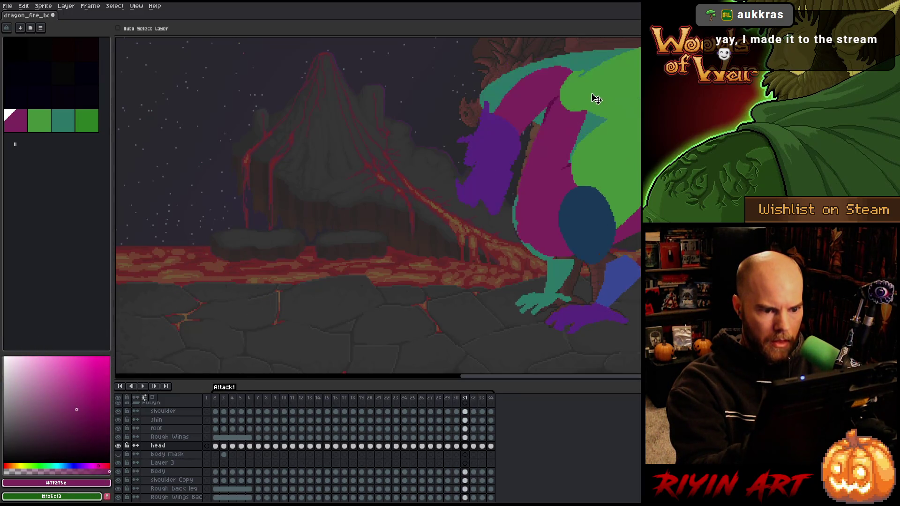
{"action": "key", "text": "Left"}
{"action": "key", "text": "Right"}
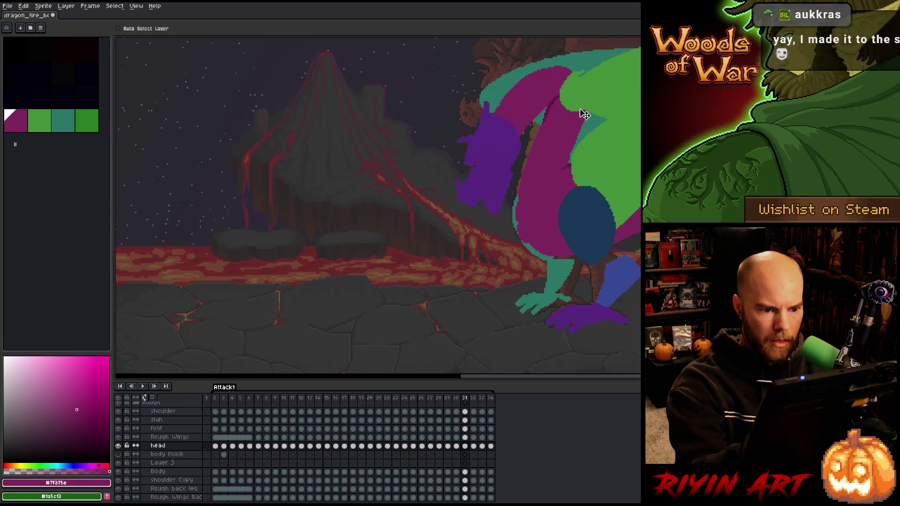
{"action": "key", "text": "b"}
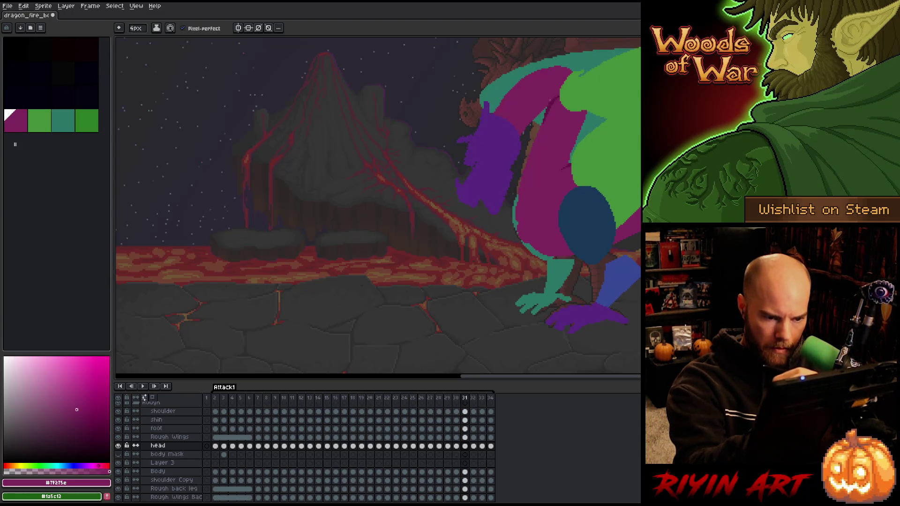
{"action": "key", "text": "e"}
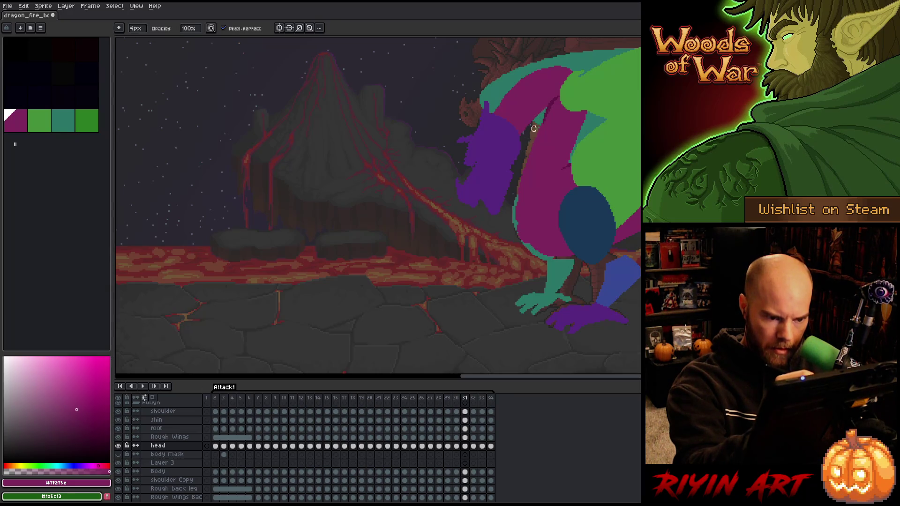
{"action": "left_click", "coordinate": [465, 472]}
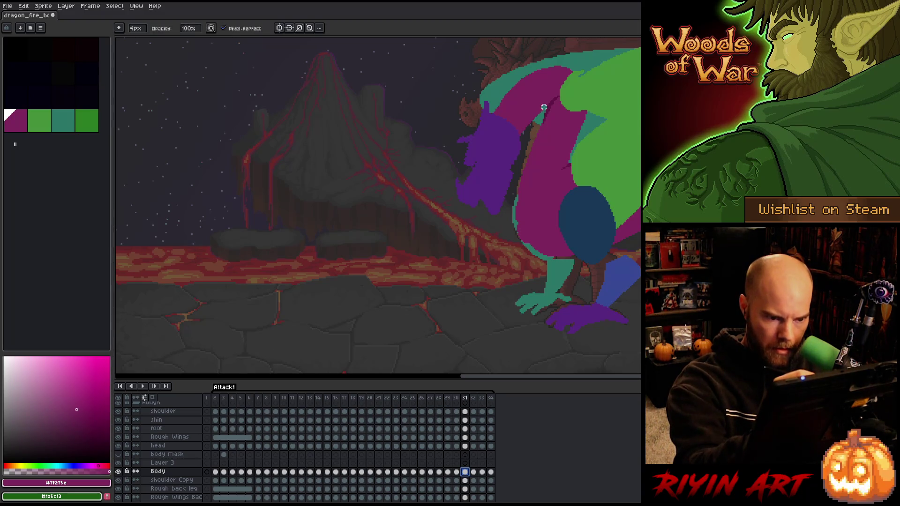
{"action": "key", "text": "b"}
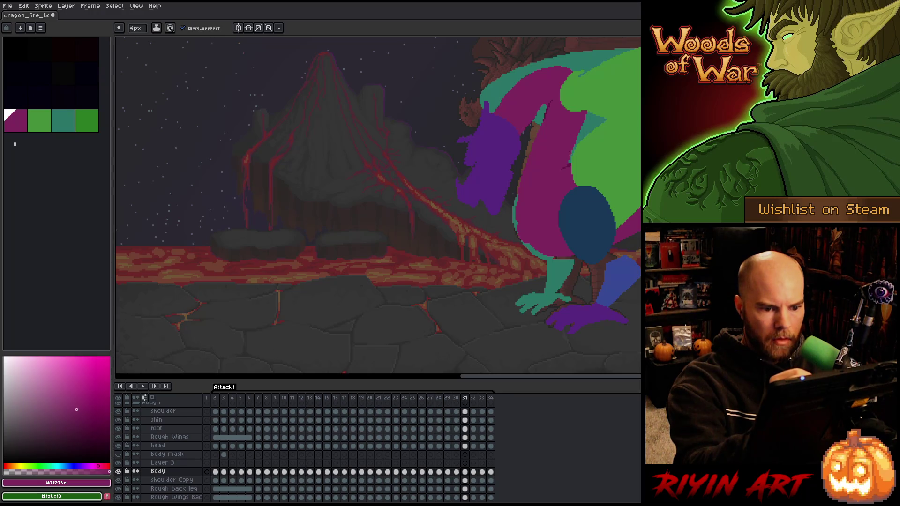
Magic-wand select the magenta body, then deselect and toggle between Pencil and Eraser.
{"action": "key", "text": "w"}
{"action": "left_click", "coordinate": [571, 161]}
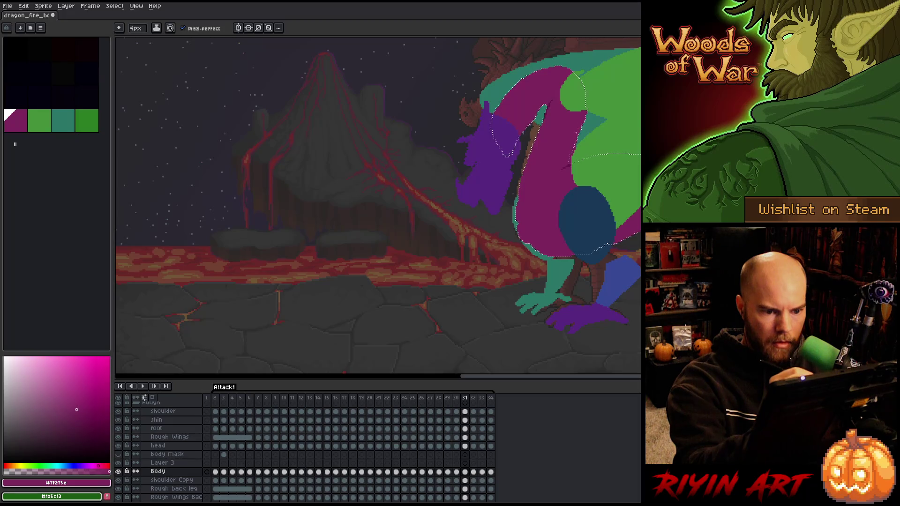
{"action": "key", "text": "ctrl+d"}
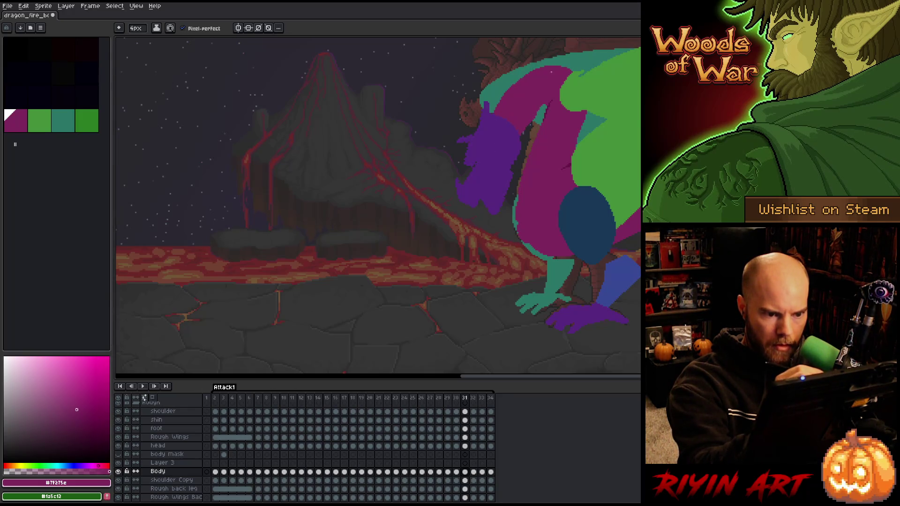
{"action": "key", "text": "b"}
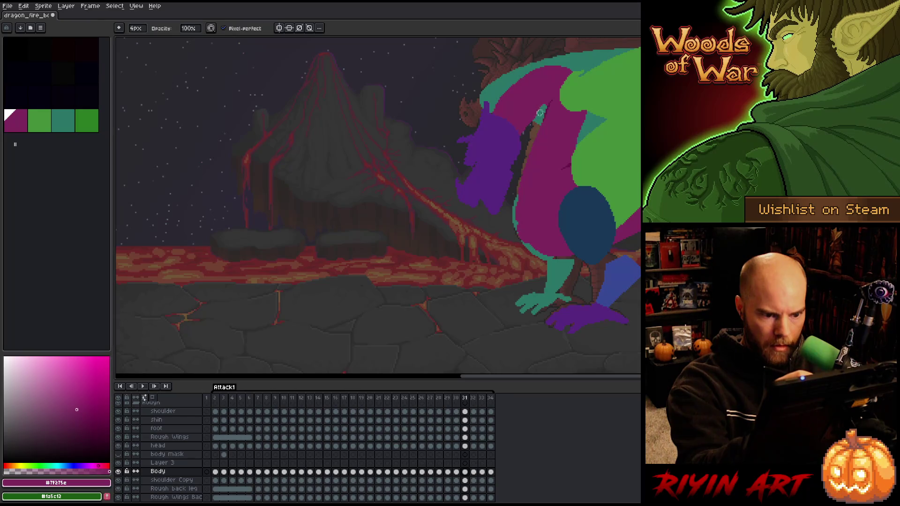
{"action": "key", "text": "e"}
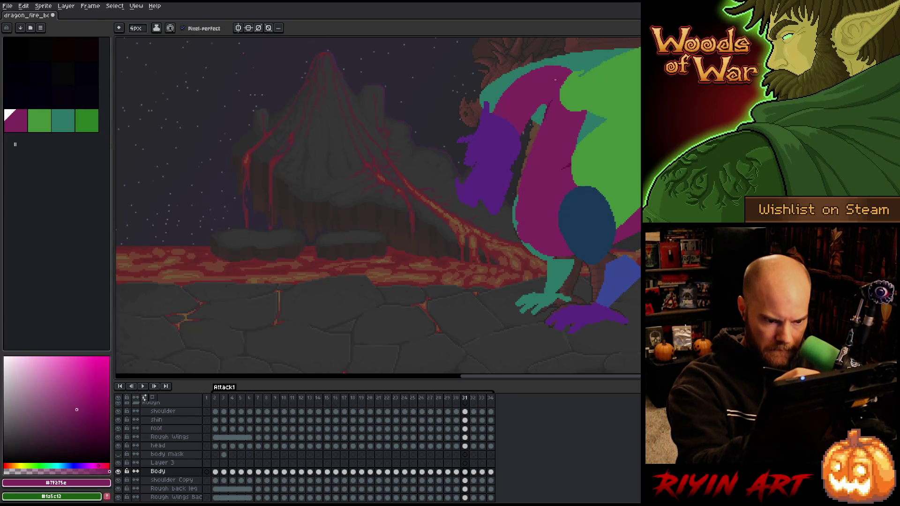
Flip between frames 30 and 31 to compare the dragon's poses, ending on frame 30.
{"action": "key", "text": "Left"}
{"action": "key", "text": "Right"}
{"action": "key", "text": "Left"}
{"action": "key", "text": "Right"}
{"action": "key", "text": "Left"}
{"action": "key", "text": "Right"}
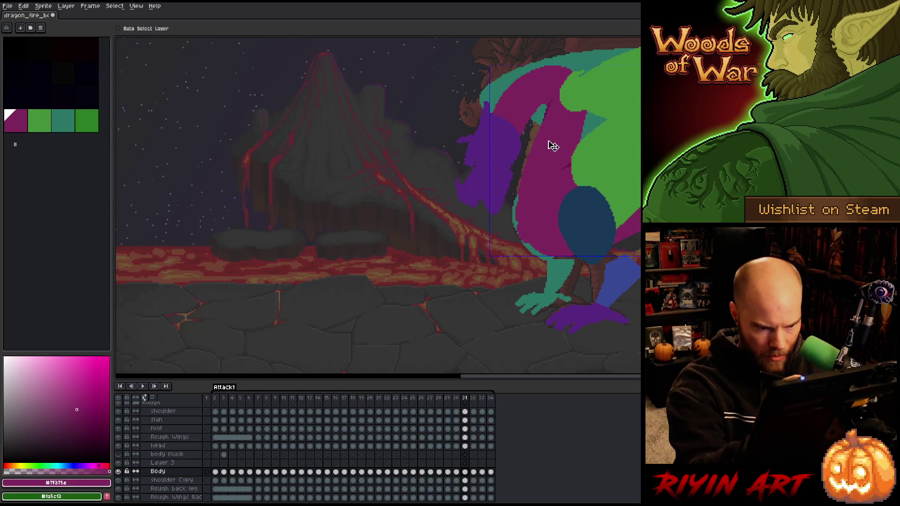
{"action": "key", "text": "Left"}
{"action": "key", "text": "Right"}
{"action": "key", "text": "Left"}
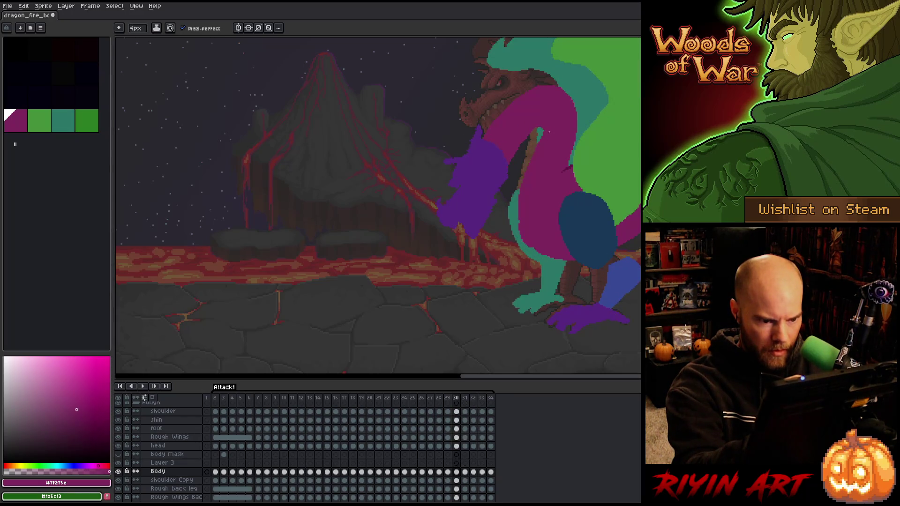
{"action": "key", "text": "Right"}
{"action": "key", "text": "Left"}
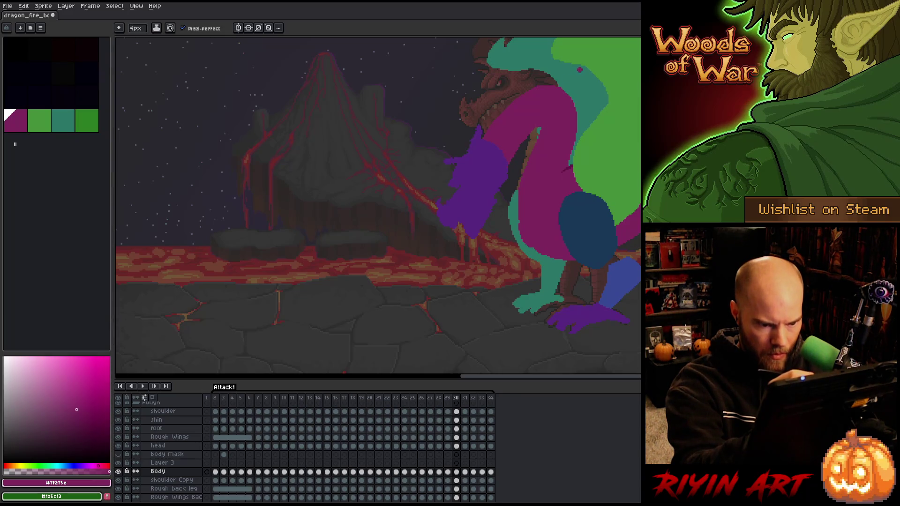
Pencil a darker line down the right edge of the magenta body in frame 30.
{"action": "left_click_drag", "start_coordinate": [575, 111], "coordinate": [571, 157]}
{"action": "key", "text": "w"}
{"action": "left_click", "coordinate": [582, 126]}
{"action": "key", "text": "ctrl+d"}
Flip across frames 30 to 32 to review the motion, settling on frame 31.
{"action": "key", "text": "Right"}
{"action": "key", "text": "Left"}
{"action": "key", "text": "Right"}
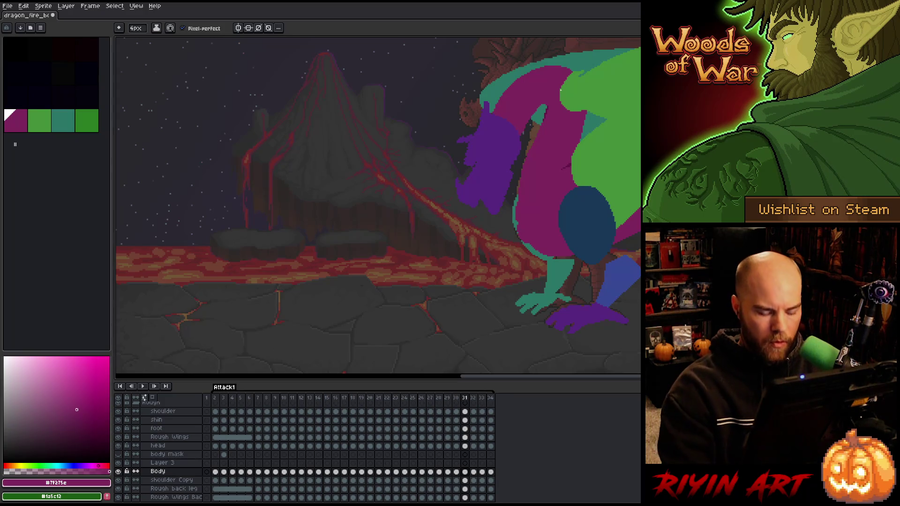
{"action": "key", "text": "Right"}
{"action": "key", "text": "Left"}
{"action": "key", "text": "Right"}
{"action": "key", "text": "Left"}
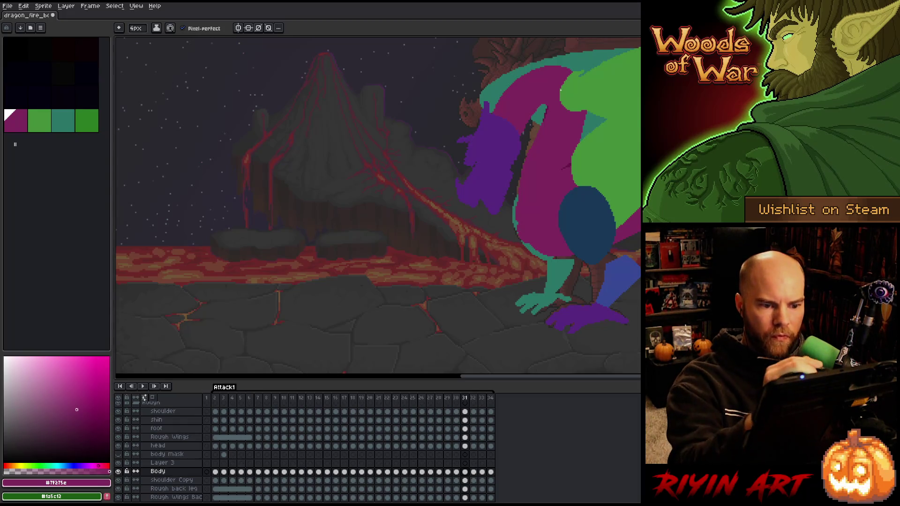
Erase pixels along the magenta neck's edge in frame 31, then advance to frame 32.
{"action": "key", "text": "e"}
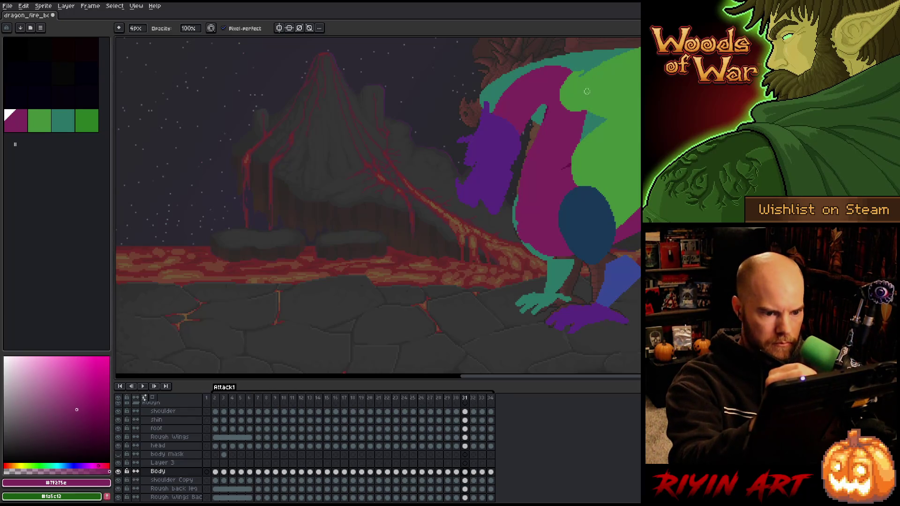
{"action": "key", "text": "e"}
{"action": "left_click_drag", "start_coordinate": [530, 169], "coordinate": [547, 112]}
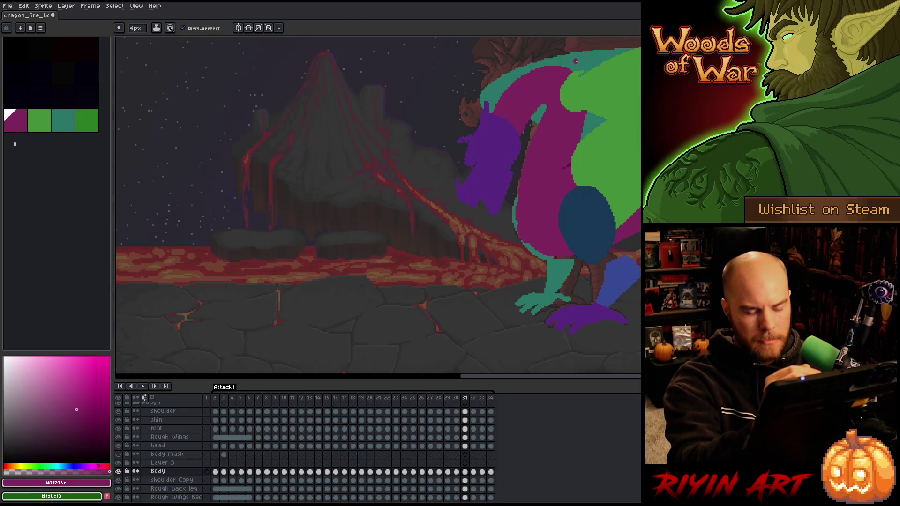
{"action": "key", "text": "Right"}
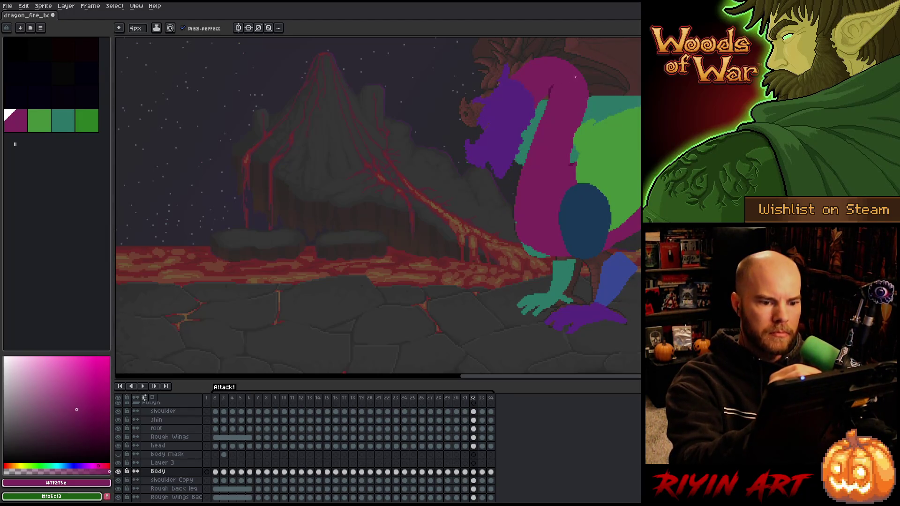
Lasso the dragon's head on frame 32 and nudge it slightly down, committing the move.
{"action": "key", "text": "Right"}
{"action": "key", "text": "Left"}
{"action": "key", "text": "m"}
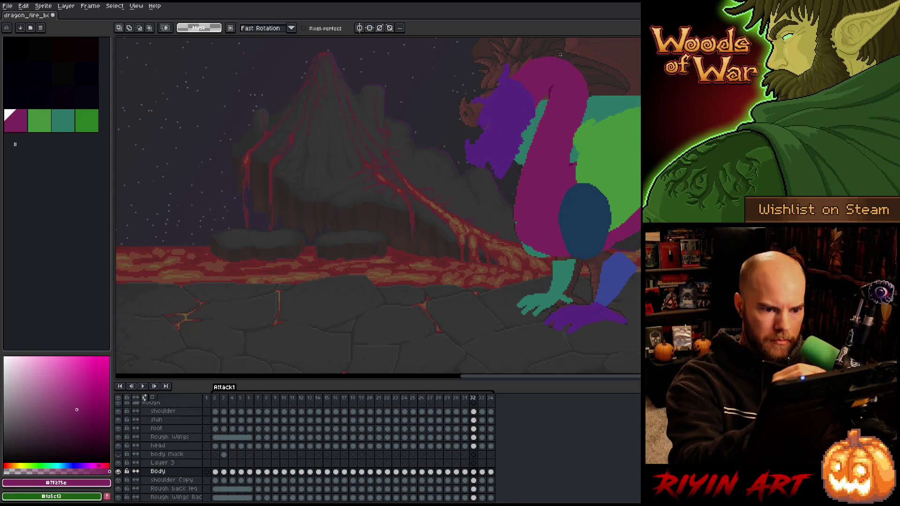
{"action": "mouse_move", "coordinate": [578, 55]}
{"action": "left_mouse_down"}
{"action": "mouse_move", "coordinate": [596, 106]}
{"action": "mouse_move", "coordinate": [567, 127]}
{"action": "mouse_move", "coordinate": [537, 126]}
{"action": "mouse_move", "coordinate": [501, 64]}
{"action": "mouse_move", "coordinate": [567, 50]}
{"action": "left_mouse_up"}
{"action": "left_click_drag", "start_coordinate": [581, 108], "coordinate": [578, 114]}
{"action": "key", "text": "Right"}
{"action": "key", "text": "Left"}
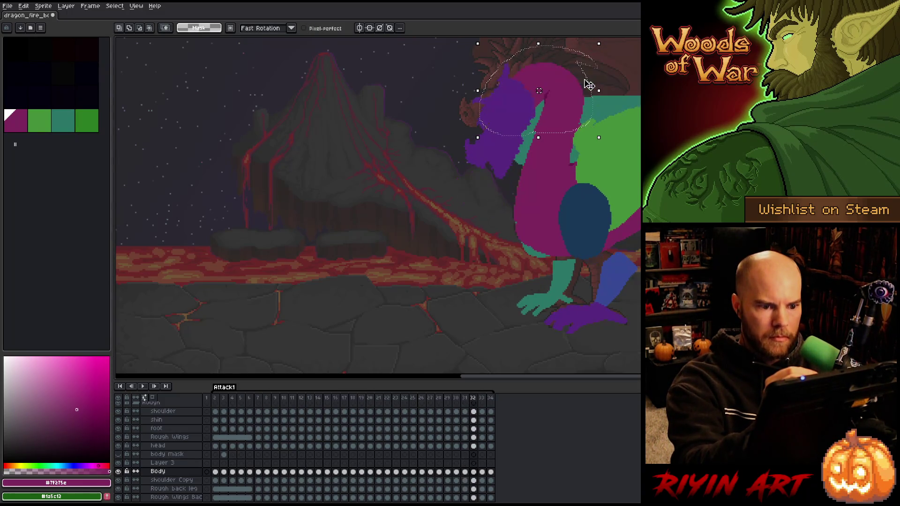
{"action": "key", "text": "Right"}
{"action": "key", "text": "Left"}
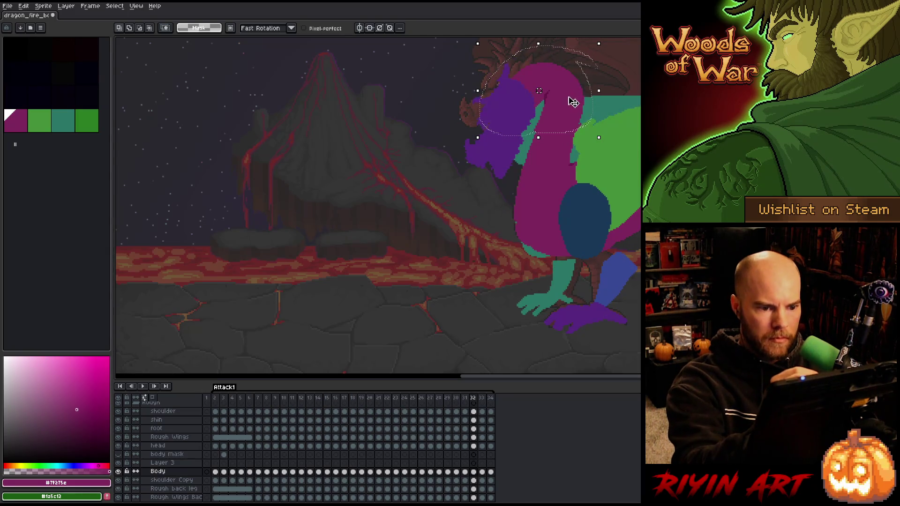
{"action": "left_click_drag", "start_coordinate": [572, 96], "coordinate": [573, 103]}
{"action": "key", "text": "Return"}
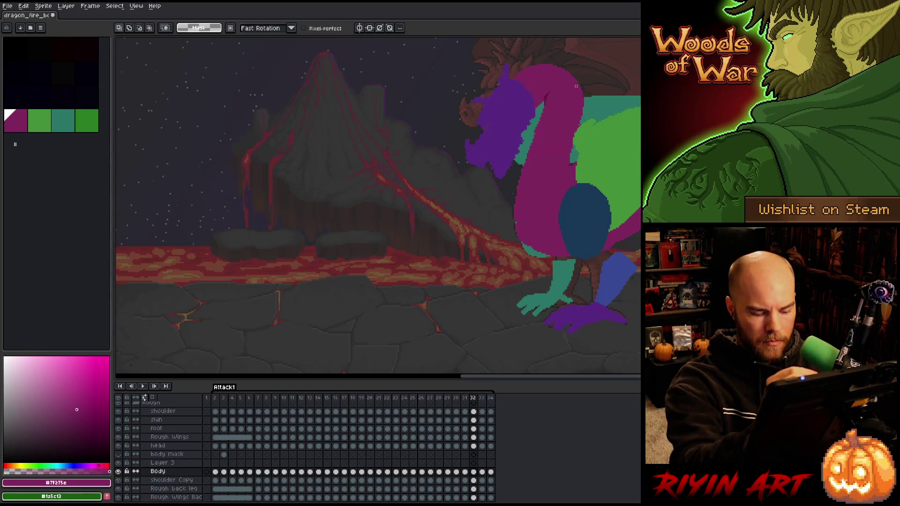
Lasso and reposition the neck and head on frame 31, then clear the selection.
{"action": "key", "text": "Right"}
{"action": "key", "text": "Left"}
{"action": "key", "text": "Left"}
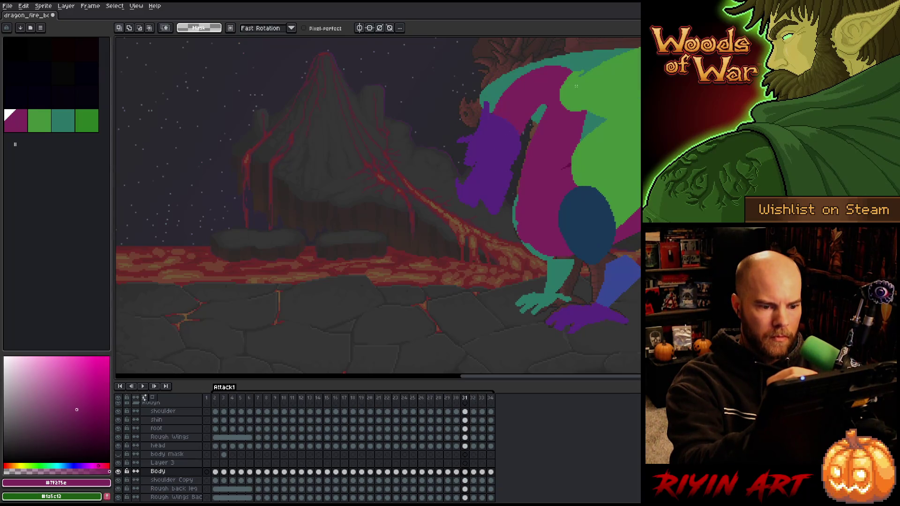
{"action": "key", "text": "Right"}
{"action": "key", "text": "Left"}
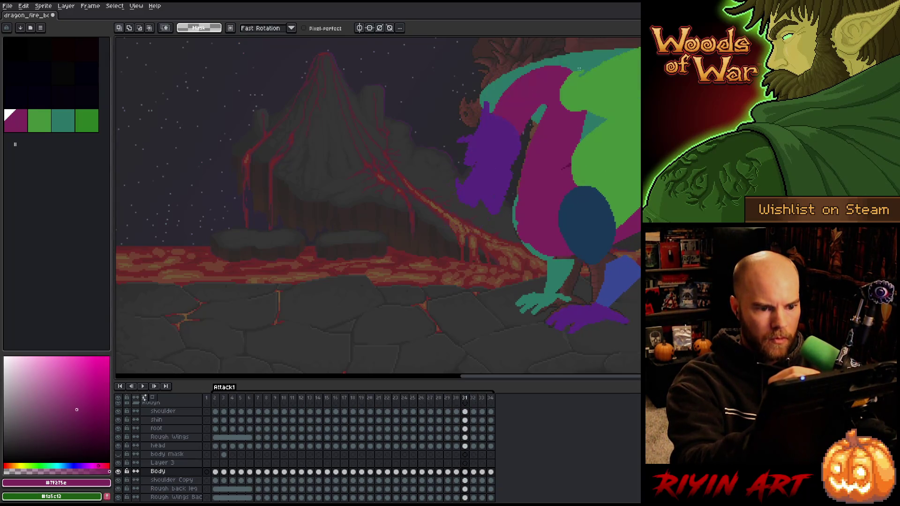
{"action": "mouse_move", "coordinate": [561, 53]}
{"action": "left_mouse_down"}
{"action": "mouse_move", "coordinate": [597, 83]}
{"action": "mouse_move", "coordinate": [592, 123]}
{"action": "mouse_move", "coordinate": [483, 107]}
{"action": "mouse_move", "coordinate": [478, 56]}
{"action": "left_mouse_up"}
{"action": "left_click", "coordinate": [566, 119]}
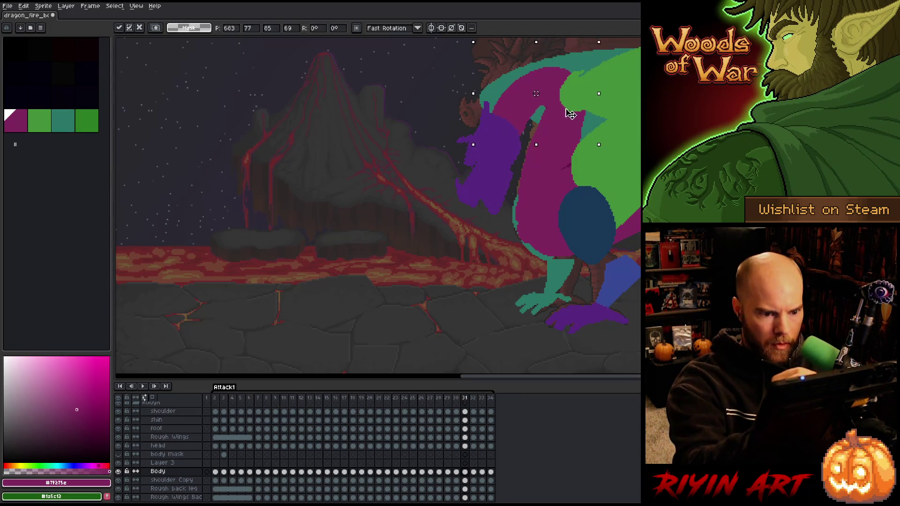
{"action": "key", "text": "b"}
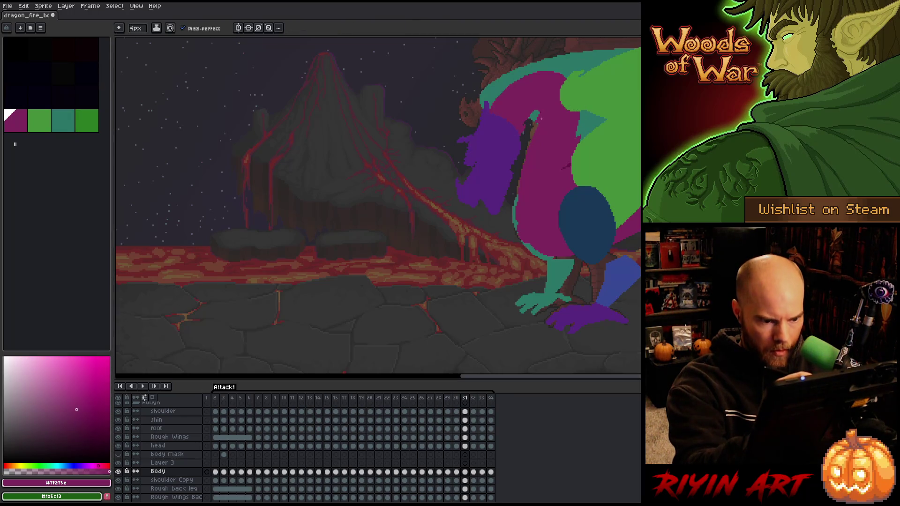
{"action": "key", "text": "e"}
{"action": "key", "text": "ctrl+shift+d"}
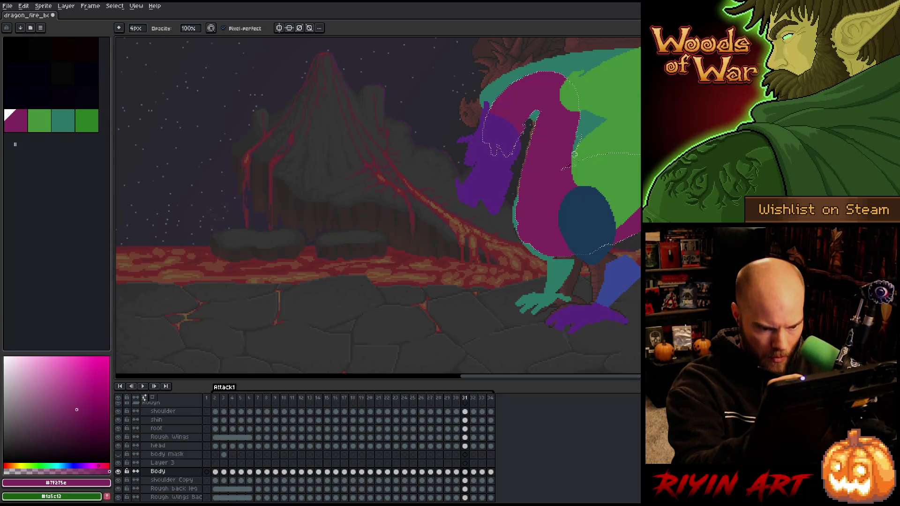
{"action": "key", "text": "ctrl+d"}
{"action": "key", "text": "b"}
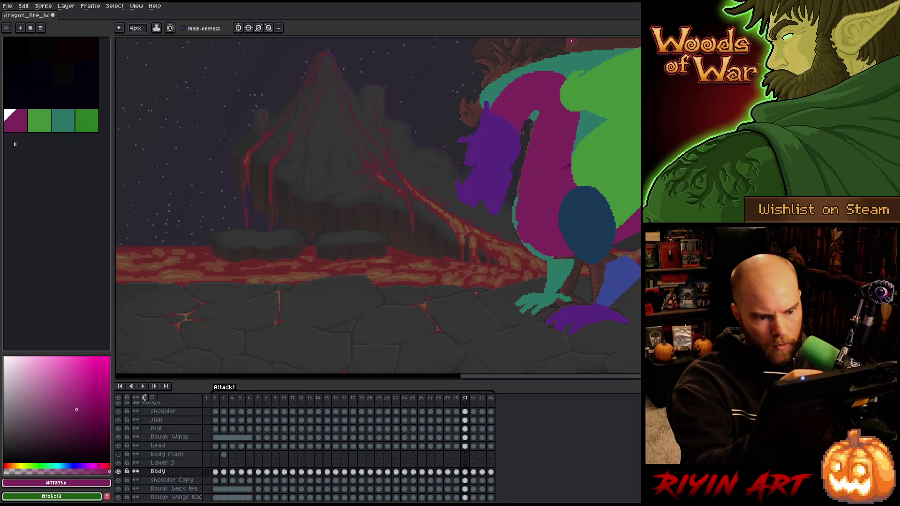
Flip across frames 31 to 33 to check that the neck and head pose flows.
{"action": "key", "text": "Left"}
{"action": "key", "text": "Right"}
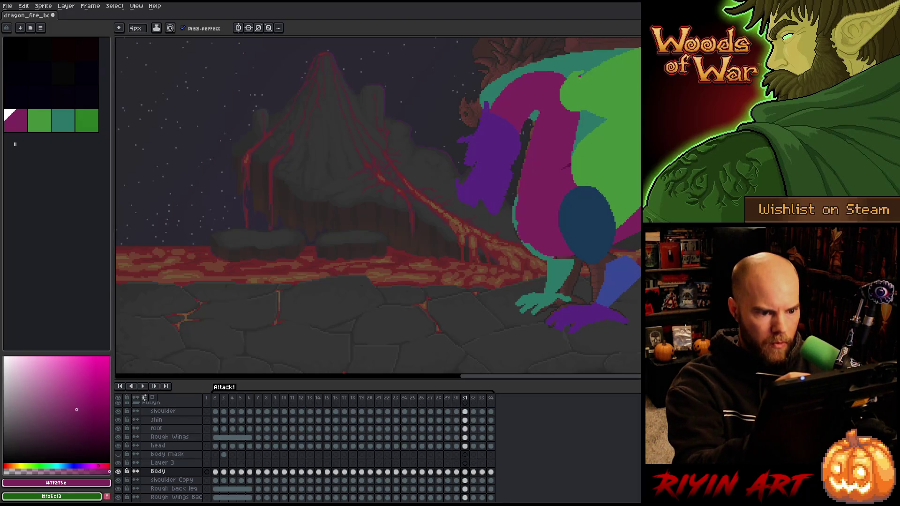
{"action": "key", "text": "Right"}
{"action": "key", "text": "Left"}
{"action": "key", "text": "Right"}
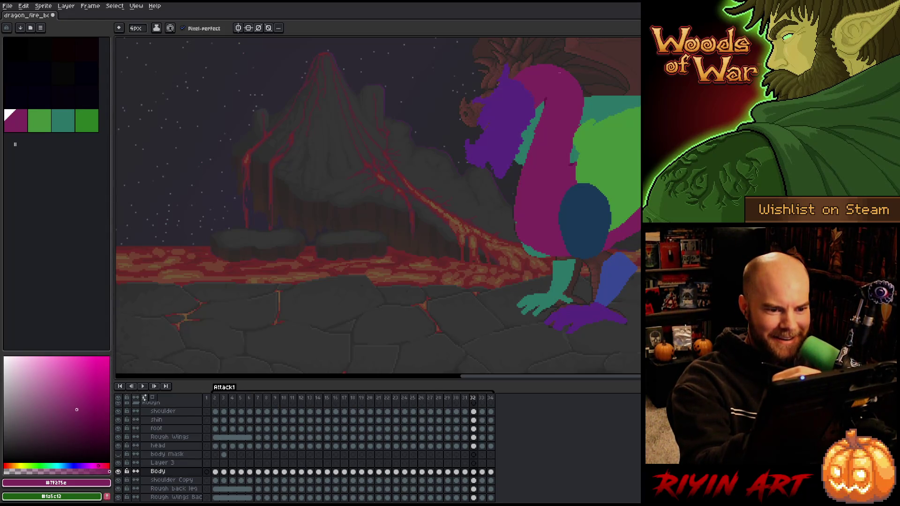
{"action": "key", "text": "Right"}
Flip between frames 32 and 33 to compare the dragon's head and neck.
{"action": "key", "text": "Left"}
{"action": "key", "text": "Right"}
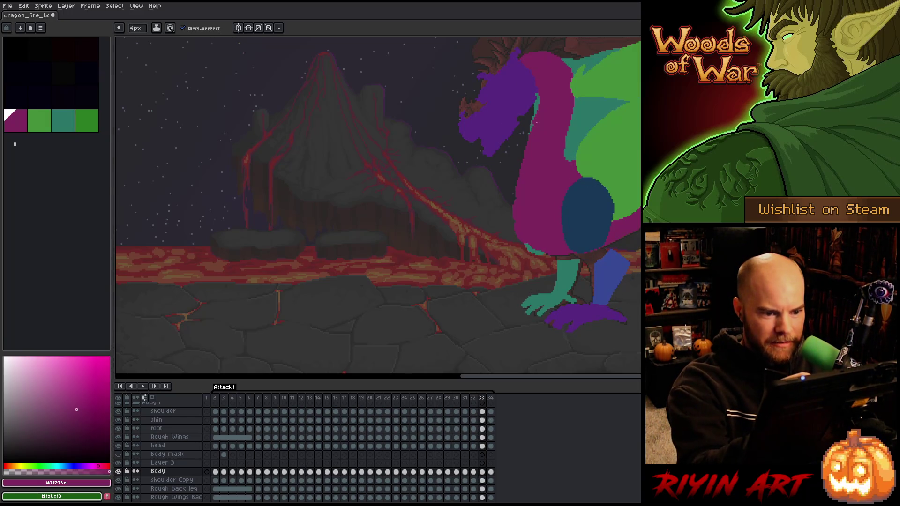
{"action": "key", "text": "Left"}
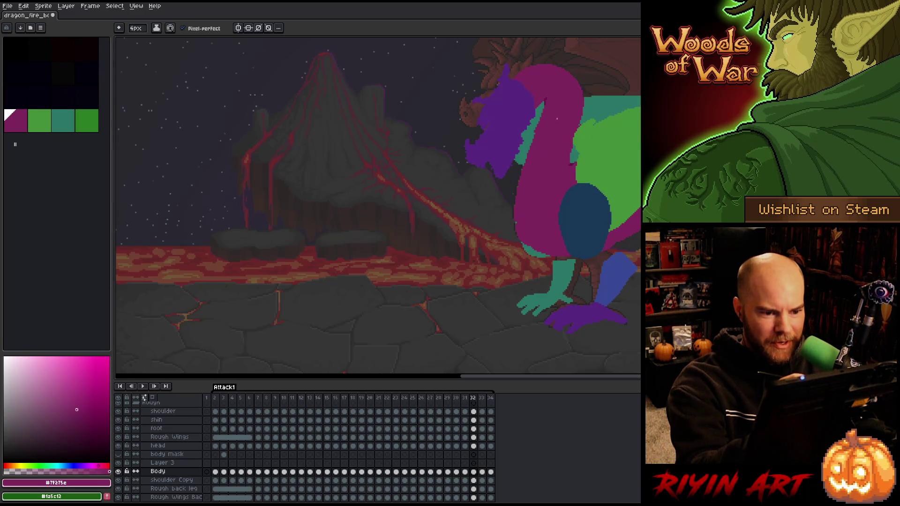
Select the pink body shape with the magic wand, then deselect and move to frame 33.
{"action": "key", "text": "b"}
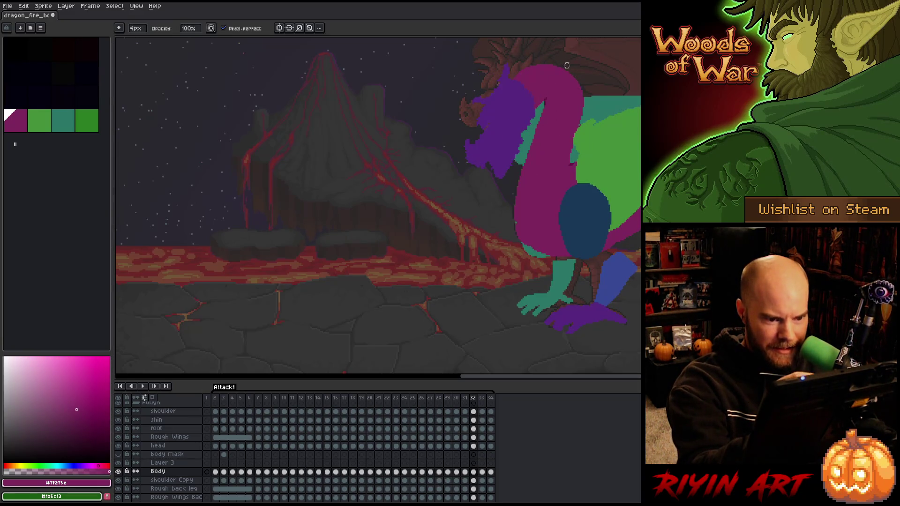
{"action": "key", "text": "w"}
{"action": "left_click", "coordinate": [585, 126]}
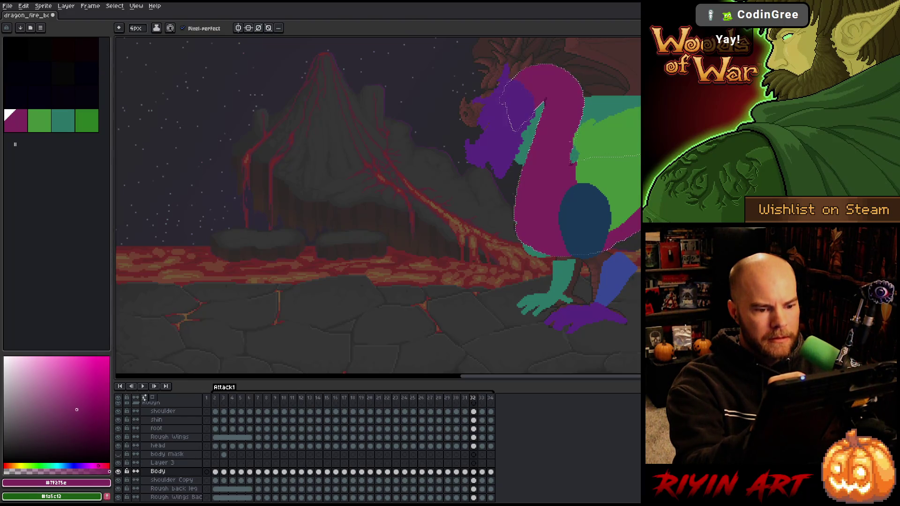
{"action": "key", "text": "ctrl+d"}
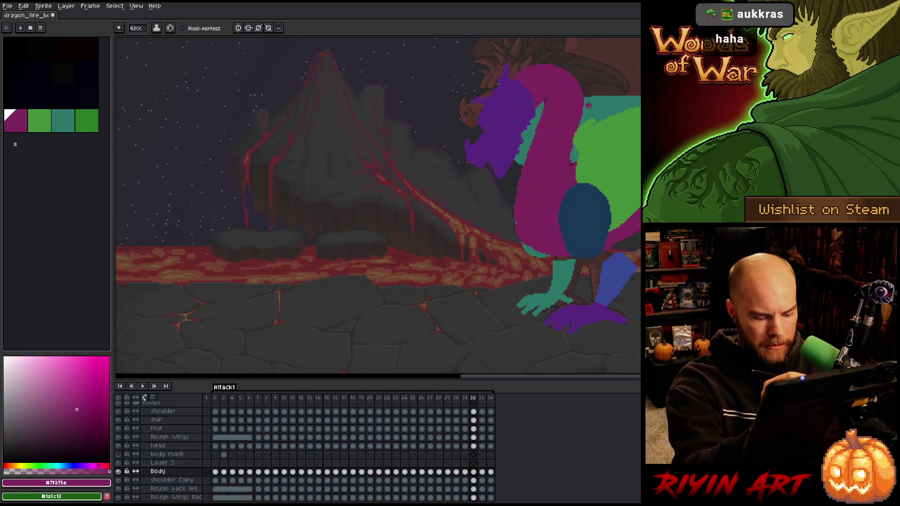
{"action": "key", "text": "period"}
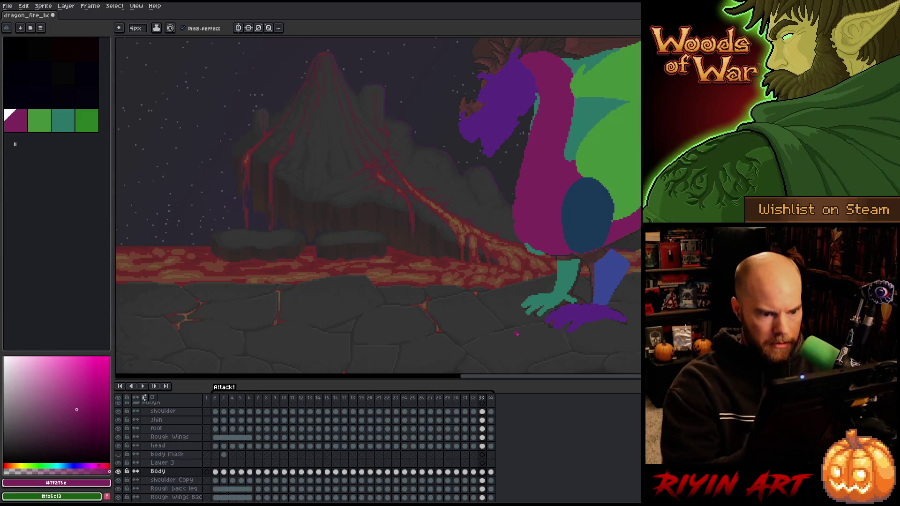
Compare frame 33's head pose against its neighbouring frames, including frame 34.
{"action": "key", "text": "Left"}
{"action": "key", "text": "Right"}
{"action": "key", "text": "Left"}
{"action": "key", "text": "Right"}
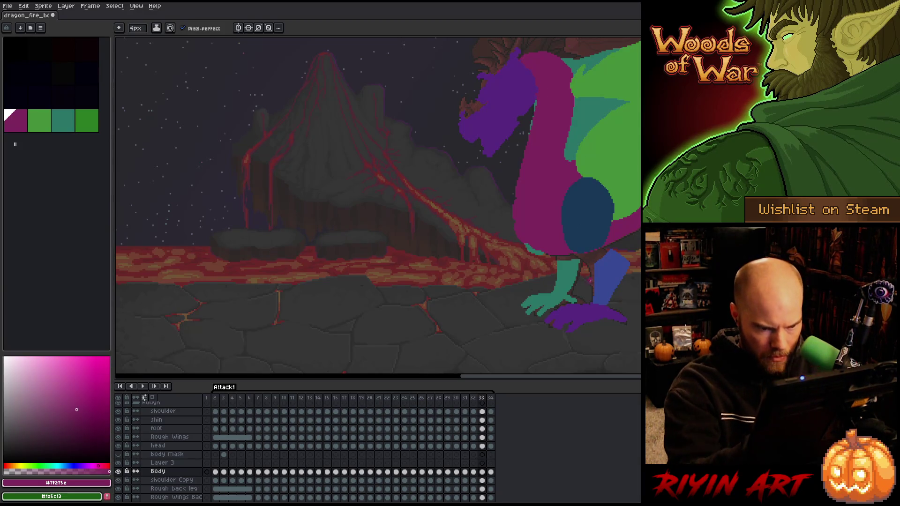
{"action": "key", "text": "Left"}
{"action": "key", "text": "Right"}
{"action": "key", "text": "Right"}
{"action": "key", "text": "Left"}
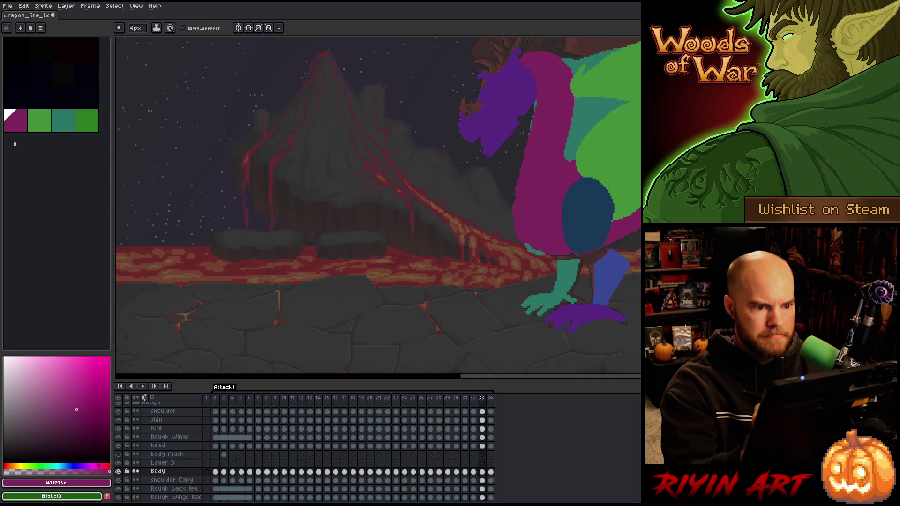
Switch back to the brush and step through the frames, ending on frame 34.
{"action": "key", "text": "b"}
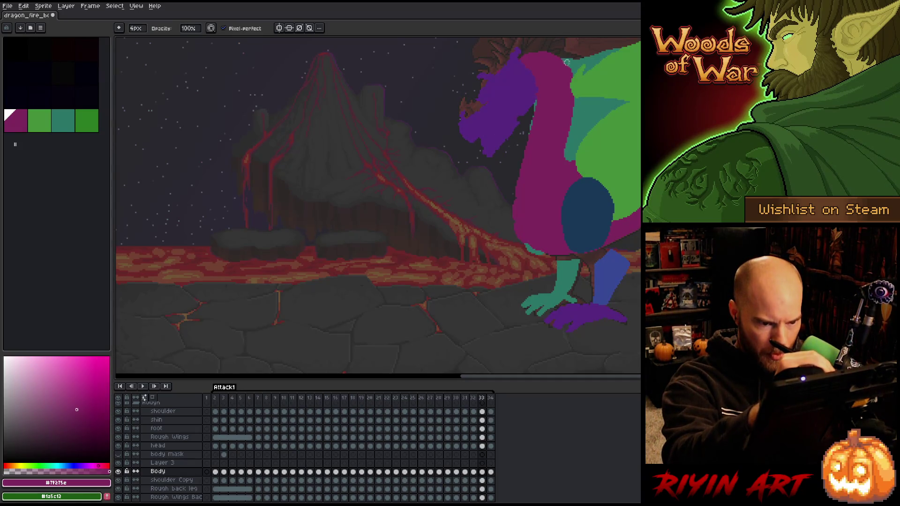
{"action": "key", "text": "Right"}
{"action": "key", "text": "Left"}
{"action": "key", "text": "Right"}
{"action": "key", "text": "Right"}
{"action": "key", "text": "Right"}
{"action": "key", "text": "Right"}
{"action": "key", "text": "Right"}
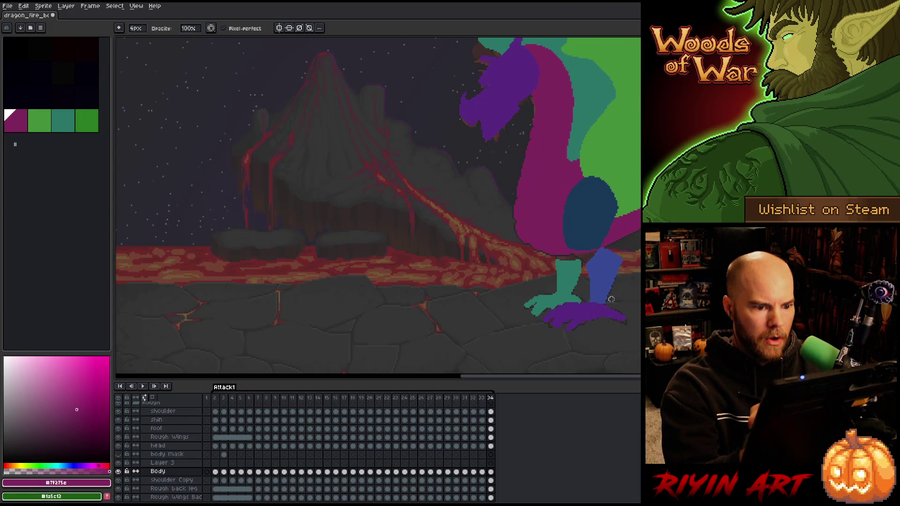
Save the dragon animation and start playing it back.
{"action": "key", "text": "Right"}
{"action": "key", "text": "Right"}
{"action": "key", "text": "Right"}
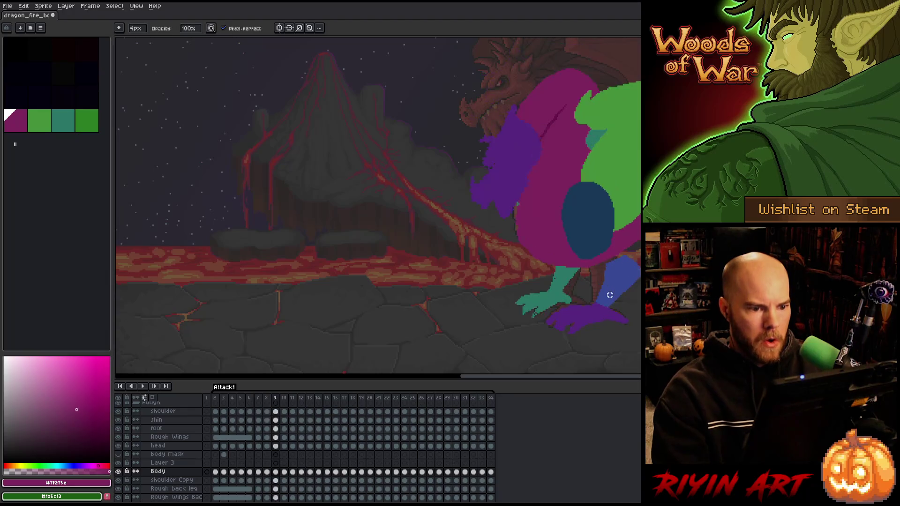
{"action": "key", "text": "Right"}
{"action": "key", "text": "Right"}
{"action": "key", "text": "Right"}
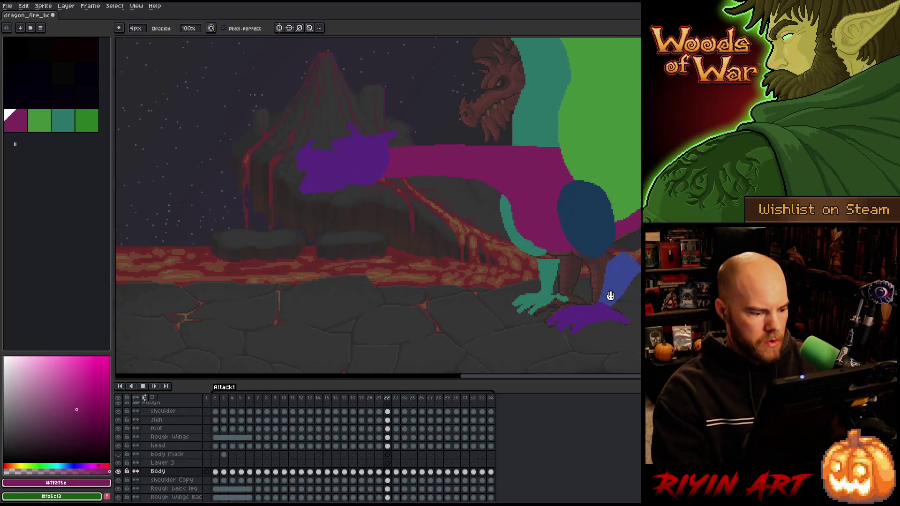
{"action": "key", "text": "ctrl+s"}
{"action": "key", "text": "Return"}
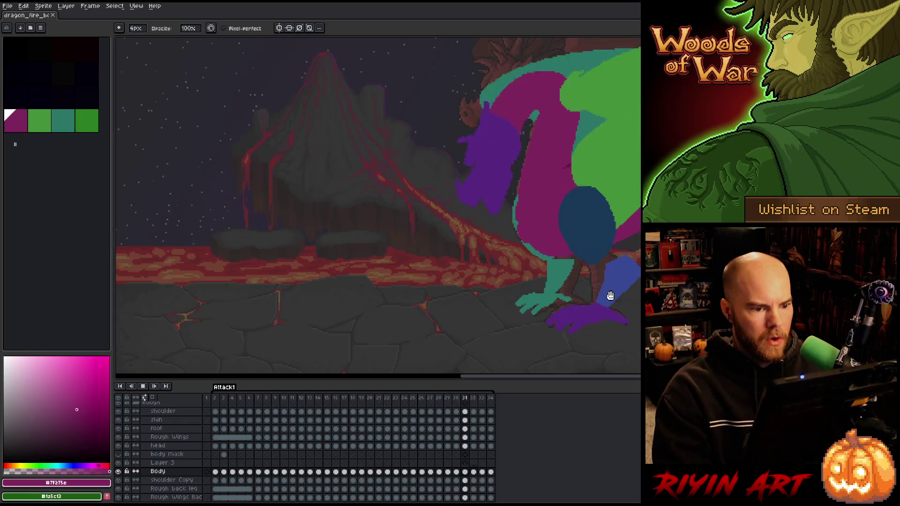
{"action": "key", "text": "h"}
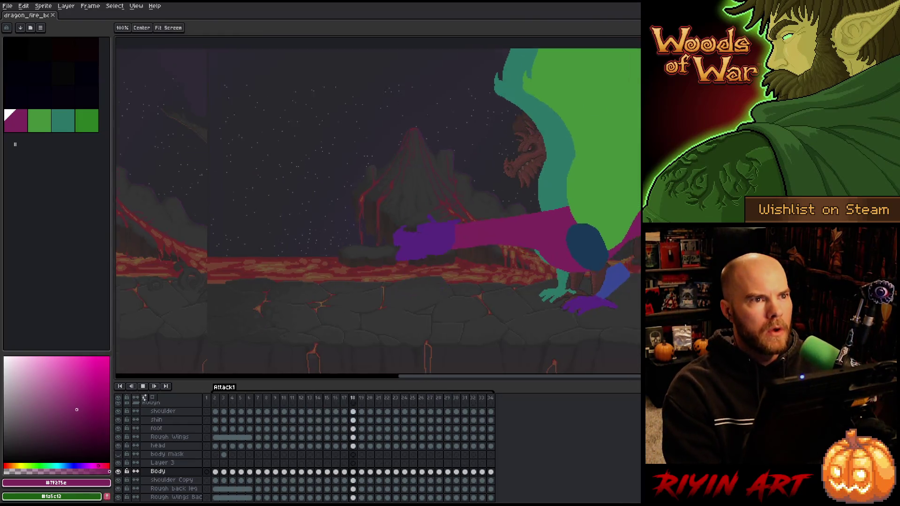
{"action": "key", "text": "b"}
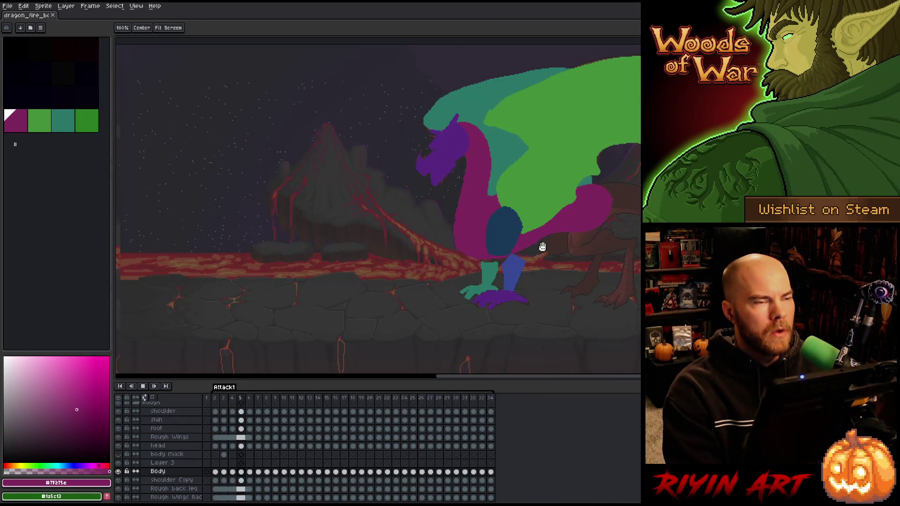
{"action": "scroll", "coordinate": [516, 249], "scroll_direction": "up", "scroll_amount": 2}
{"action": "scroll", "coordinate": [357, 191], "scroll_direction": "down", "scroll_amount": 2}
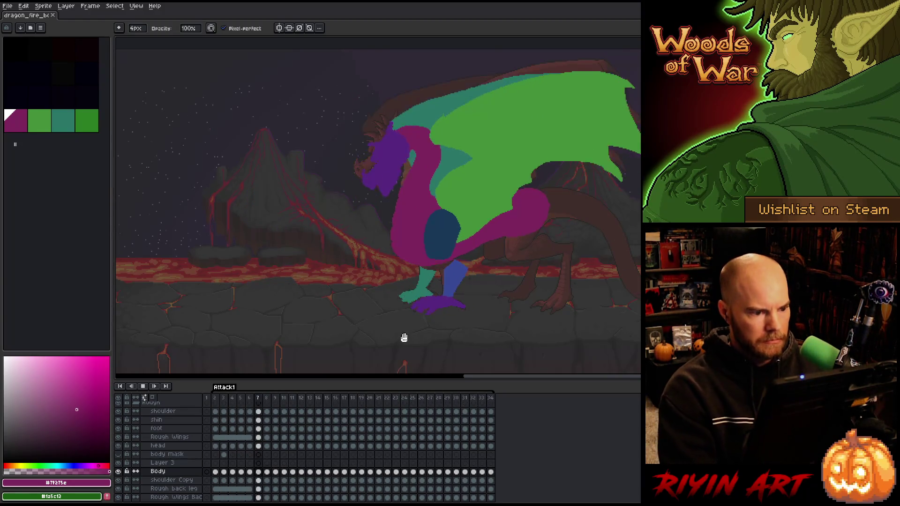
Stop playback and step to frame 16, comparing its pose with frame 17.
{"action": "key", "text": "Return"}
{"action": "key", "text": "Right"}
{"action": "key", "text": "Right"}
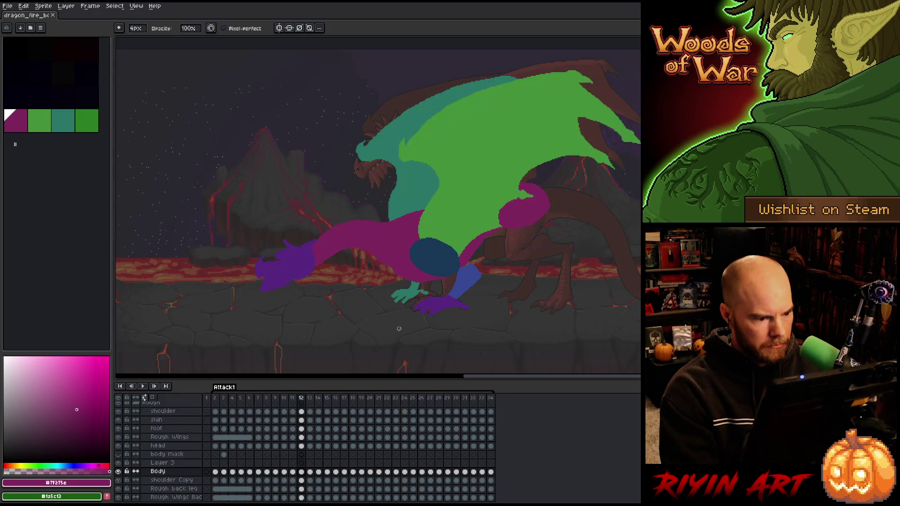
{"action": "key", "text": "Right"}
{"action": "key", "text": "Right"}
{"action": "key", "text": "Right"}
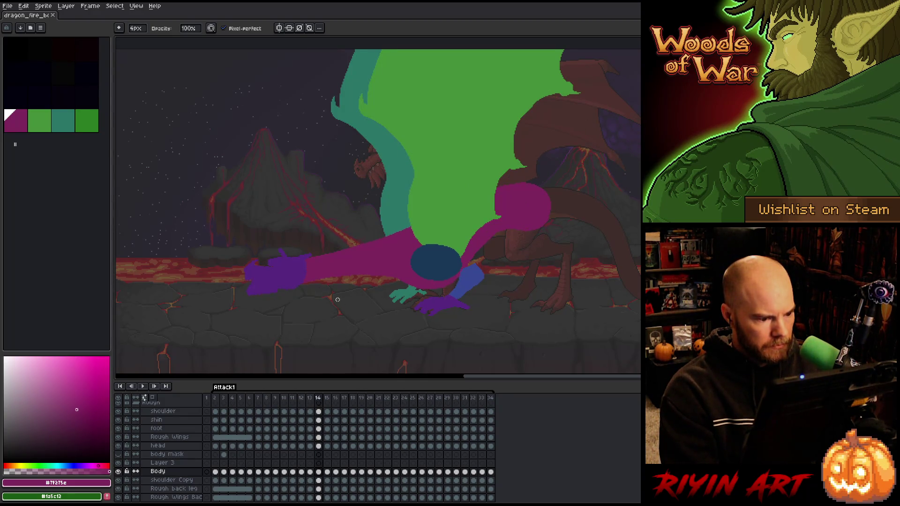
{"action": "key", "text": "Right"}
{"action": "key", "text": "Left"}
{"action": "key", "text": "Right"}
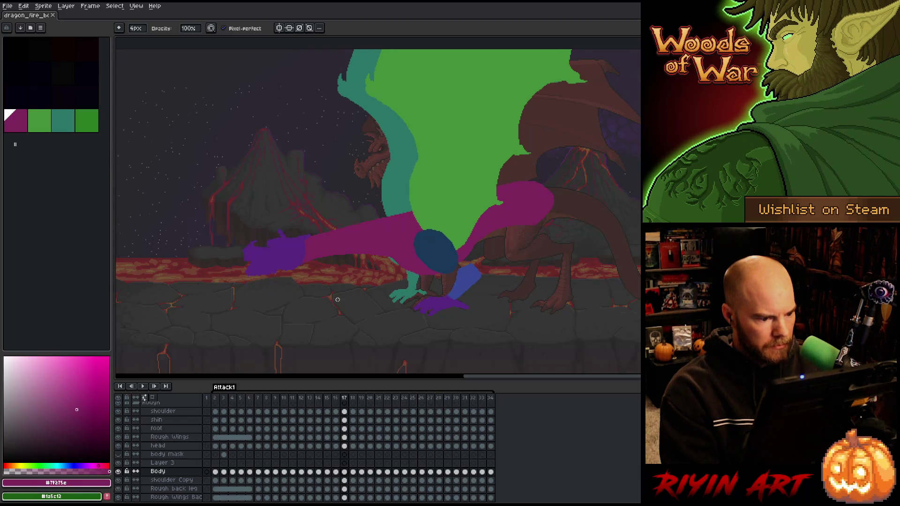
{"action": "key", "text": "Left"}
{"action": "key", "text": "Right"}
{"action": "key", "text": "Left"}
{"action": "scroll", "coordinate": [342, 184], "scroll_direction": "up", "scroll_amount": 2}
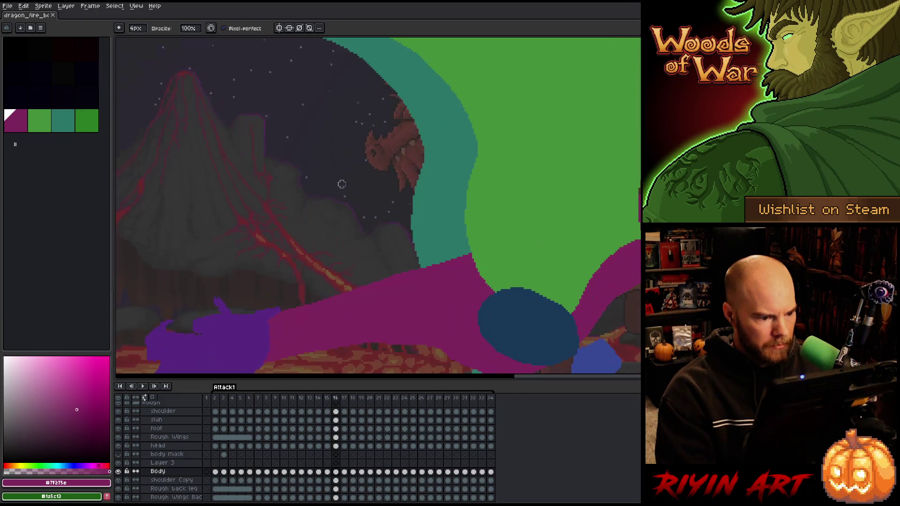
Draw along the magenta neck's top edge and compare frames 15 through 18.
{"action": "left_click_drag", "start_coordinate": [300, 297], "coordinate": [474, 240]}
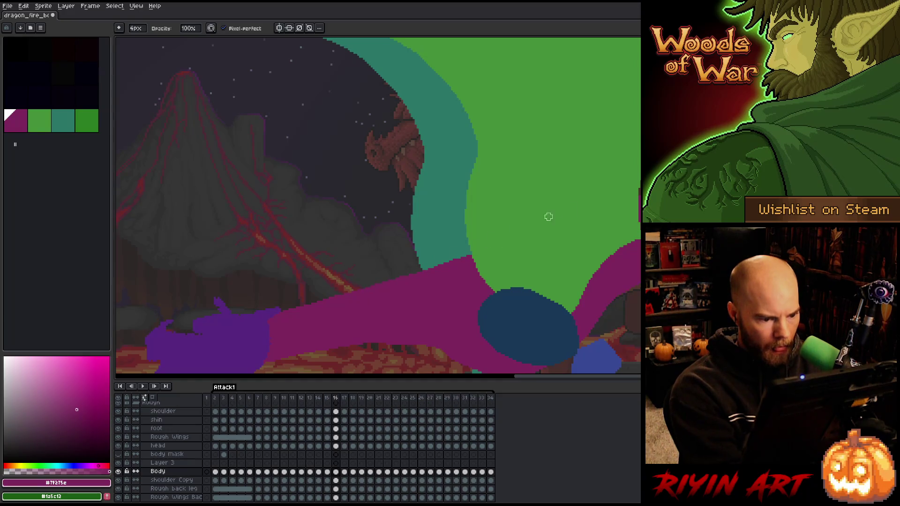
{"action": "key", "text": "Left"}
{"action": "key", "text": "Right"}
{"action": "key", "text": "Right"}
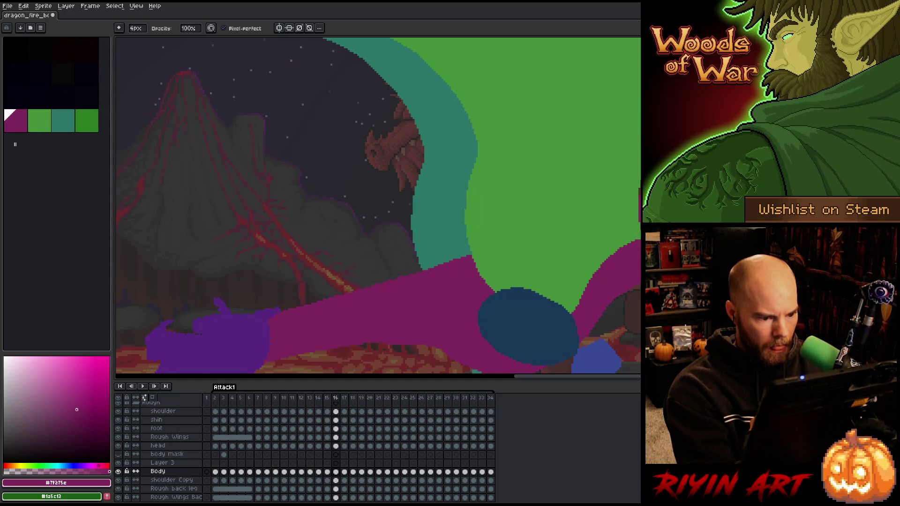
{"action": "key", "text": "Left"}
{"action": "key", "text": "Right"}
{"action": "key", "text": "Right"}
{"action": "key", "text": "Left"}
{"action": "key", "text": "Right"}
{"action": "key", "text": "Left"}
{"action": "key", "text": "Right"}
Switch to the eraser and flip between frames 18 and 19 to compare the arm pose.
{"action": "key", "text": "e"}
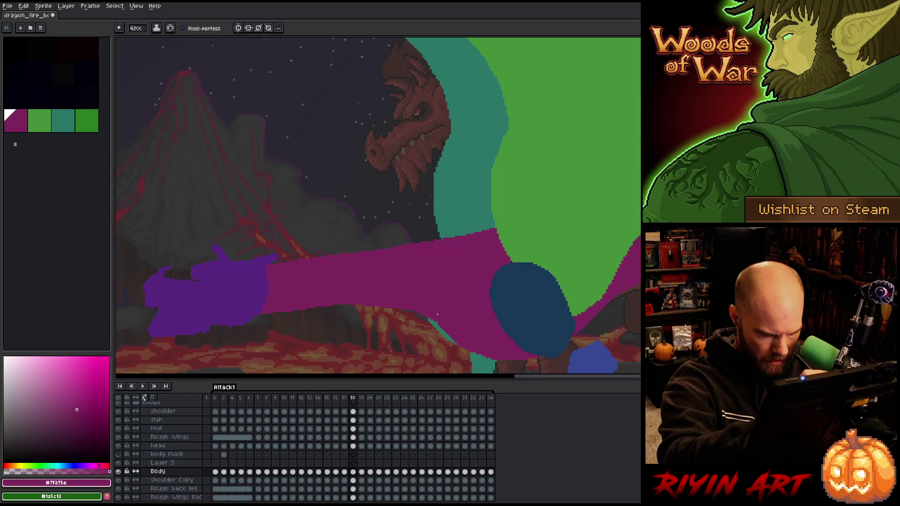
{"action": "key", "text": "Left"}
{"action": "key", "text": "Right"}
{"action": "key", "text": "Right"}
{"action": "key", "text": "Left"}
{"action": "key", "text": "Right"}
{"action": "key", "text": "Left"}
{"action": "key", "text": "Right"}
{"action": "key", "text": "Left"}
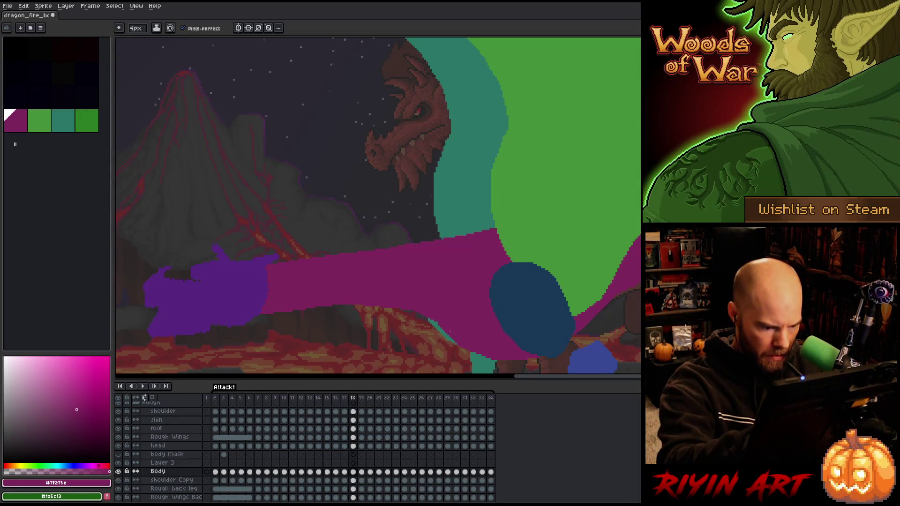
{"action": "key", "text": "Right"}
{"action": "key", "text": "Left"}
{"action": "key", "text": "Right"}
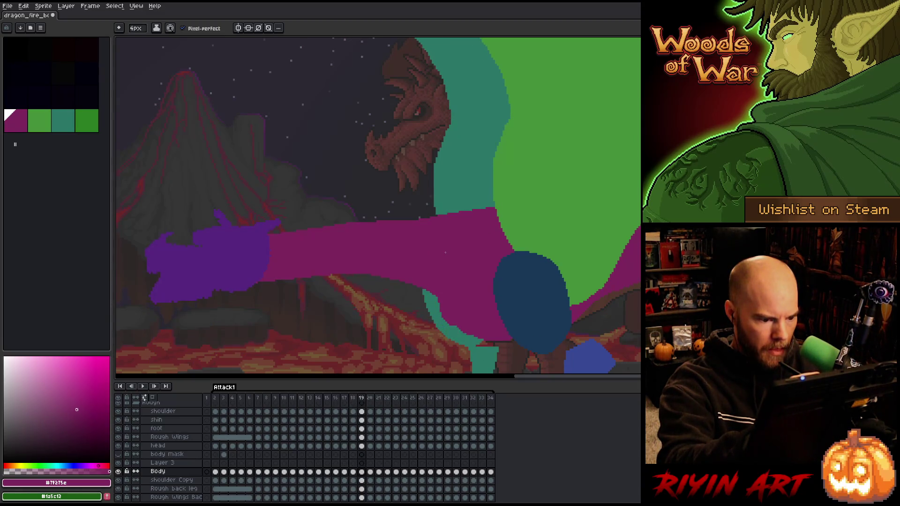
{"action": "key", "text": "Left"}
{"action": "key", "text": "Right"}
{"action": "key", "text": "Left"}
{"action": "key", "text": "Right"}
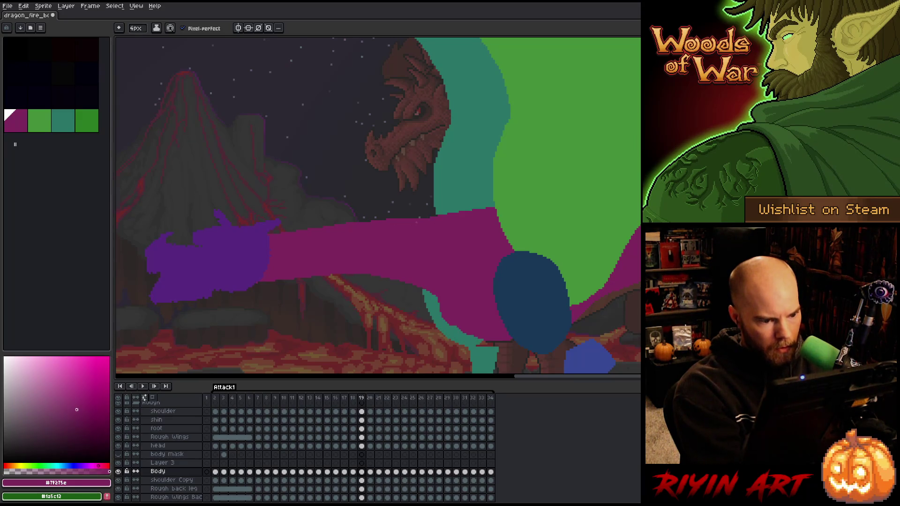
Save the sprite, recheck frames 18 and 19, and lasso-select the magenta arm.
{"action": "key", "text": "ctrl+s"}
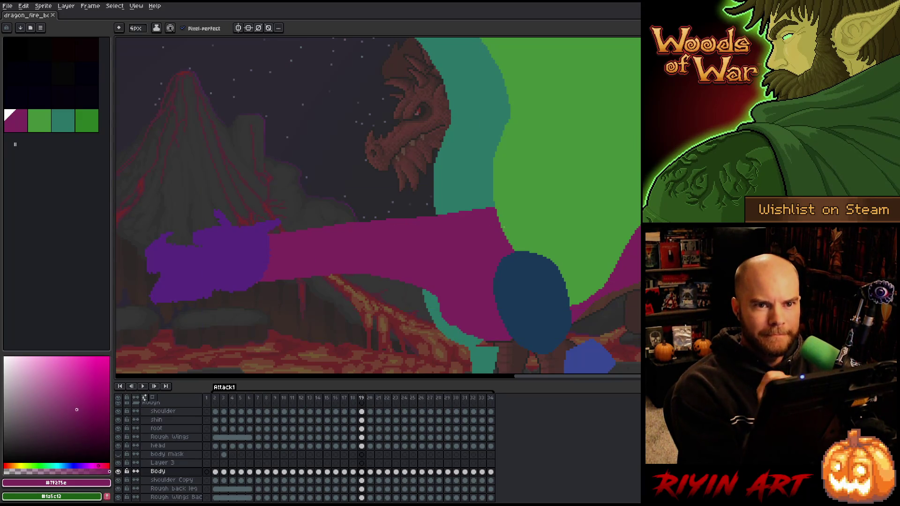
{"action": "key", "text": "Left"}
{"action": "key", "text": "Right"}
{"action": "key", "text": "Left"}
{"action": "key", "text": "Right"}
{"action": "key", "text": "Right"}
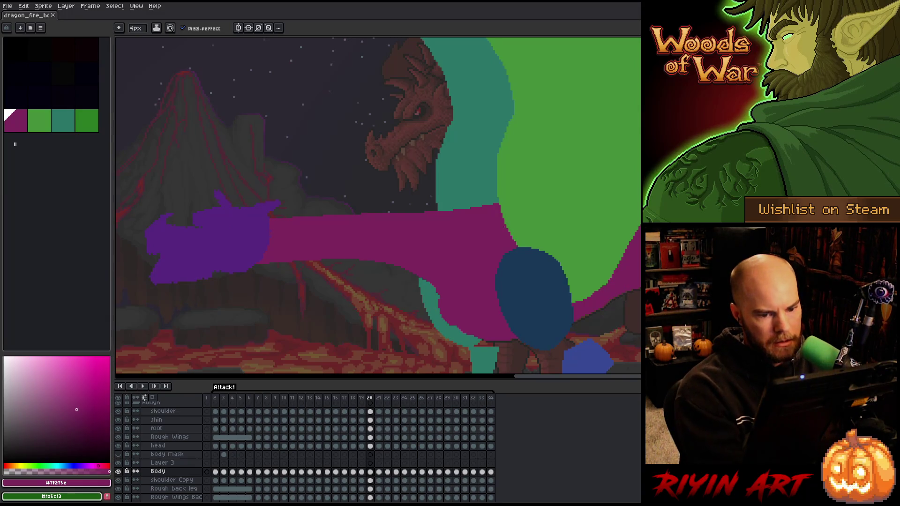
{"action": "key", "text": "m"}
{"action": "mouse_move", "coordinate": [637, 174]}
{"action": "left_mouse_down"}
{"action": "mouse_move", "coordinate": [610, 204]}
{"action": "mouse_move", "coordinate": [357, 236]}
{"action": "mouse_move", "coordinate": [218, 238]}
{"action": "left_mouse_up"}
Commit the arm transform on frame 20, undo a stray dark line, and inspect the soloed Body layer.
{"action": "key", "text": "Return"}
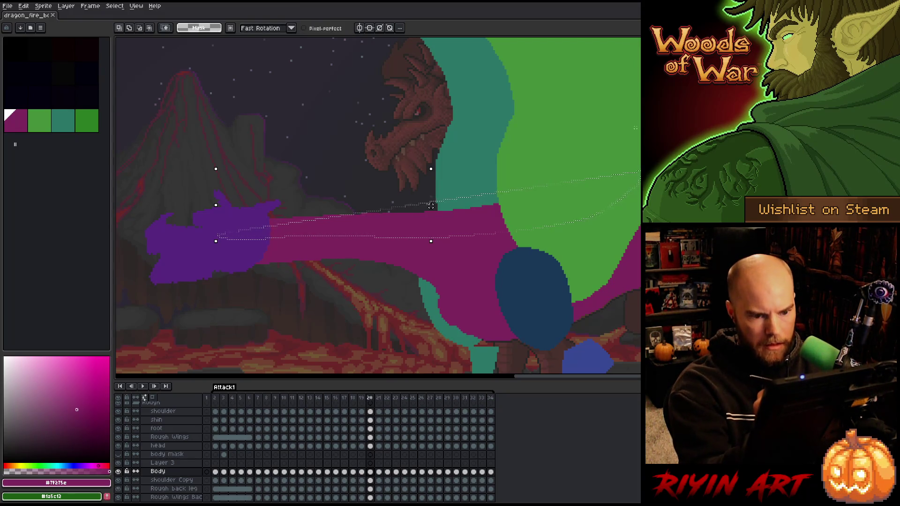
{"action": "mouse_move", "coordinate": [624, 111]}
{"action": "left_mouse_down"}
{"action": "mouse_move", "coordinate": [630, 127]}
{"action": "mouse_move", "coordinate": [618, 192]}
{"action": "mouse_move", "coordinate": [476, 219]}
{"action": "mouse_move", "coordinate": [296, 233]}
{"action": "mouse_move", "coordinate": [329, 168]}
{"action": "mouse_move", "coordinate": [602, 118]}
{"action": "left_mouse_up"}
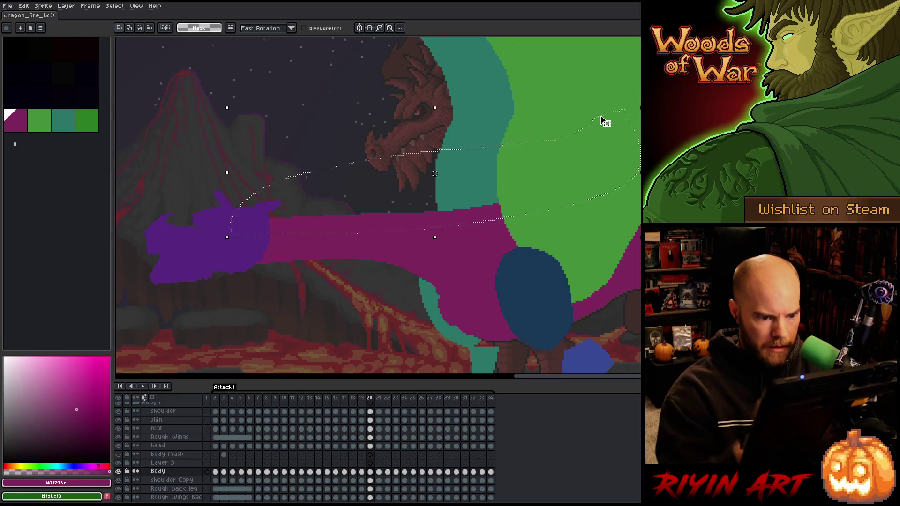
{"action": "key", "text": "ctrl+d"}
{"action": "key", "text": "b"}
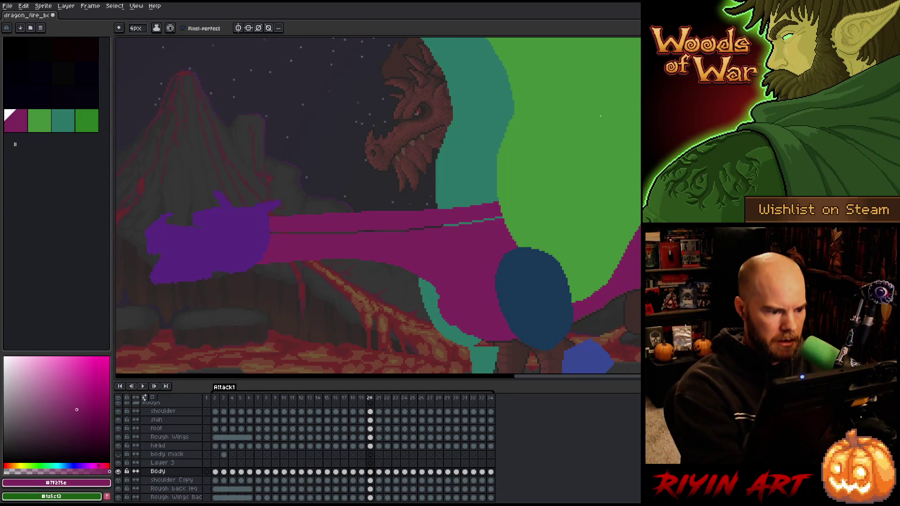
{"action": "key", "text": "ctrl+z"}
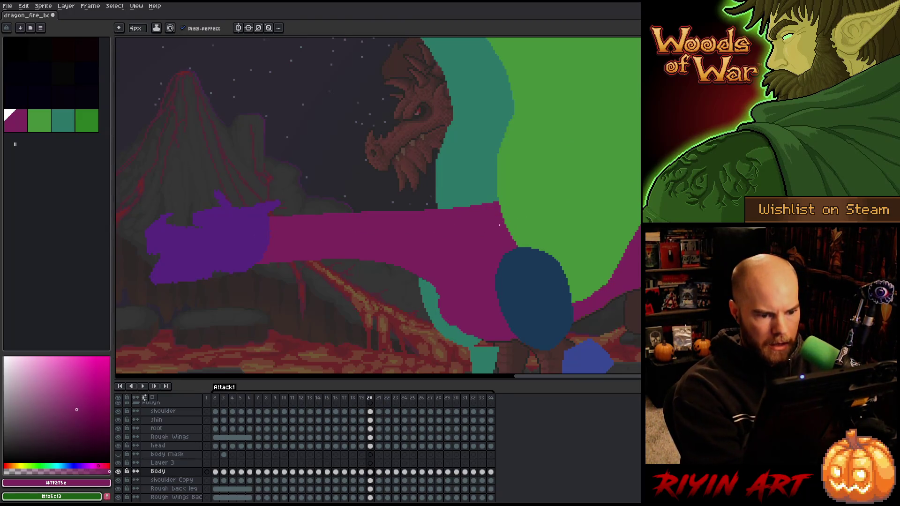
{"action": "left_click", "coordinate": [118, 472], "text": "alt"}
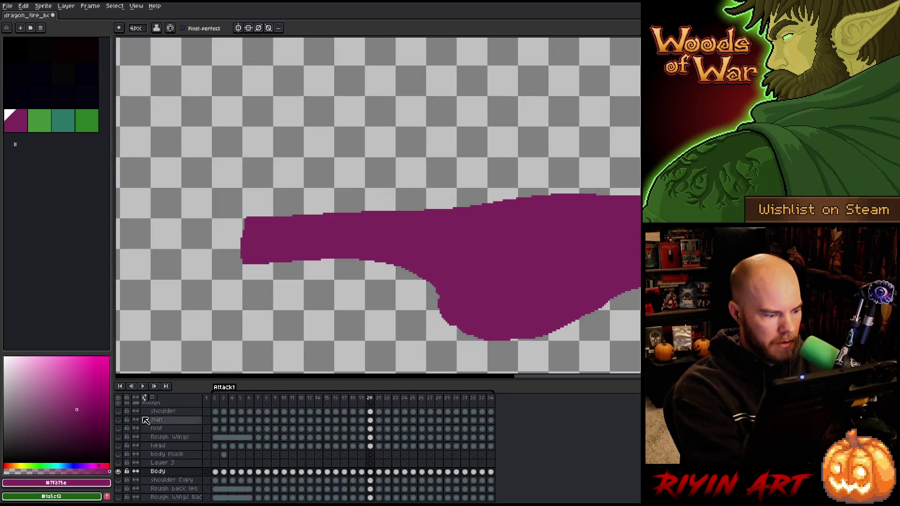
{"action": "left_click", "coordinate": [118, 472], "text": "alt"}
Move to frame 21 and lasso the magenta arm to reposition it.
{"action": "key", "text": "Left"}
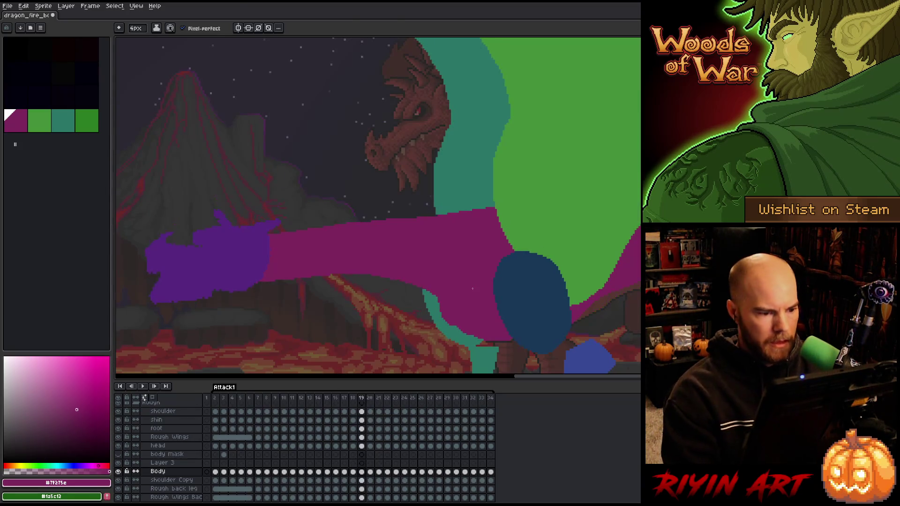
{"action": "key", "text": "Right"}
{"action": "key", "text": "Right"}
{"action": "key", "text": "Left"}
{"action": "key", "text": "Right"}
{"action": "key", "text": "q"}
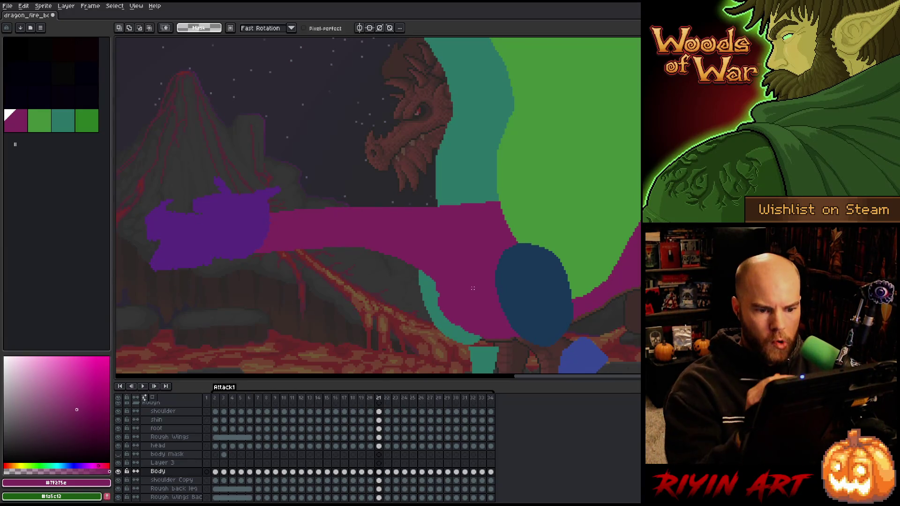
{"action": "mouse_move", "coordinate": [641, 219]}
{"action": "left_mouse_down"}
{"action": "mouse_move", "coordinate": [381, 232]}
{"action": "mouse_move", "coordinate": [475, 127]}
{"action": "left_mouse_up"}
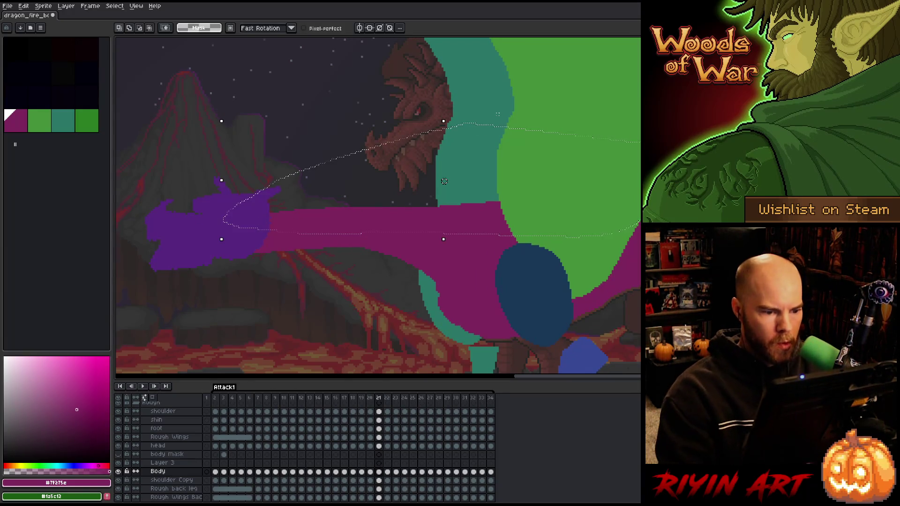
{"action": "left_click_drag", "start_coordinate": [443, 177], "coordinate": [445, 178]}
{"action": "key", "text": "ctrl+d"}
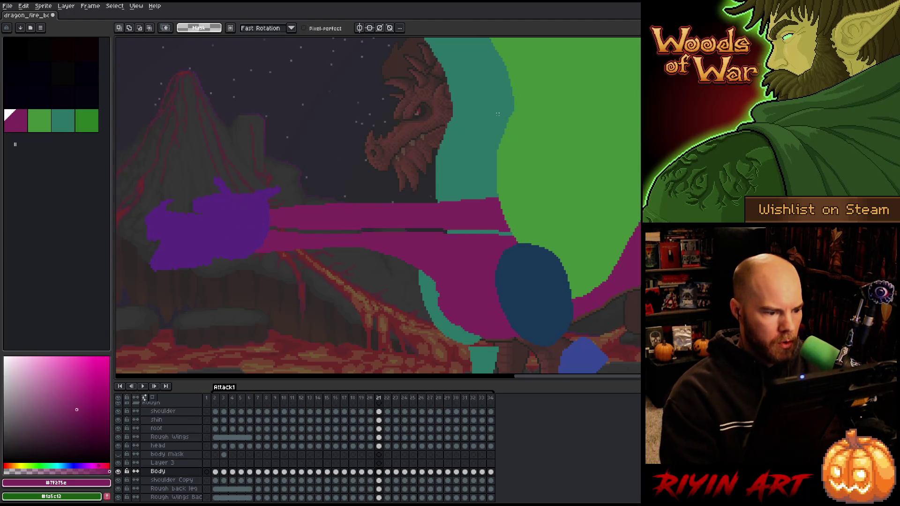
{"action": "key", "text": "b"}
Paint over the dark lines across the arm in magenta, checking with the Body layer soloed.
{"action": "left_click_drag", "start_coordinate": [416, 230], "coordinate": [353, 230]}
{"action": "left_click_drag", "start_coordinate": [416, 230], "coordinate": [509, 232]}
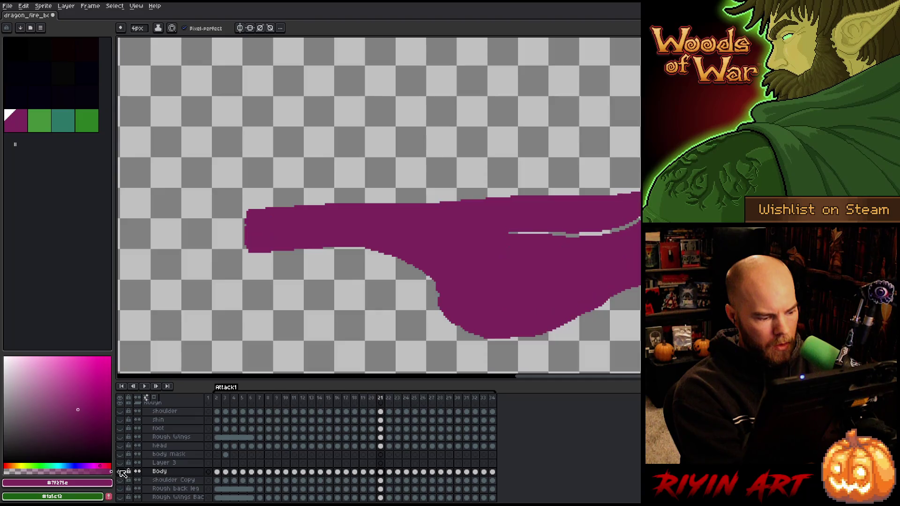
{"action": "left_click", "coordinate": [120, 472], "text": "alt"}
{"action": "left_click_drag", "start_coordinate": [509, 233], "coordinate": [604, 235]}
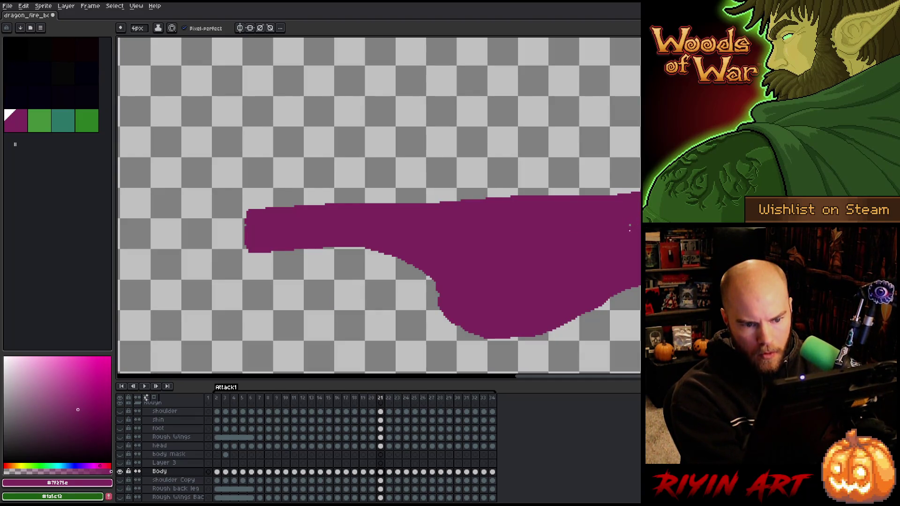
{"action": "key", "text": "e"}
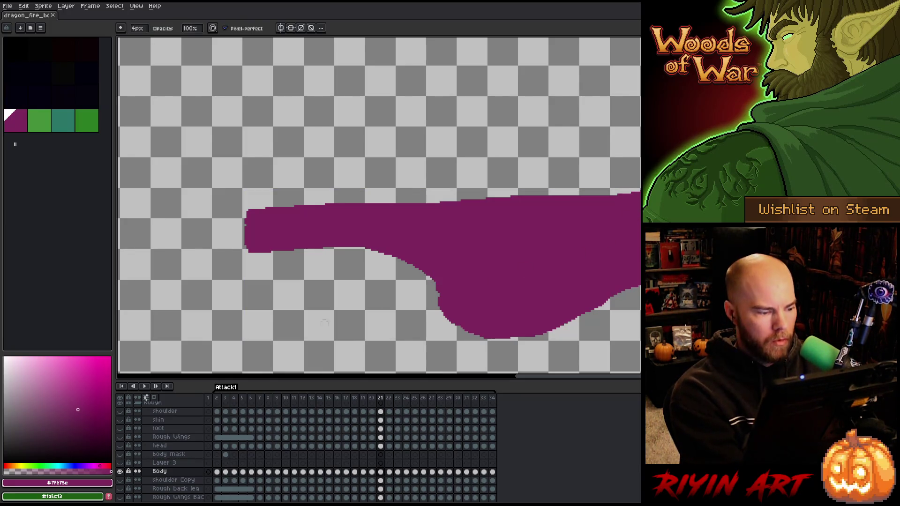
{"action": "left_click", "coordinate": [121, 473], "text": "alt"}
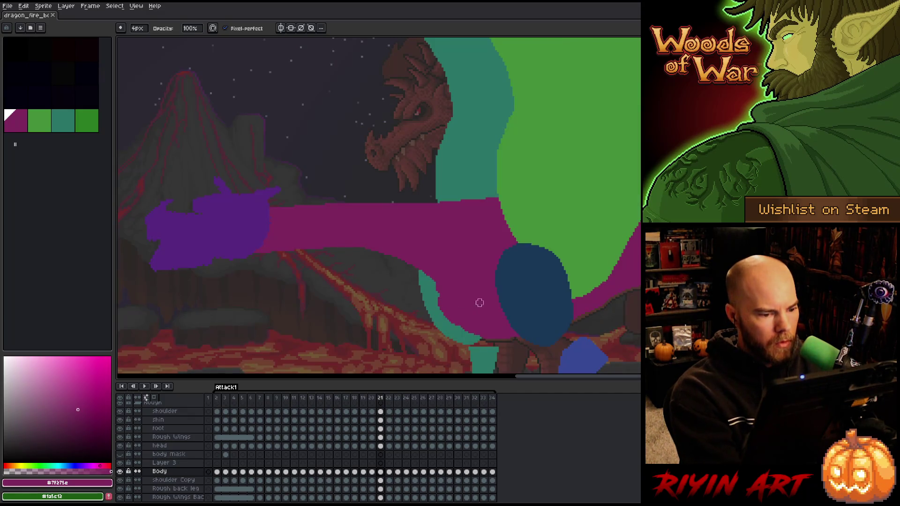
On frame 22, erase and reshape the body's top edge and fill the teal gap.
{"action": "key", "text": "Right"}
{"action": "key", "text": "Left"}
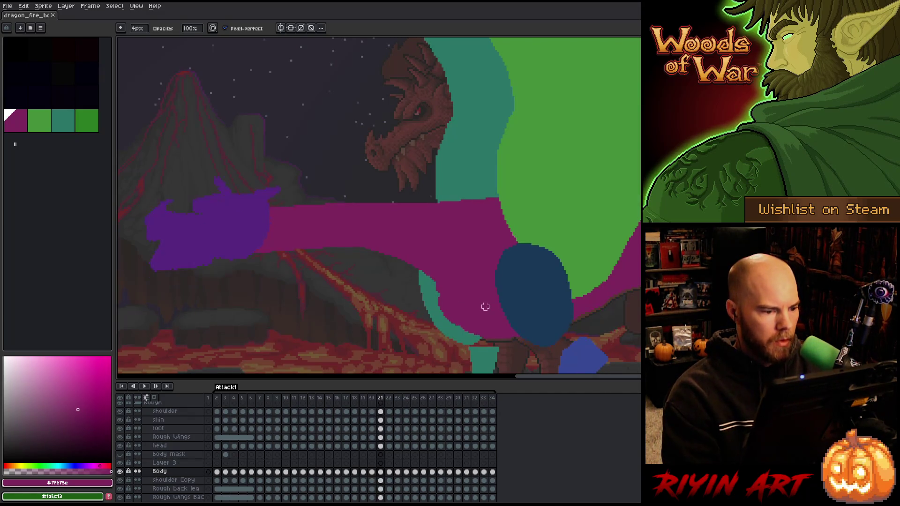
{"action": "key", "text": "Right"}
{"action": "key", "text": "e"}
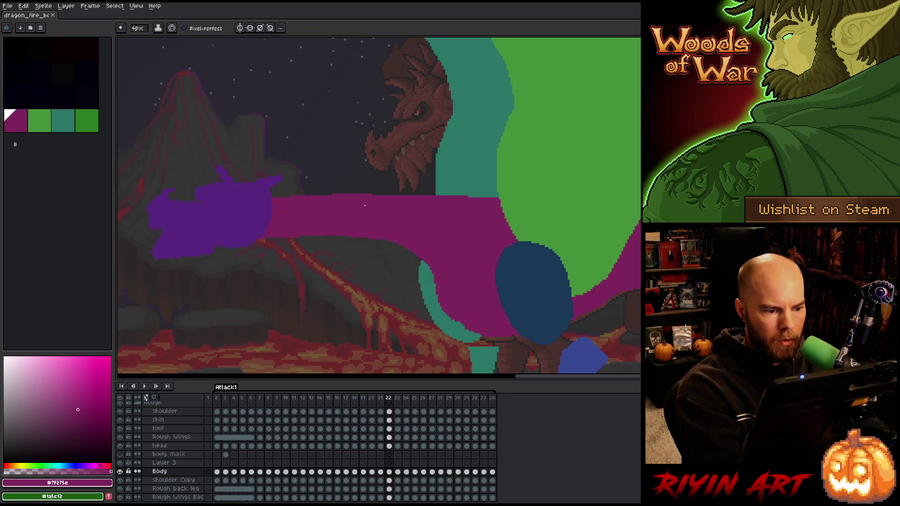
{"action": "left_click_drag", "start_coordinate": [417, 199], "coordinate": [430, 199]}
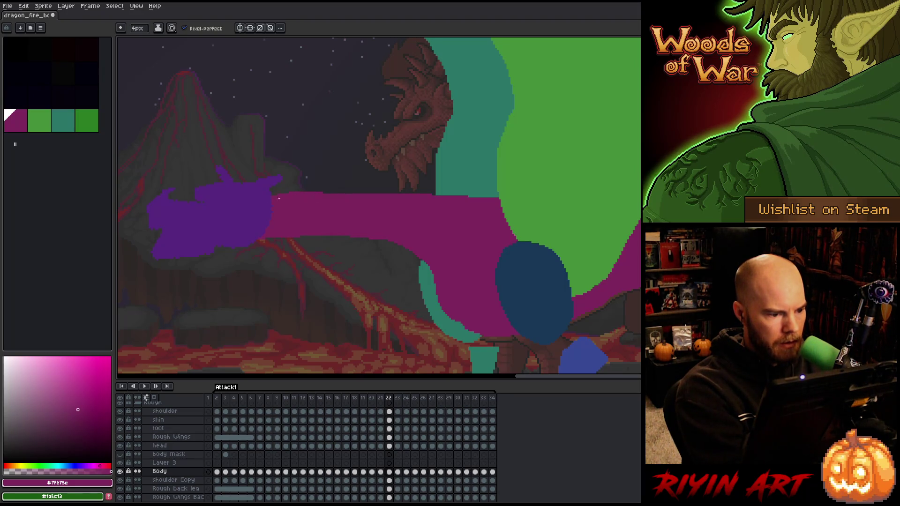
{"action": "left_click_drag", "start_coordinate": [316, 203], "coordinate": [287, 203]}
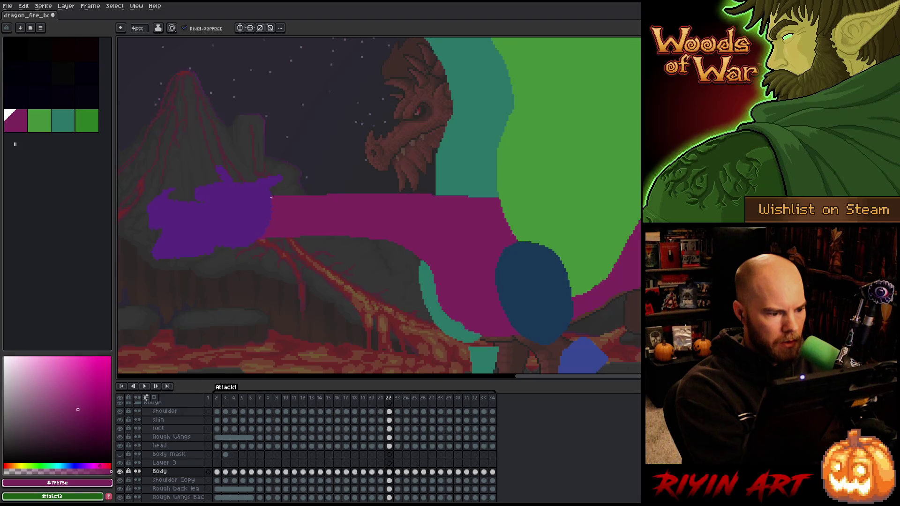
{"action": "mouse_move", "coordinate": [374, 194]}
{"action": "left_mouse_down"}
{"action": "mouse_move", "coordinate": [295, 191]}
{"action": "mouse_move", "coordinate": [401, 194]}
{"action": "left_mouse_up"}
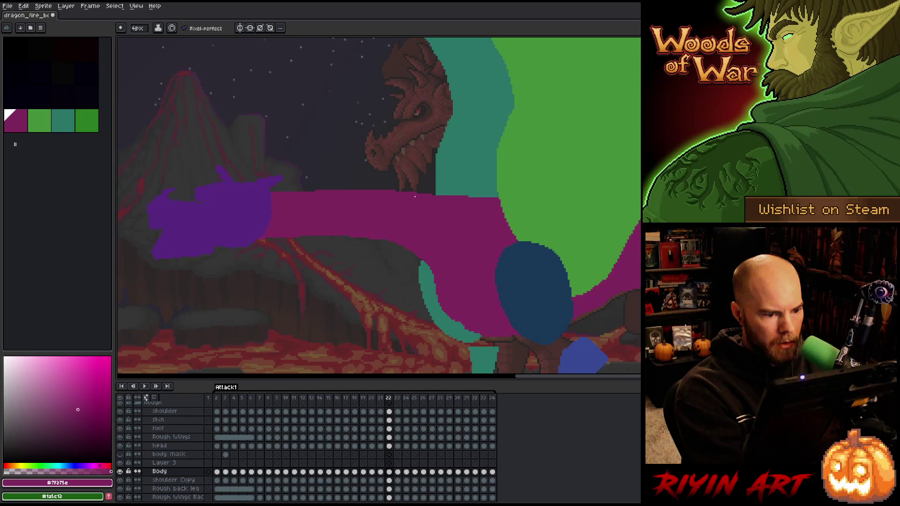
{"action": "left_click_drag", "start_coordinate": [441, 194], "coordinate": [447, 198]}
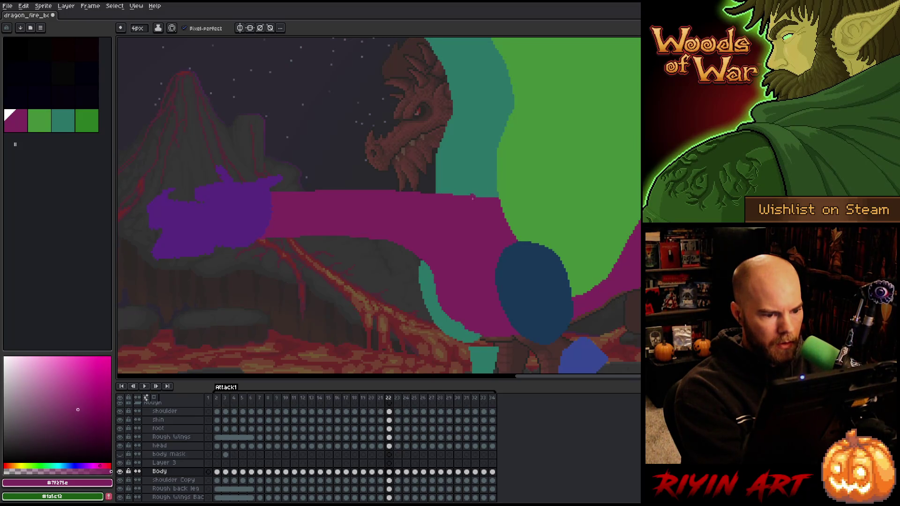
{"action": "key", "text": "ctrl+z"}
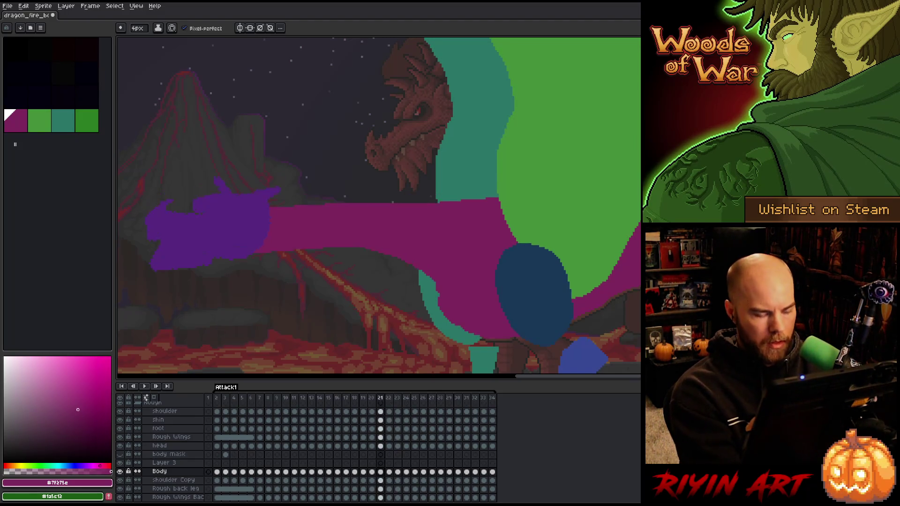
Redo the last edit and flip between frames 19, 20 and 21 to check the body motion.
{"action": "key", "text": "ctrl+y"}
{"action": "key", "text": "Left"}
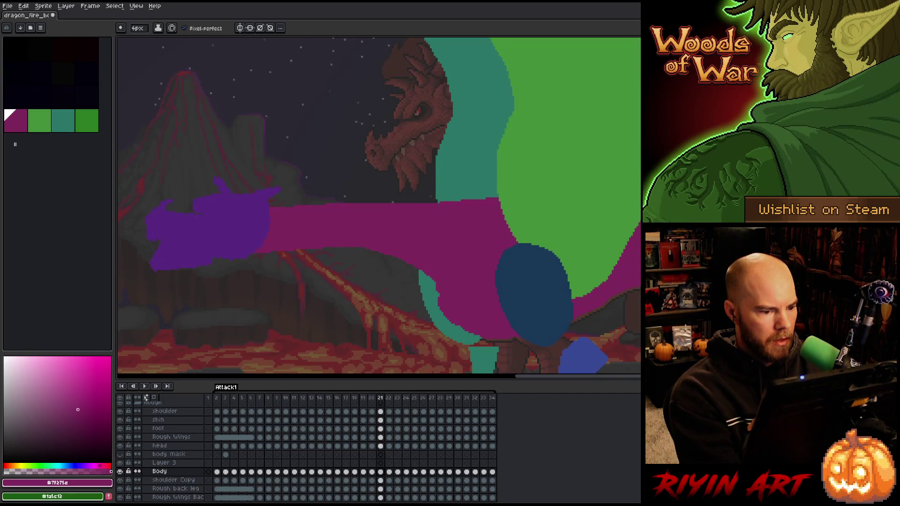
{"action": "key", "text": "Right"}
{"action": "key", "text": "Left"}
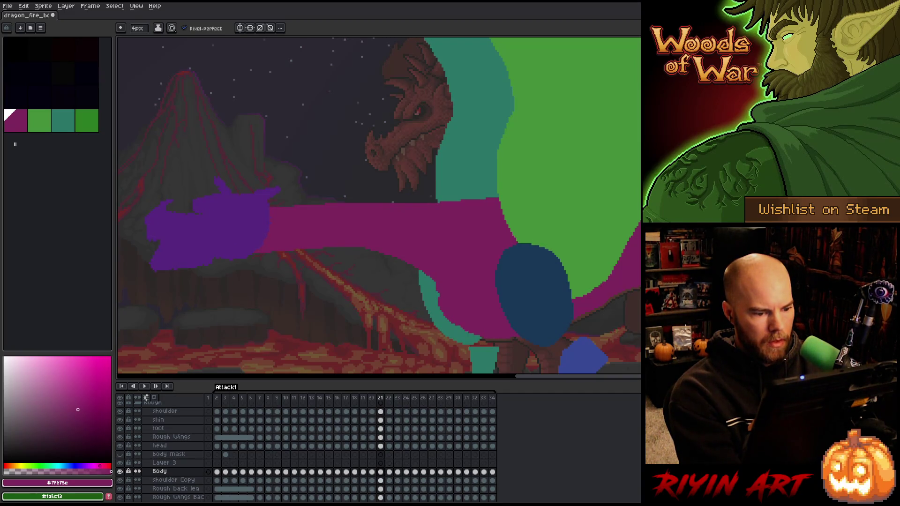
{"action": "key", "text": "Right"}
{"action": "key", "text": "Right"}
{"action": "key", "text": "Left"}
{"action": "key", "text": "Left"}
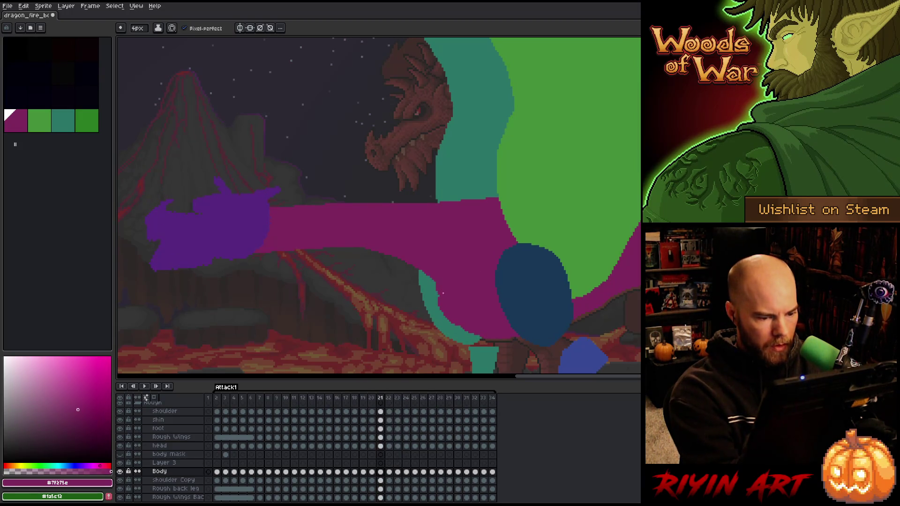
{"action": "key", "text": "Left"}
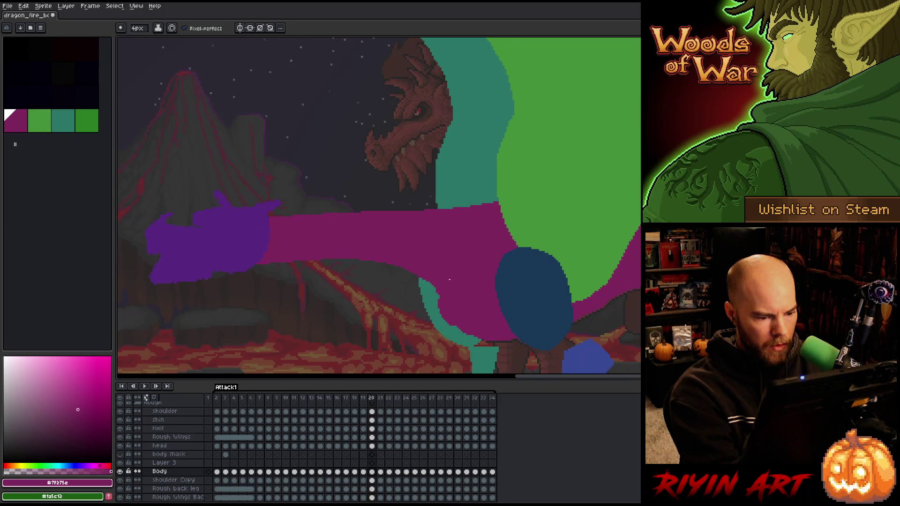
{"action": "key", "text": "Right"}
{"action": "key", "text": "Left"}
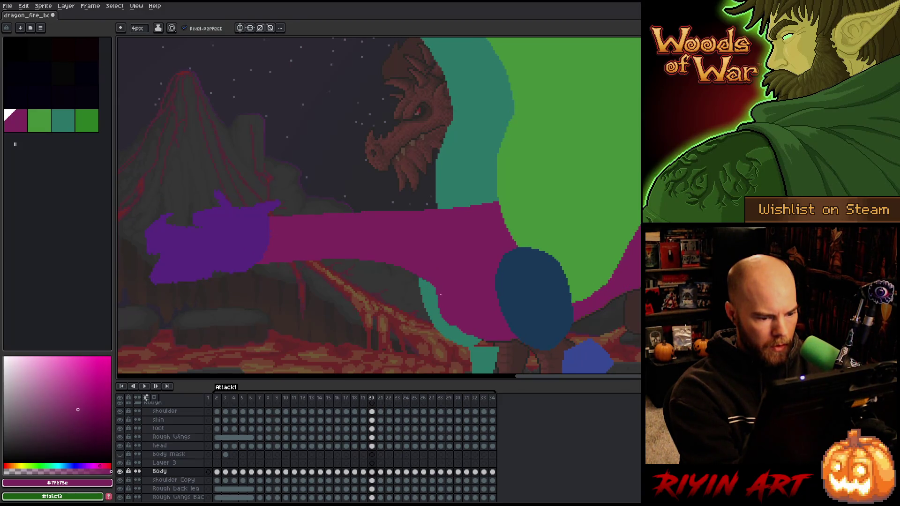
{"action": "key", "text": "Left"}
{"action": "key", "text": "Right"}
{"action": "key", "text": "Right"}
{"action": "key", "text": "Left"}
{"action": "key", "text": "Right"}
{"action": "key", "text": "Left"}
{"action": "key", "text": "Right"}
{"action": "key", "text": "Left"}
{"action": "key", "text": "Right"}
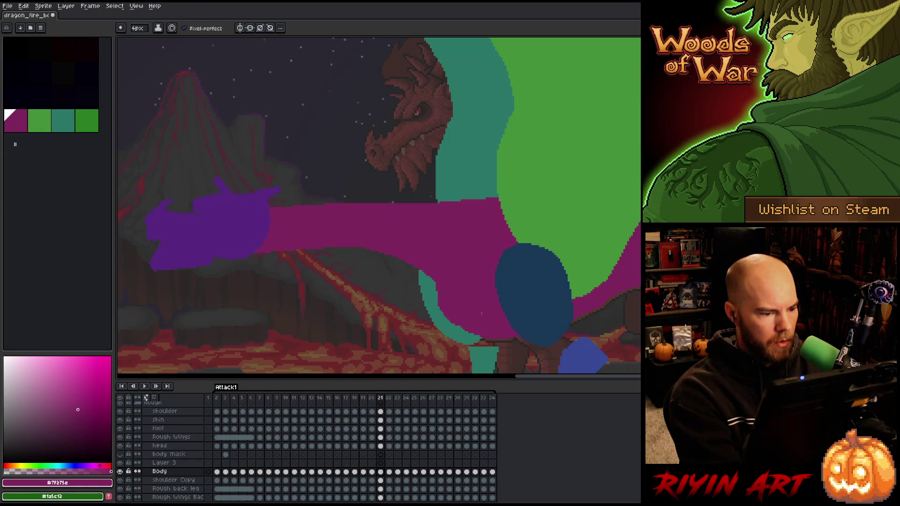
{"action": "key", "text": "Right"}
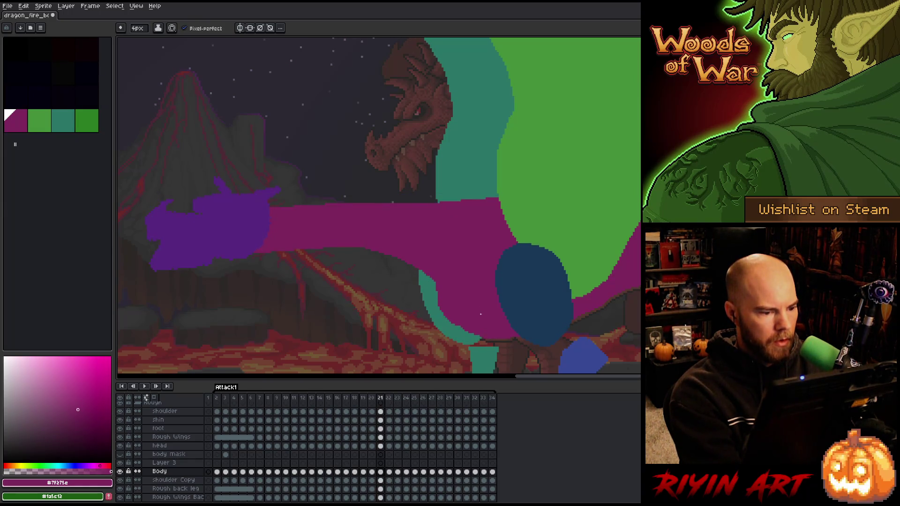
Advance through frames 22 and 23, comparing each against the previous frame.
{"action": "key", "text": "Right"}
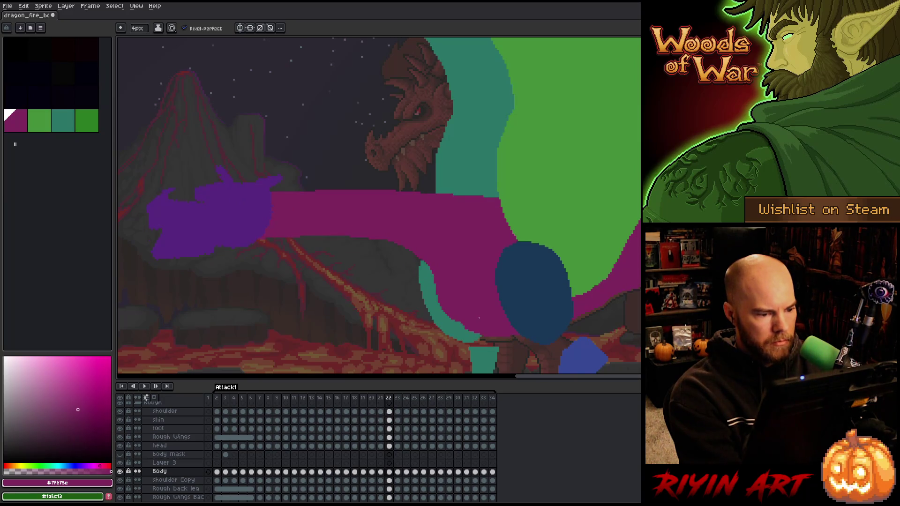
{"action": "key", "text": "Left"}
{"action": "key", "text": "Left"}
{"action": "key", "text": "Right"}
{"action": "key", "text": "Right"}
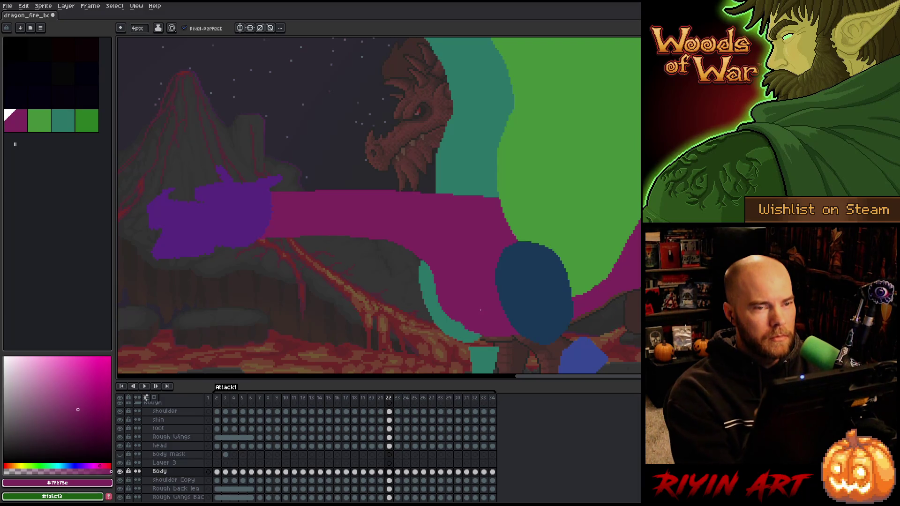
{"action": "key", "text": "Right"}
{"action": "key", "text": "Left"}
{"action": "key", "text": "Right"}
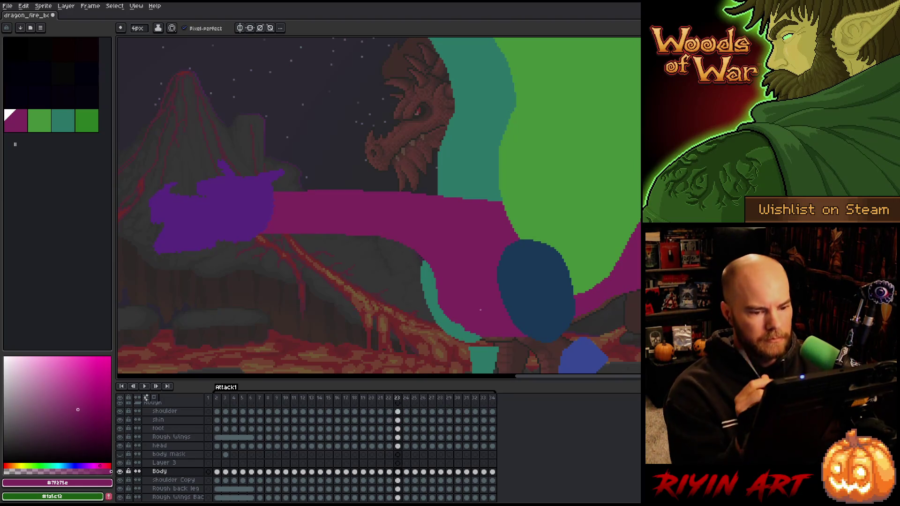
Pencil out the light line inside the magenta body while the Body layer is soloed.
{"action": "key", "text": "q"}
{"action": "mouse_move", "coordinate": [616, 165]}
{"action": "left_mouse_down"}
{"action": "mouse_move", "coordinate": [492, 228]}
{"action": "mouse_move", "coordinate": [251, 166]}
{"action": "mouse_move", "coordinate": [580, 156]}
{"action": "left_mouse_up"}
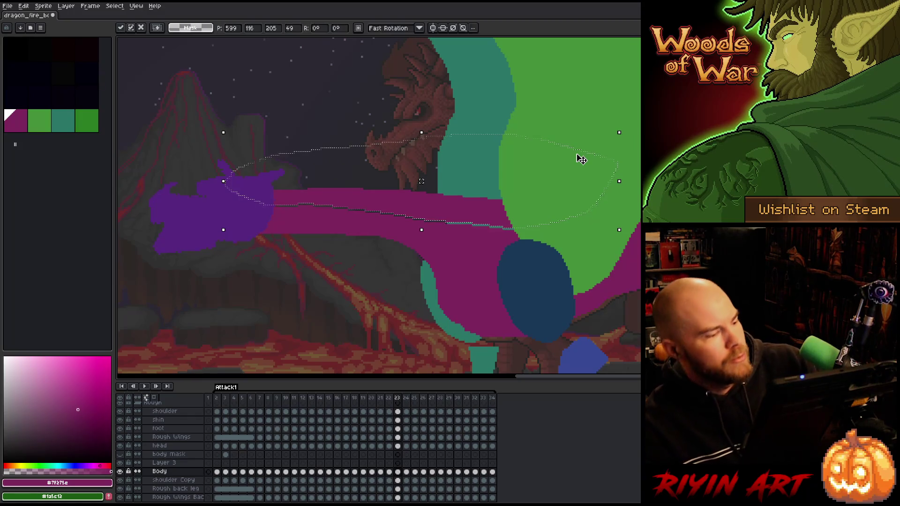
{"action": "key", "text": "ctrl+d"}
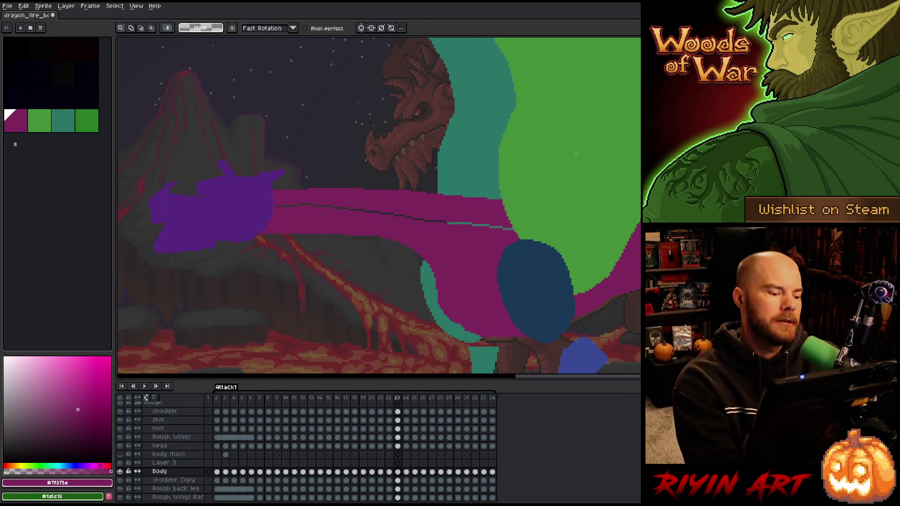
{"action": "left_click", "coordinate": [120, 472], "text": "alt"}
{"action": "key", "text": "b"}
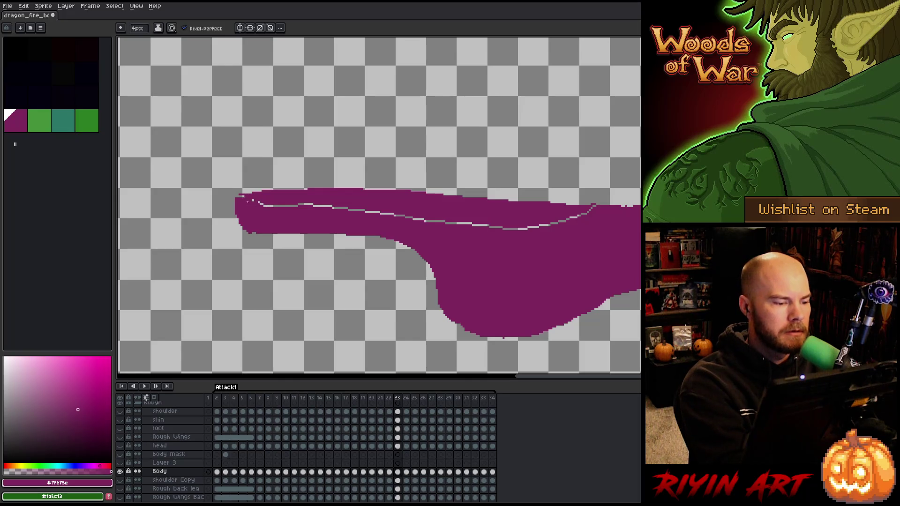
{"action": "left_click_drag", "start_coordinate": [267, 206], "coordinate": [545, 229]}
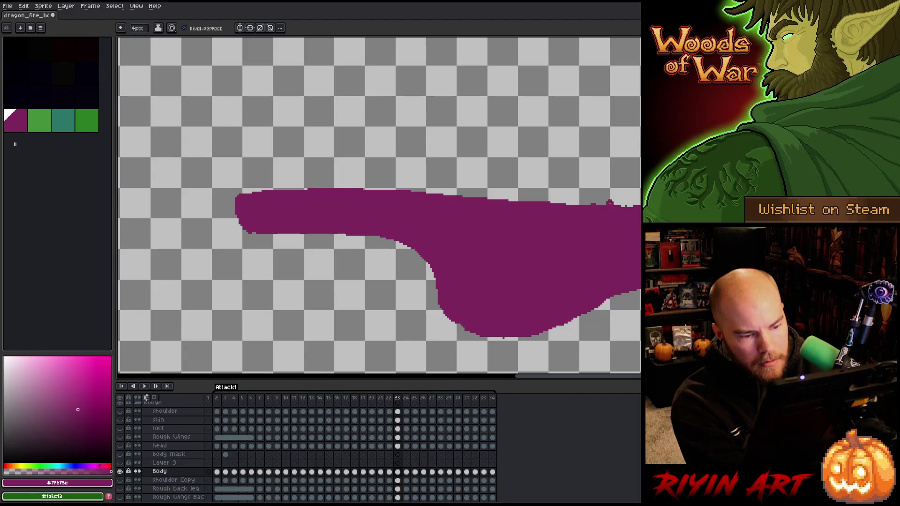
{"action": "key", "text": "e"}
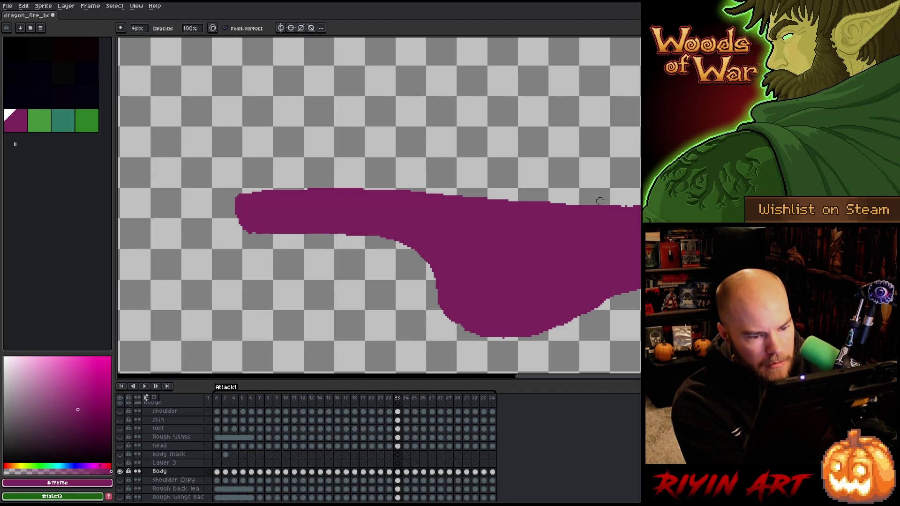
{"action": "key", "text": "b"}
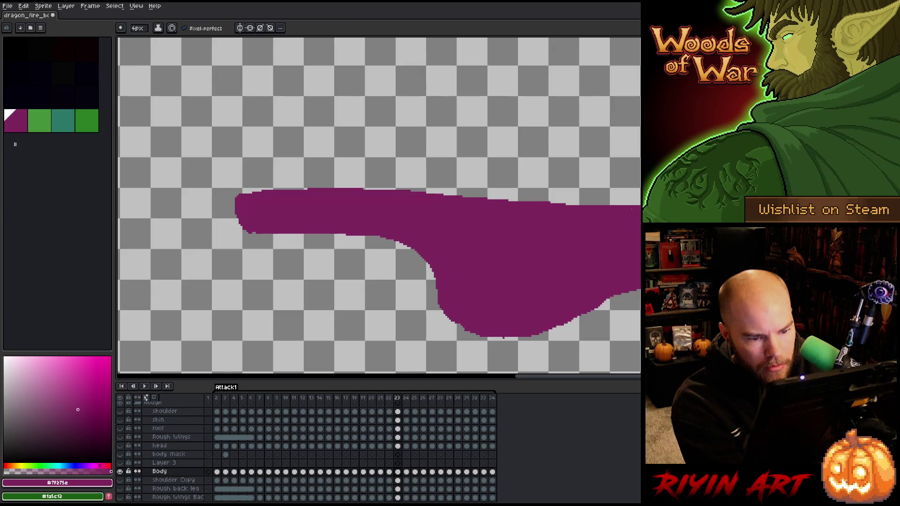
{"action": "left_click", "coordinate": [120, 472], "text": "alt"}
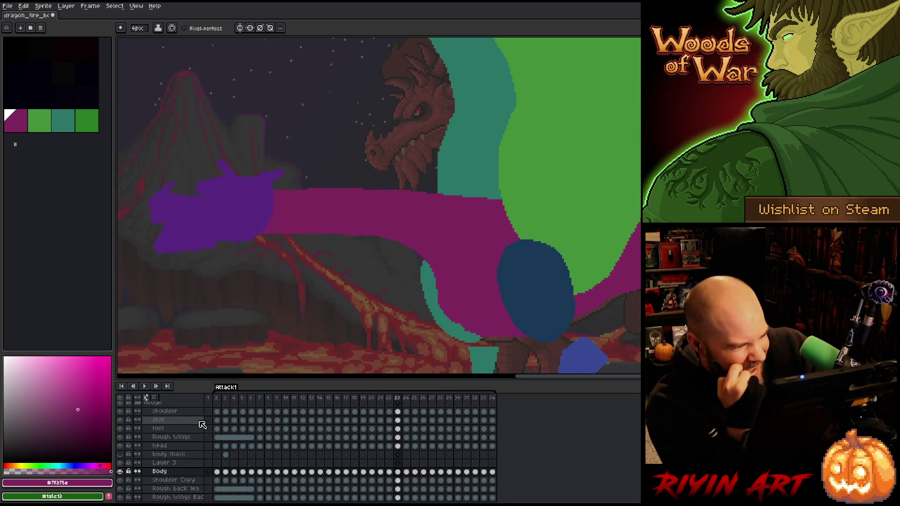
Step to frame 24, briefly comparing it with frame 23.
{"action": "key", "text": "Right"}
{"action": "key", "text": "Left"}
{"action": "key", "text": "Right"}
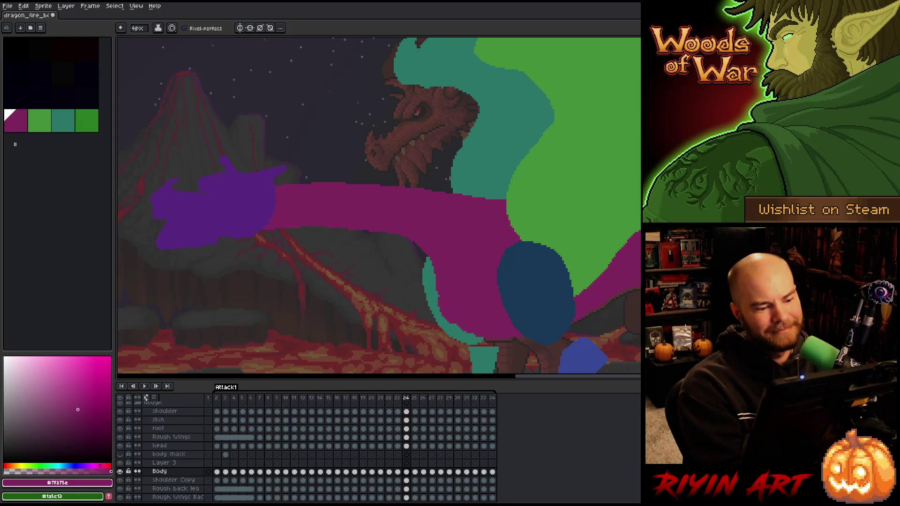
Lasso the top of the magenta body near the head on frame 24 and move it into place.
{"action": "key", "text": "q"}
{"action": "mouse_move", "coordinate": [609, 154]}
{"action": "left_mouse_down"}
{"action": "mouse_move", "coordinate": [563, 203]}
{"action": "mouse_move", "coordinate": [347, 208]}
{"action": "mouse_move", "coordinate": [461, 150]}
{"action": "left_mouse_up"}
{"action": "left_click", "coordinate": [329, 181]}
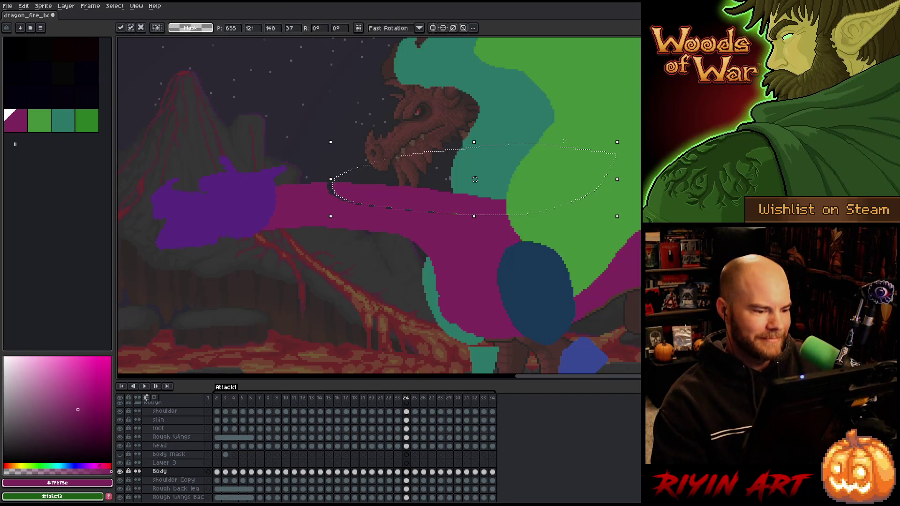
{"action": "key", "text": "ctrl+d"}
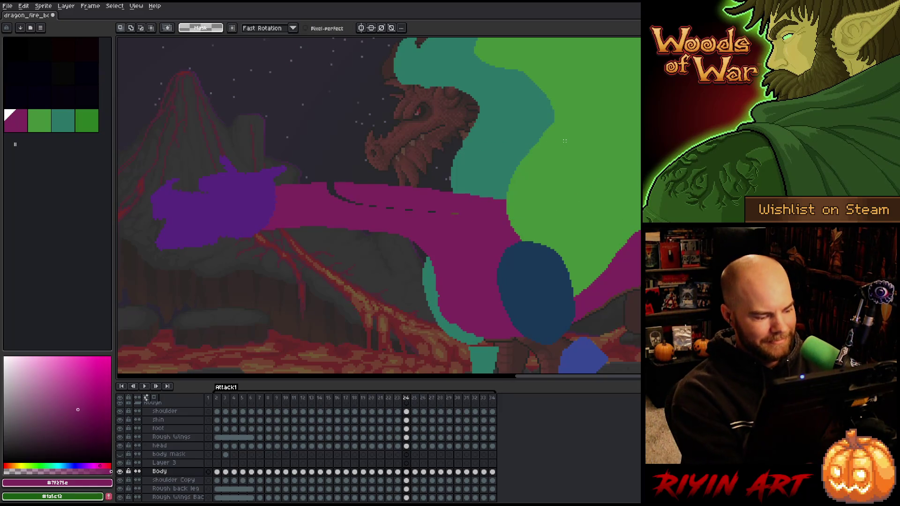
Solo the Body layer, pencil in the gaps along the body's top, then show all layers again.
{"action": "left_click", "coordinate": [120, 472], "text": "alt"}
{"action": "key", "text": "b"}
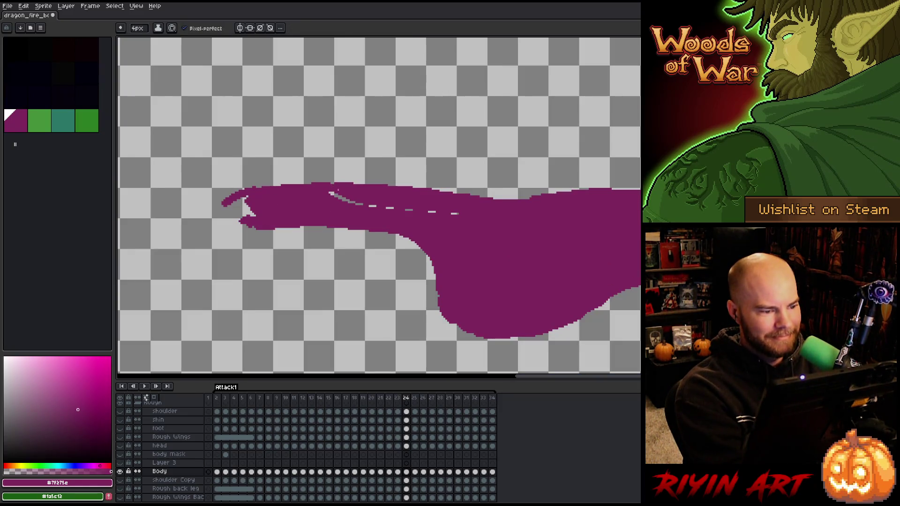
{"action": "left_click_drag", "start_coordinate": [323, 198], "coordinate": [425, 210]}
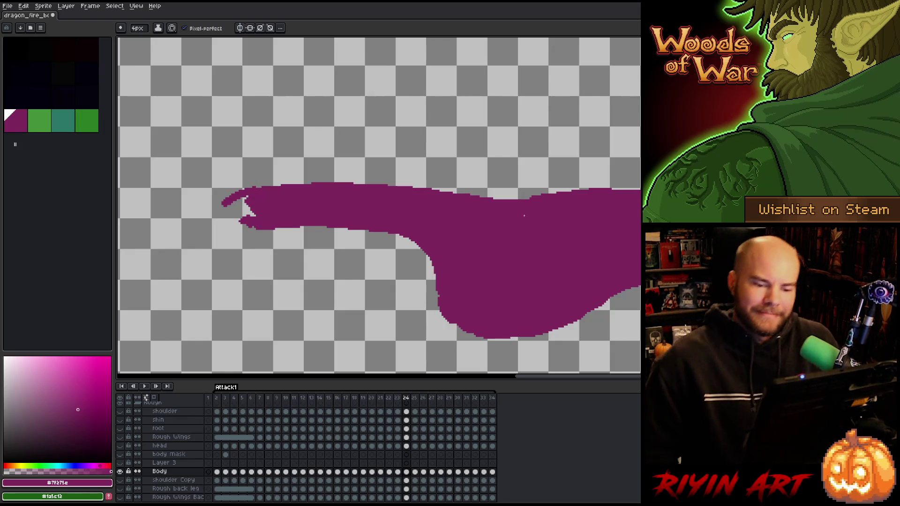
{"action": "key", "text": "e"}
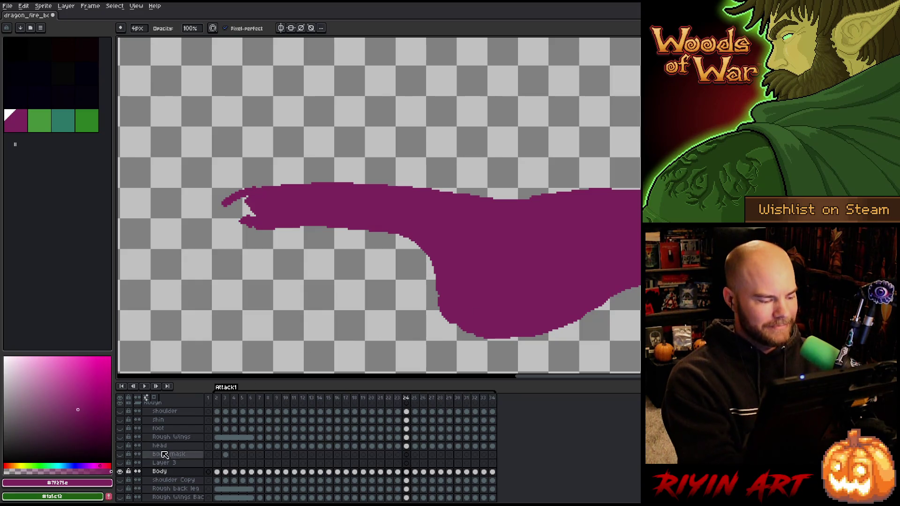
{"action": "left_click", "coordinate": [120, 472], "text": "alt"}
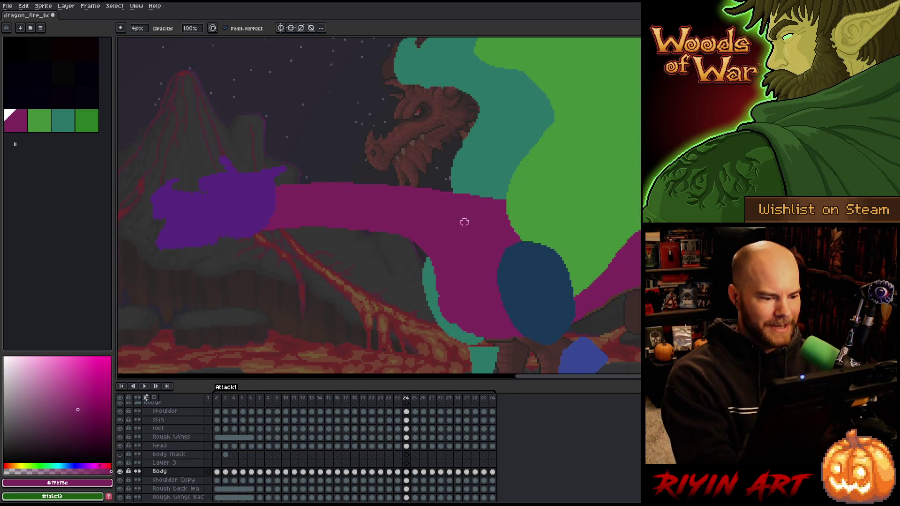
{"action": "key", "text": "b"}
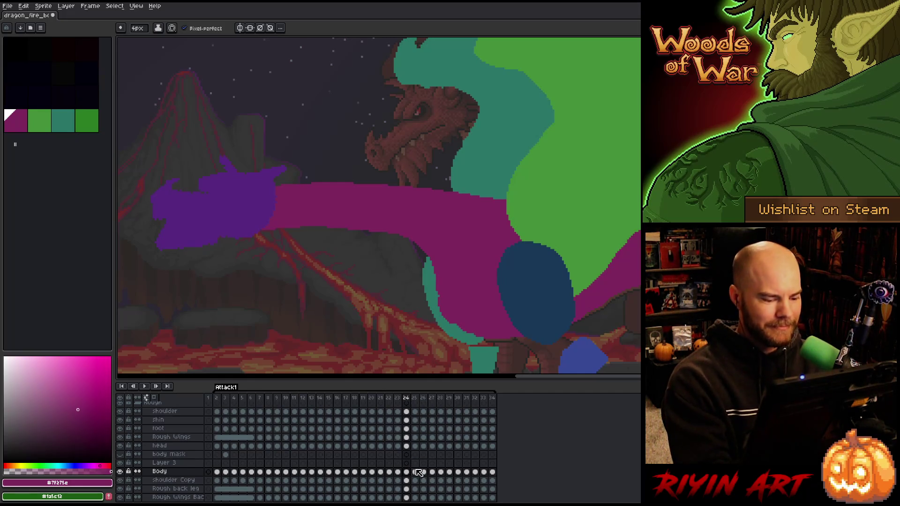
Step to frame 25, glancing back at frame 24 for comparison.
{"action": "key", "text": "Right"}
{"action": "key", "text": "Left"}
{"action": "key", "text": "Right"}
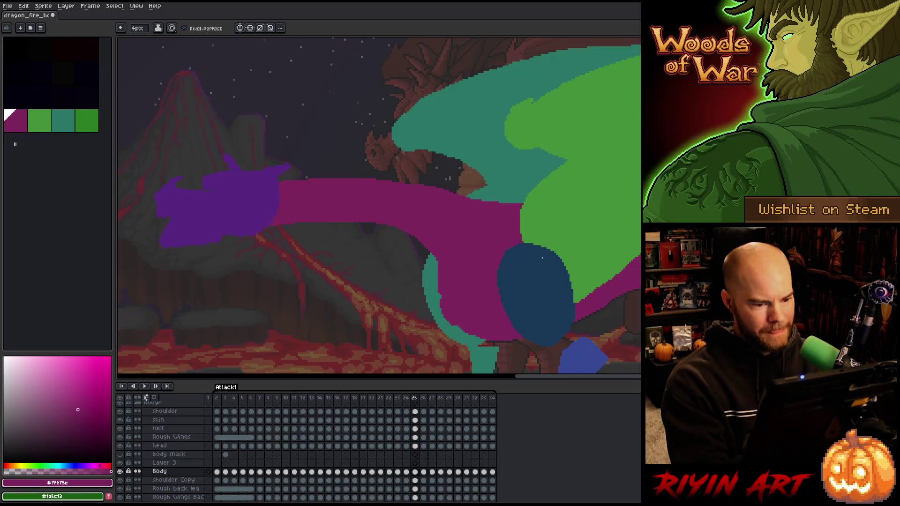
Lasso the body section under the snout on frame 25 and shift it about 12 px right.
{"action": "key", "text": "m"}
{"action": "mouse_move", "coordinate": [571, 176]}
{"action": "left_mouse_down"}
{"action": "mouse_move", "coordinate": [452, 209]}
{"action": "mouse_move", "coordinate": [464, 143]}
{"action": "left_mouse_up"}
{"action": "key", "text": "Left"}
{"action": "key", "text": "Right"}
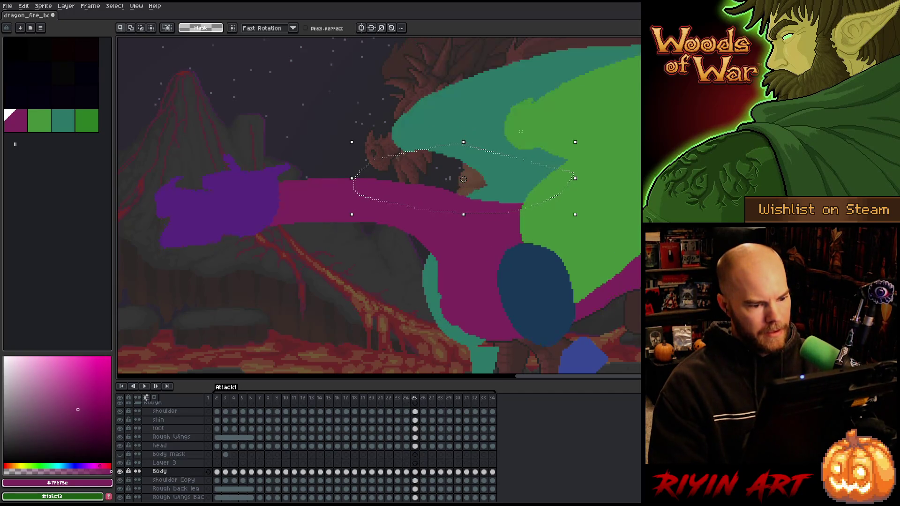
{"action": "left_click_drag", "start_coordinate": [463, 179], "coordinate": [470, 179]}
{"action": "key", "text": "Left"}
{"action": "key", "text": "Right"}
{"action": "key", "text": "Left"}
{"action": "key", "text": "Right"}
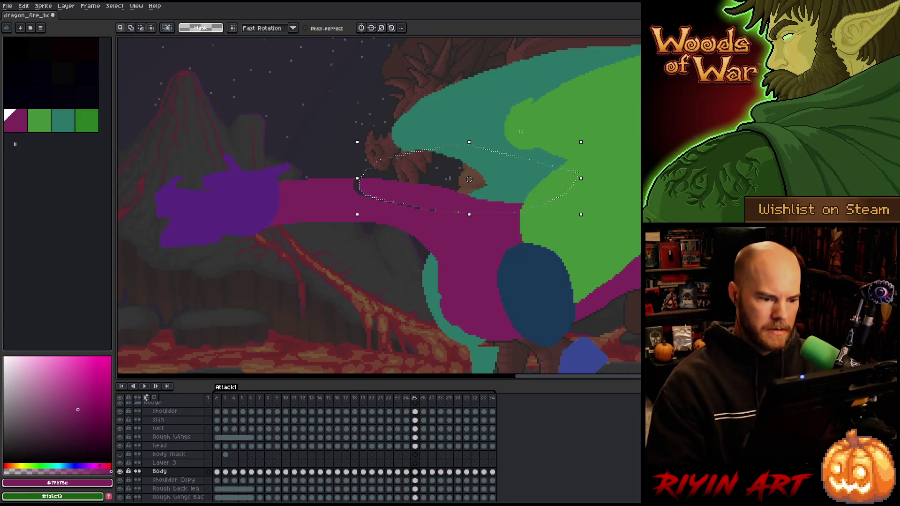
{"action": "key", "text": "ctrl+d"}
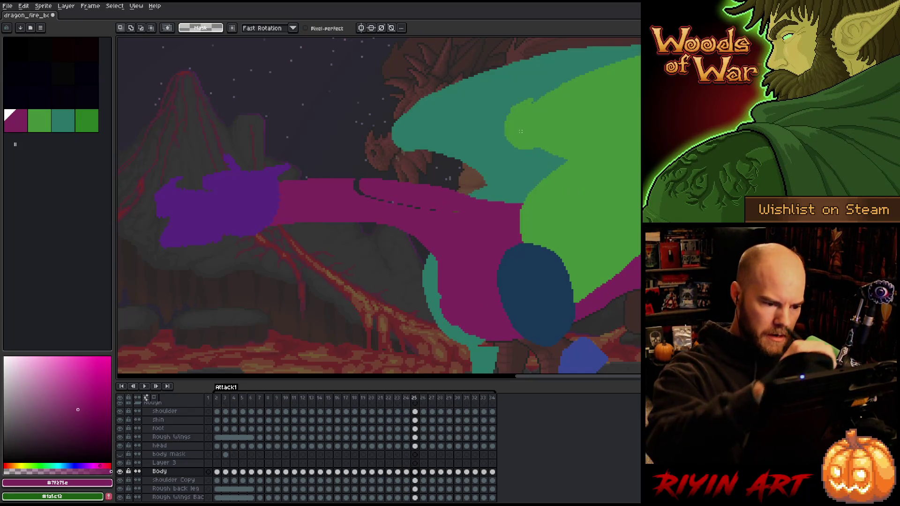
Erase the dark dashed line on the magenta body and save the sprite.
{"action": "key", "text": "b"}
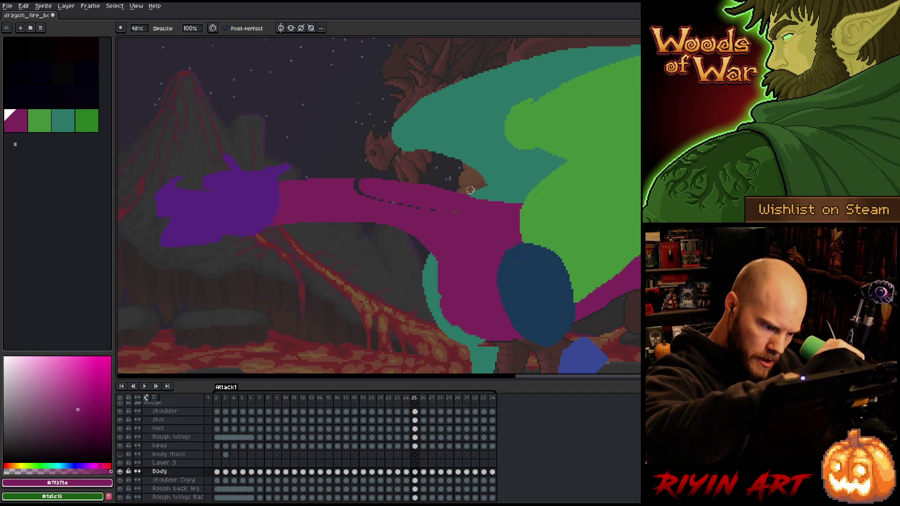
{"action": "key", "text": "e"}
{"action": "left_click_drag", "start_coordinate": [361, 188], "coordinate": [369, 202]}
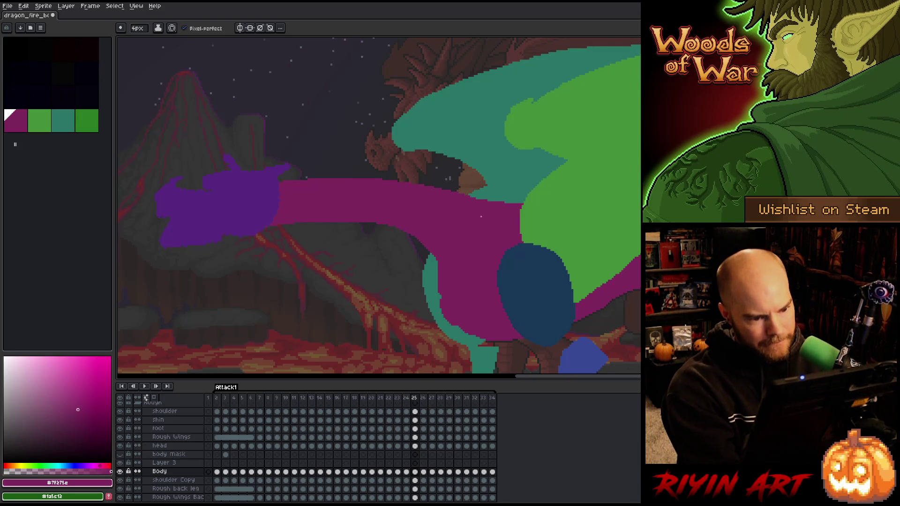
{"action": "key", "text": "ctrl+s"}
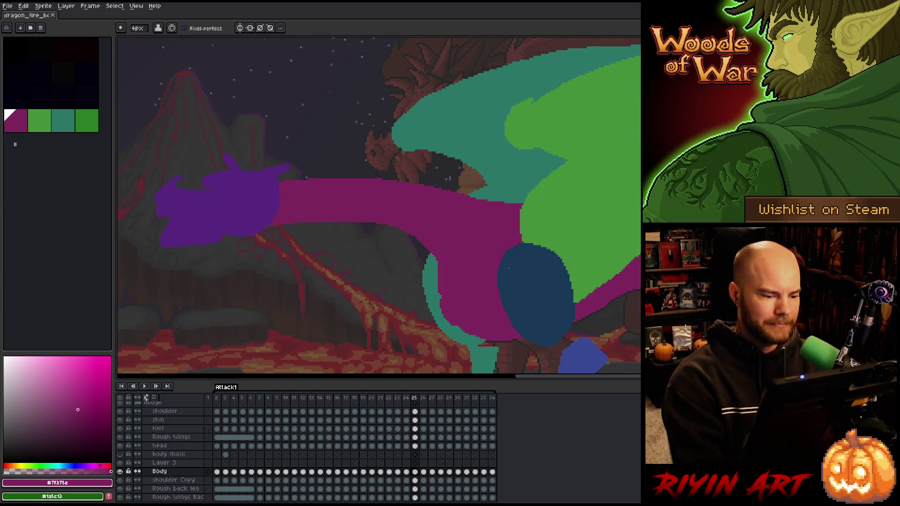
{"action": "key", "text": "b"}
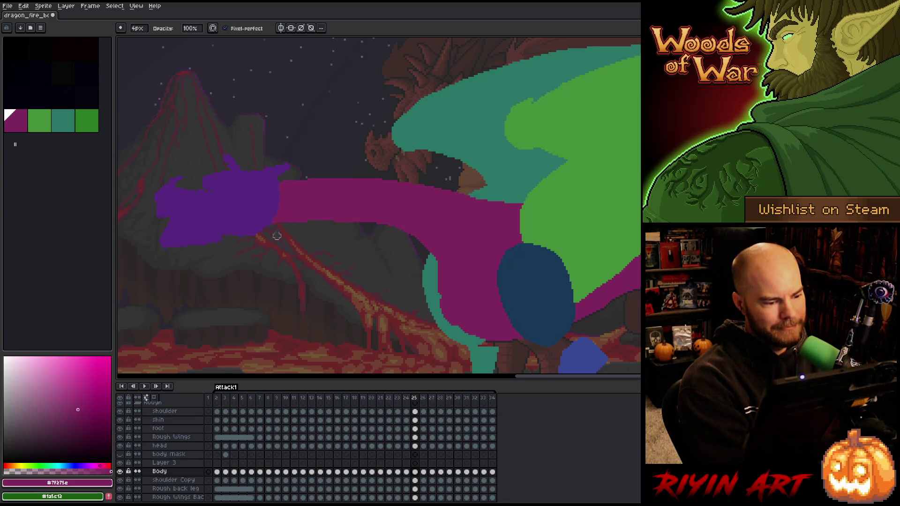
{"action": "key", "text": "e"}
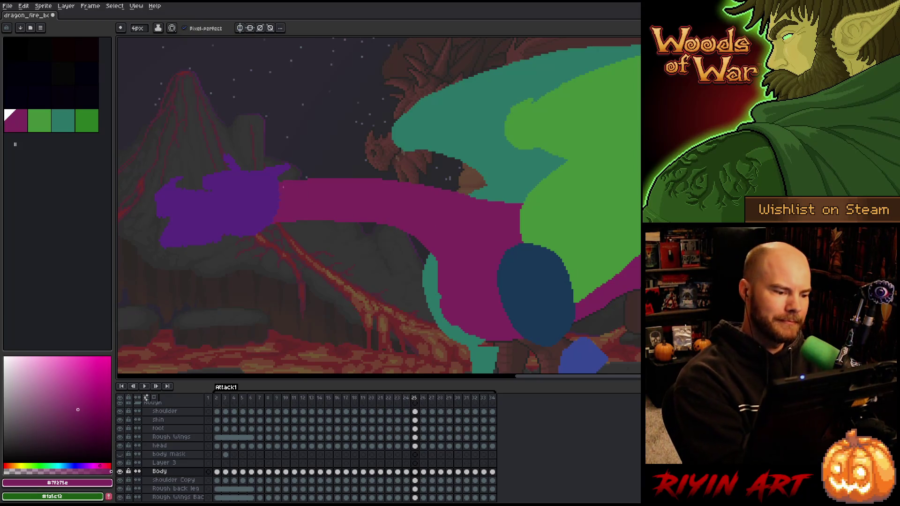
Flip back and forth between frames 24–26 to compare the poses before editing.
{"action": "key", "text": "Left"}
{"action": "key", "text": "Right"}
{"action": "key", "text": "Left"}
{"action": "key", "text": "Right"}
{"action": "key", "text": "Right"}
{"action": "key", "text": "Left"}
{"action": "key", "text": "Right"}
{"action": "key", "text": "Left"}
{"action": "key", "text": "Right"}
{"action": "key", "text": "Right"}
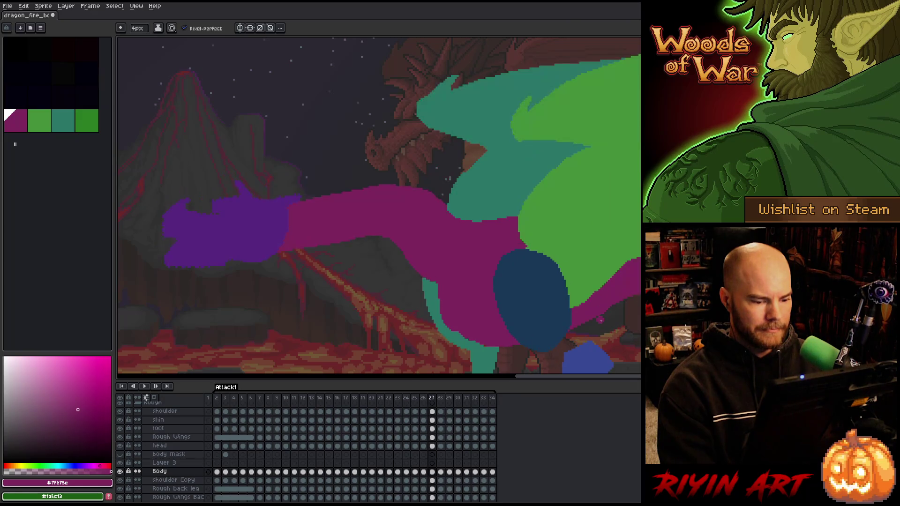
{"action": "key", "text": "Left"}
{"action": "key", "text": "Left"}
{"action": "key", "text": "Left"}
{"action": "key", "text": "Right"}
{"action": "key", "text": "Right"}
{"action": "key", "text": "Left"}
{"action": "key", "text": "Right"}
{"action": "key", "text": "Left"}
{"action": "key", "text": "Right"}
{"action": "key", "text": "Left"}
{"action": "key", "text": "Right"}
{"action": "key", "text": "b"}
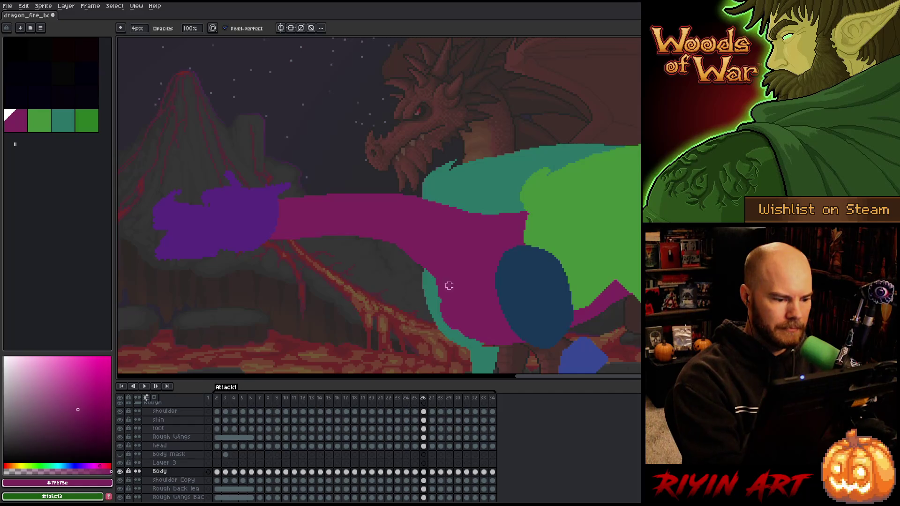
{"action": "key", "text": "e"}
{"action": "key", "text": "Left"}
{"action": "key", "text": "Left"}
{"action": "key", "text": "Right"}
{"action": "key", "text": "Right"}
{"action": "key", "text": "Left"}
{"action": "key", "text": "Right"}
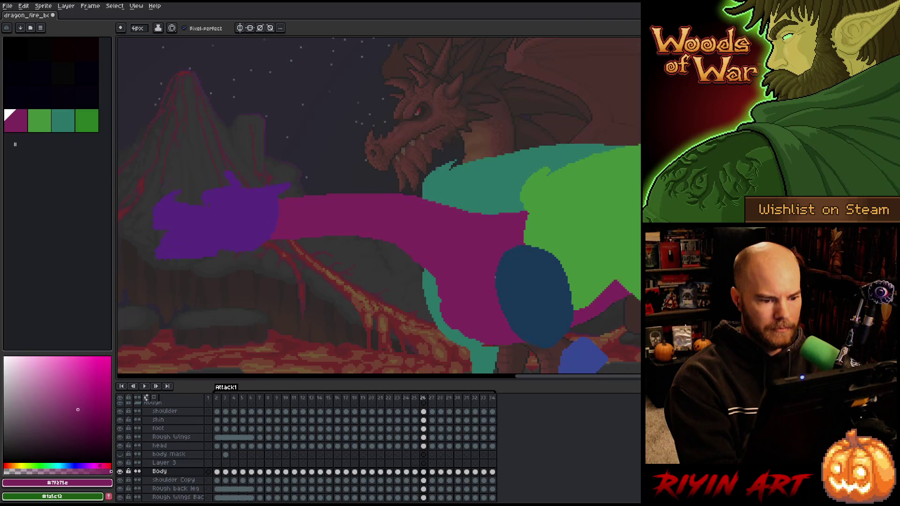
{"action": "key", "text": "Left"}
{"action": "key", "text": "Right"}
{"action": "key", "text": "Left"}
{"action": "key", "text": "Right"}
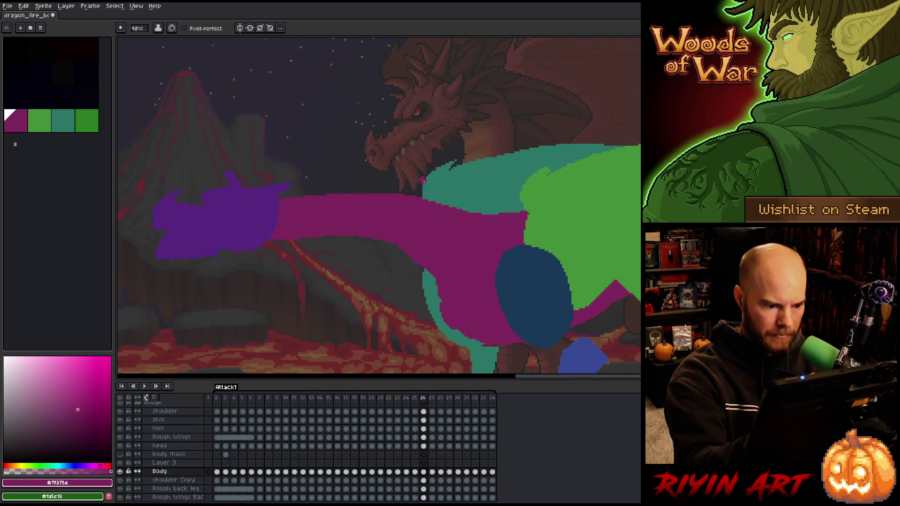
{"action": "key", "text": "b"}
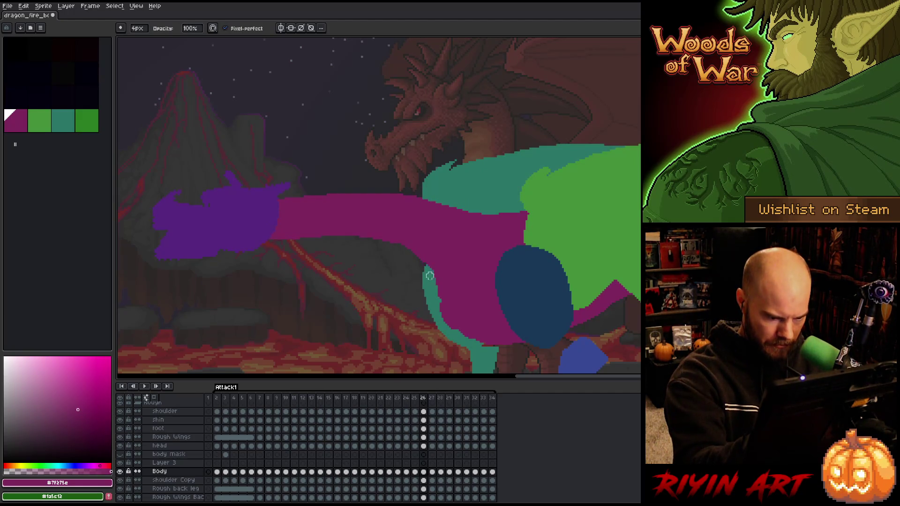
{"action": "key", "text": "e"}
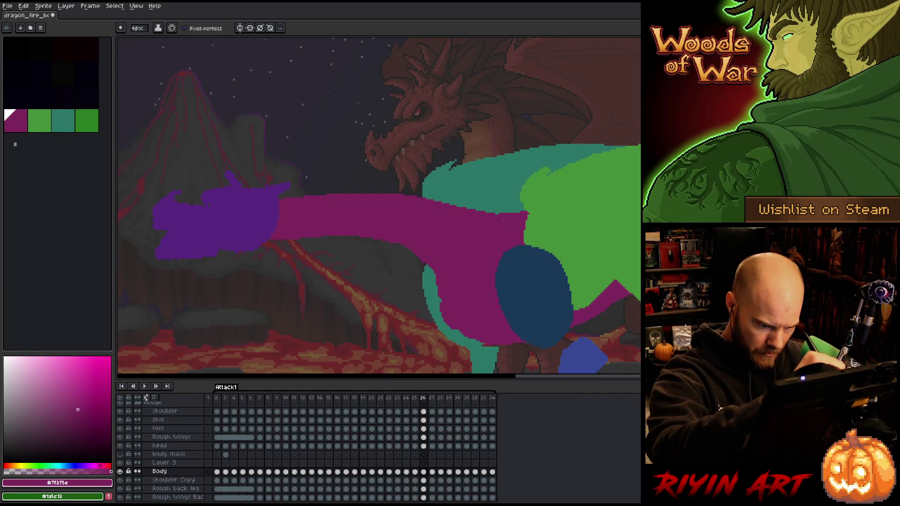
{"action": "key", "text": "Left"}
{"action": "key", "text": "Right"}
{"action": "key", "text": "Left"}
{"action": "key", "text": "Right"}
{"action": "key", "text": "Left"}
{"action": "key", "text": "Right"}
{"action": "key", "text": "Left"}
{"action": "key", "text": "Right"}
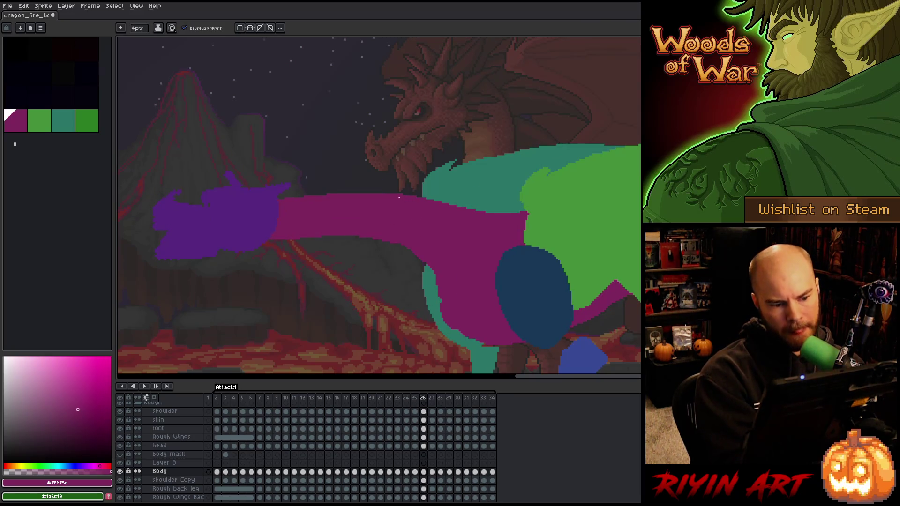
Lasso the teal and green shoulder area on frame 26, nudge it right, then solo the Body layer.
{"action": "key", "text": "q"}
{"action": "mouse_move", "coordinate": [398, 214]}
{"action": "left_mouse_down"}
{"action": "mouse_move", "coordinate": [532, 233]}
{"action": "mouse_move", "coordinate": [533, 181]}
{"action": "mouse_move", "coordinate": [424, 185]}
{"action": "mouse_move", "coordinate": [390, 206]}
{"action": "left_mouse_up"}
{"action": "left_click", "coordinate": [465, 230]}
{"action": "key", "text": "Right"}
{"action": "key", "text": "Right"}
{"action": "key", "text": "Right"}
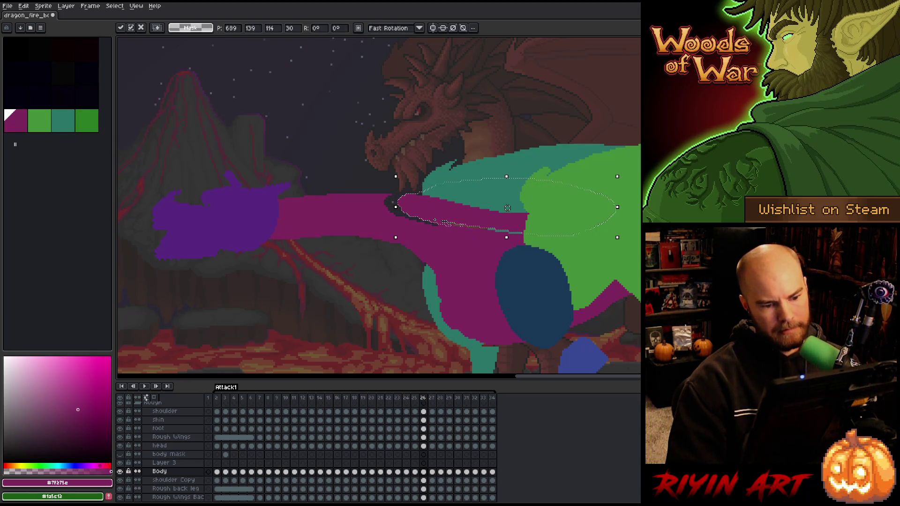
{"action": "key", "text": "Return"}
{"action": "key", "text": "Left"}
{"action": "key", "text": "Right"}
{"action": "key", "text": "Left"}
{"action": "key", "text": "Right"}
{"action": "key", "text": "ctrl+d"}
{"action": "key", "text": "b"}
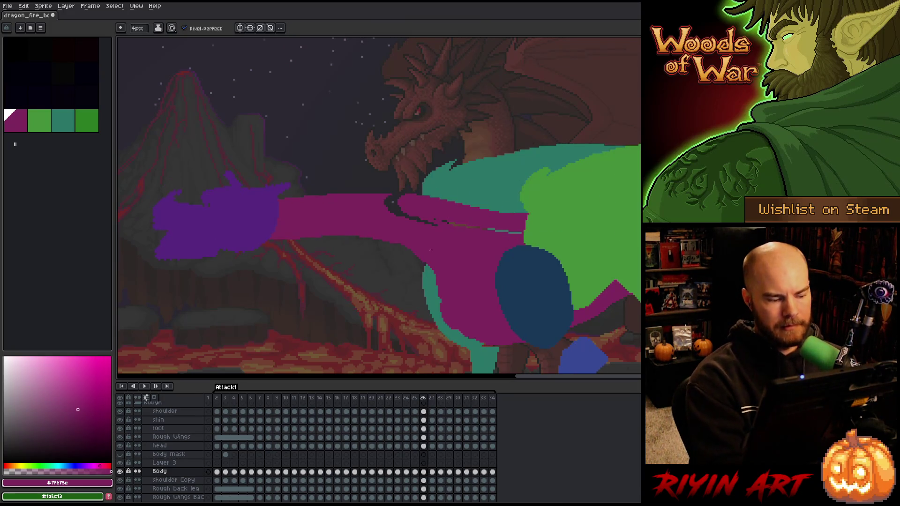
{"action": "left_click", "coordinate": [120, 472], "text": "alt"}
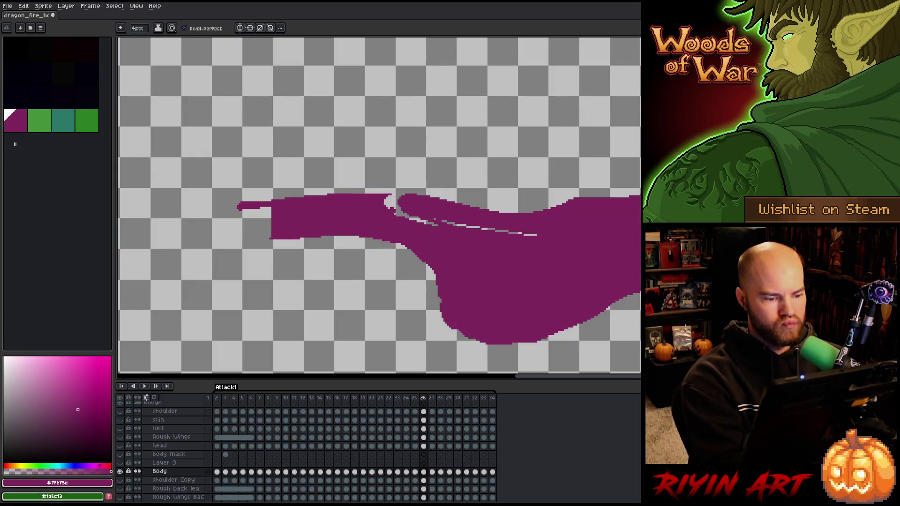
Pencil over the notch in the magenta body's top edge on frame 26, then show all layers.
{"action": "mouse_move", "coordinate": [392, 200]}
{"action": "left_mouse_down"}
{"action": "mouse_move", "coordinate": [405, 200]}
{"action": "mouse_move", "coordinate": [399, 209]}
{"action": "mouse_move", "coordinate": [413, 218]}
{"action": "mouse_move", "coordinate": [535, 234]}
{"action": "left_mouse_up"}
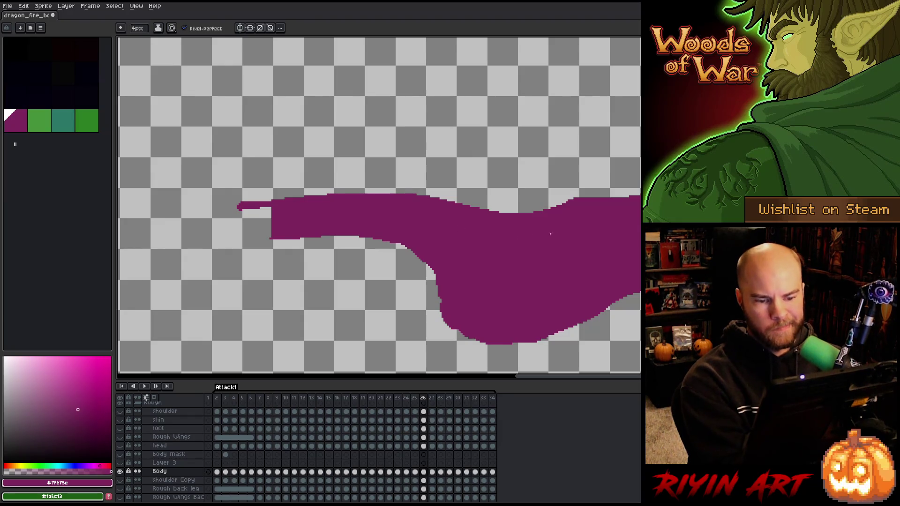
{"action": "key", "text": "e"}
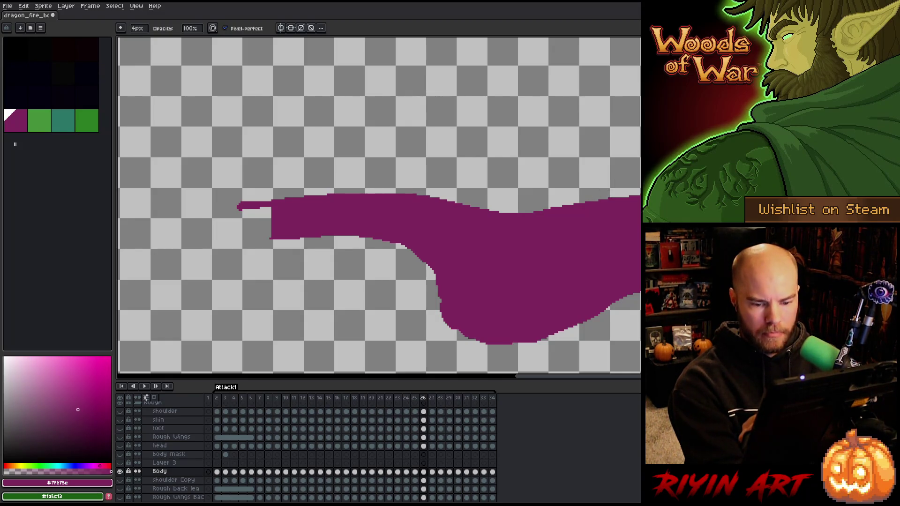
{"action": "key", "text": "b"}
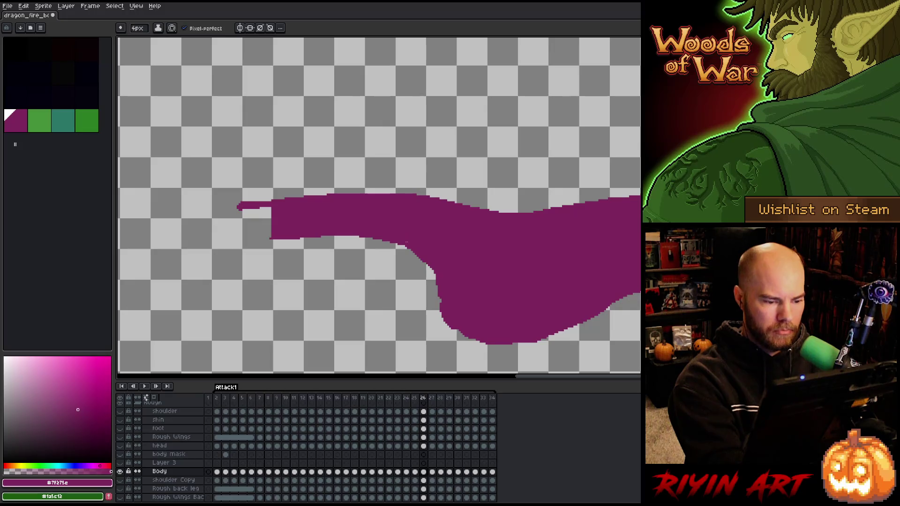
{"action": "left_click", "coordinate": [120, 472], "text": "alt"}
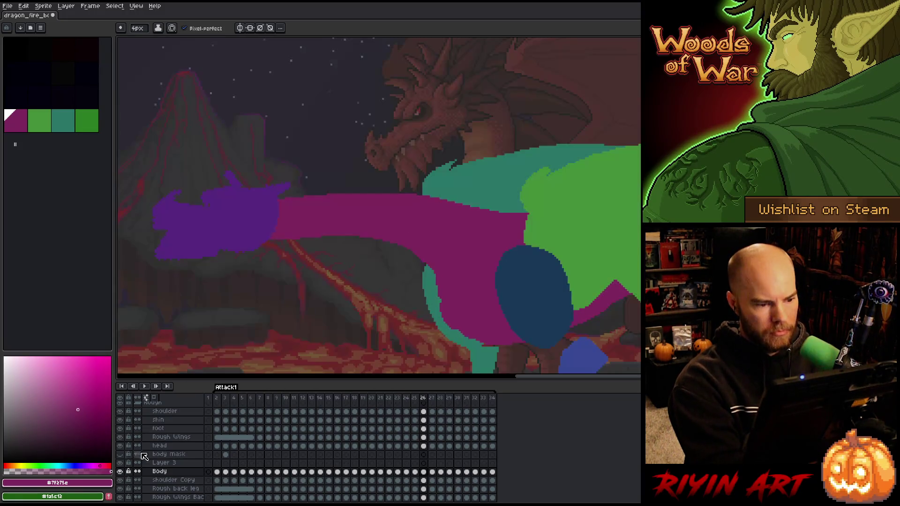
Step through attack frames 25 to 31 and settle back on frame 28.
{"action": "key", "text": "comma"}
{"action": "key", "text": "period"}
{"action": "key", "text": "period"}
{"action": "key", "text": "comma"}
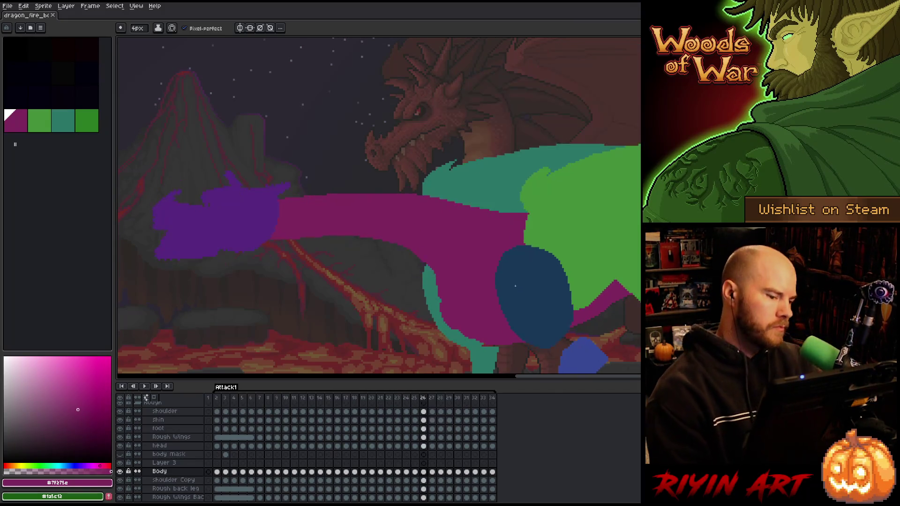
{"action": "key", "text": "period"}
{"action": "key", "text": "period"}
{"action": "key", "text": "period"}
{"action": "key", "text": "comma"}
{"action": "key", "text": "period"}
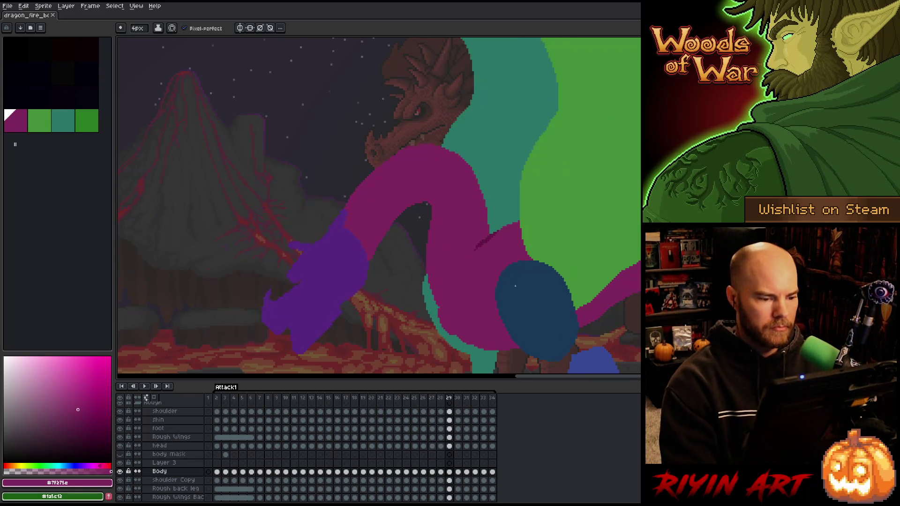
{"action": "key", "text": "comma"}
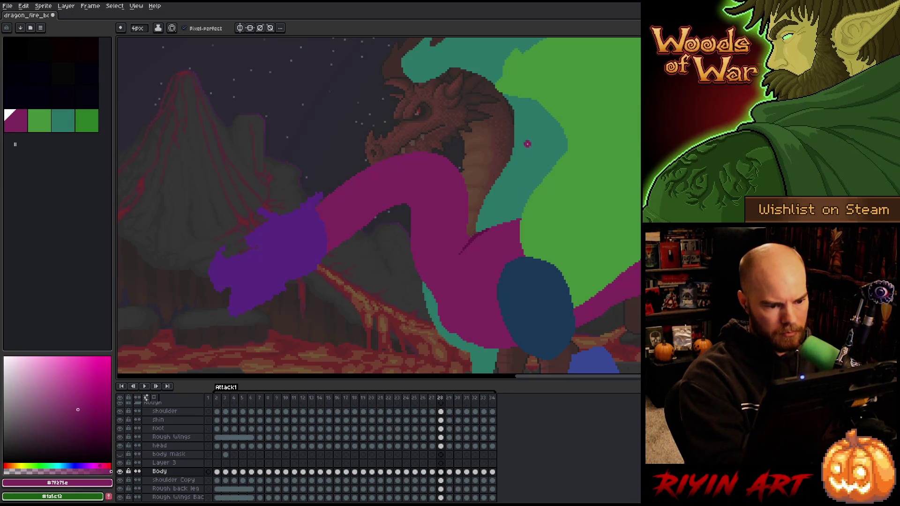
{"action": "key", "text": "period"}
{"action": "key", "text": "period"}
{"action": "key", "text": "period"}
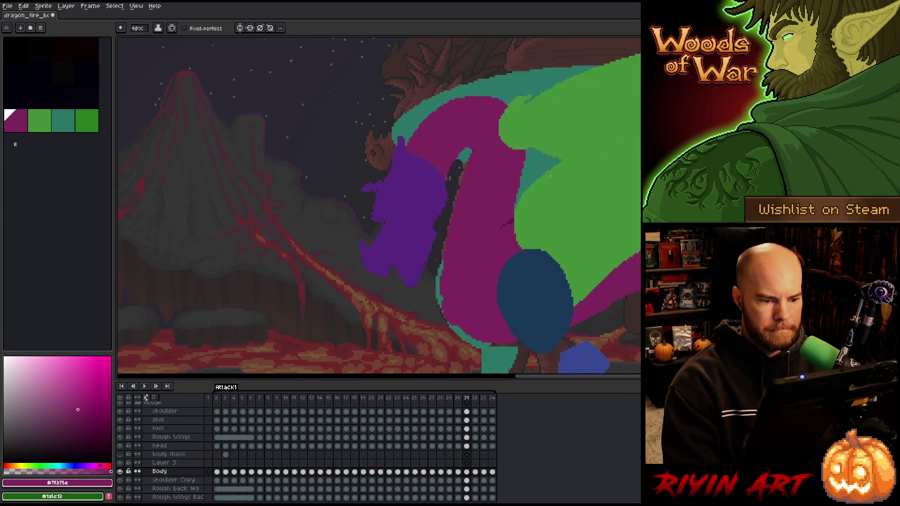
{"action": "key", "text": "comma"}
{"action": "key", "text": "comma"}
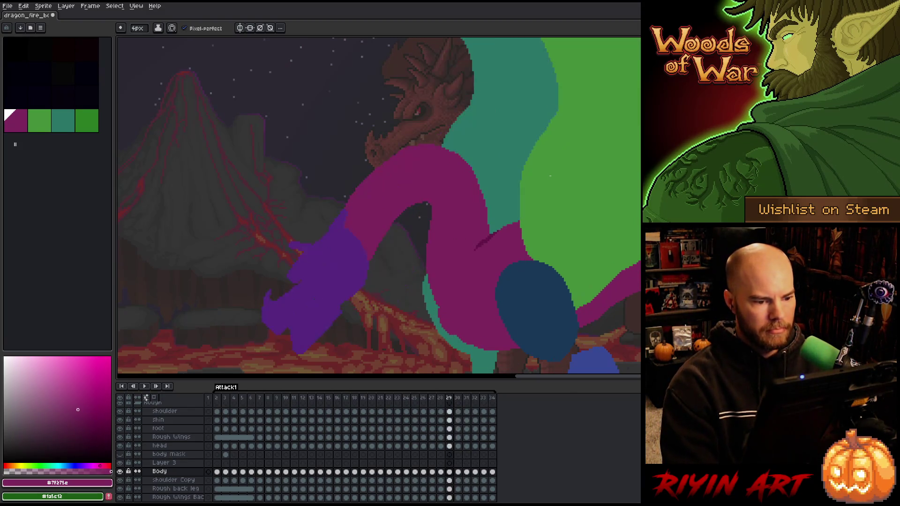
{"action": "key", "text": "comma"}
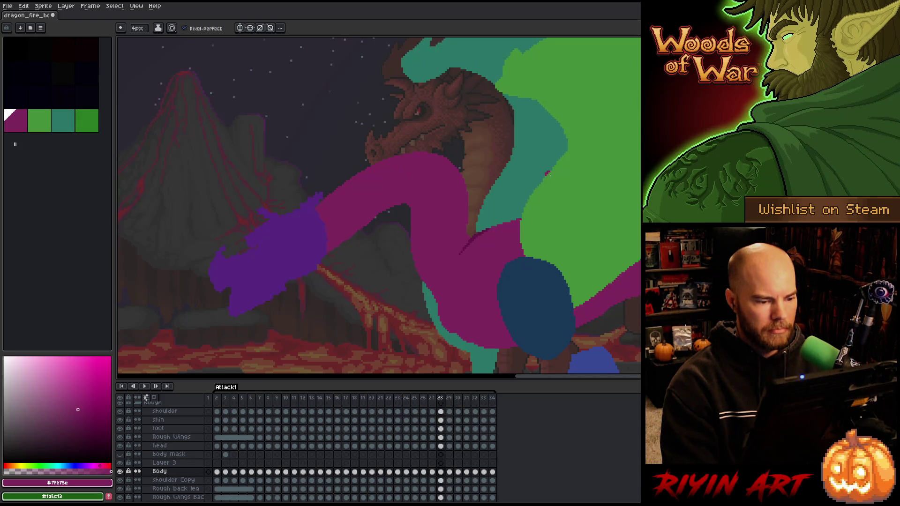
{"action": "key", "text": "comma"}
{"action": "key", "text": "period"}
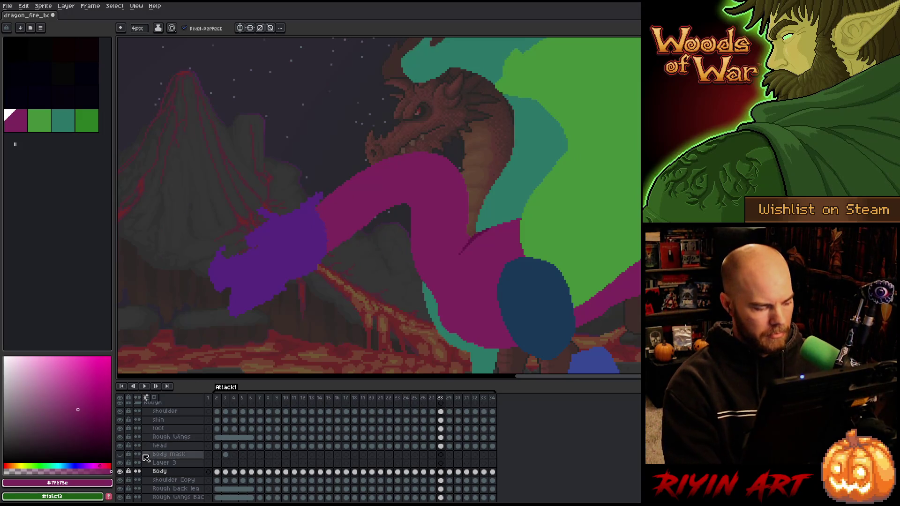
{"action": "key", "text": "v"}
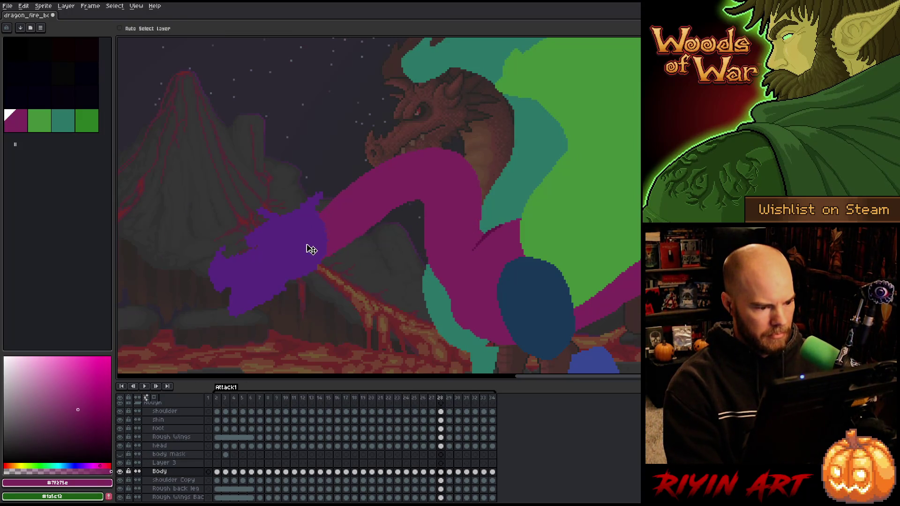
Move the purple head up and to the right on frame 28.
{"action": "left_click", "coordinate": [442, 446]}
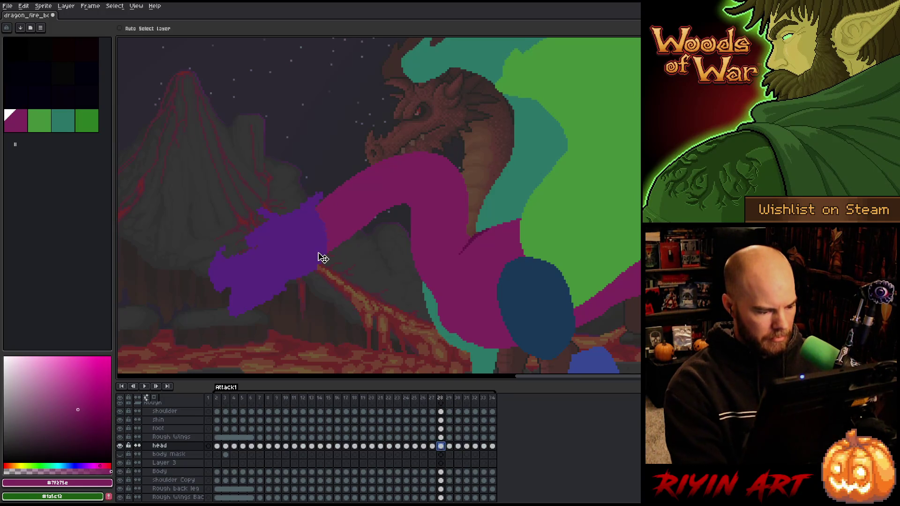
{"action": "left_click_drag", "start_coordinate": [314, 251], "coordinate": [330, 240]}
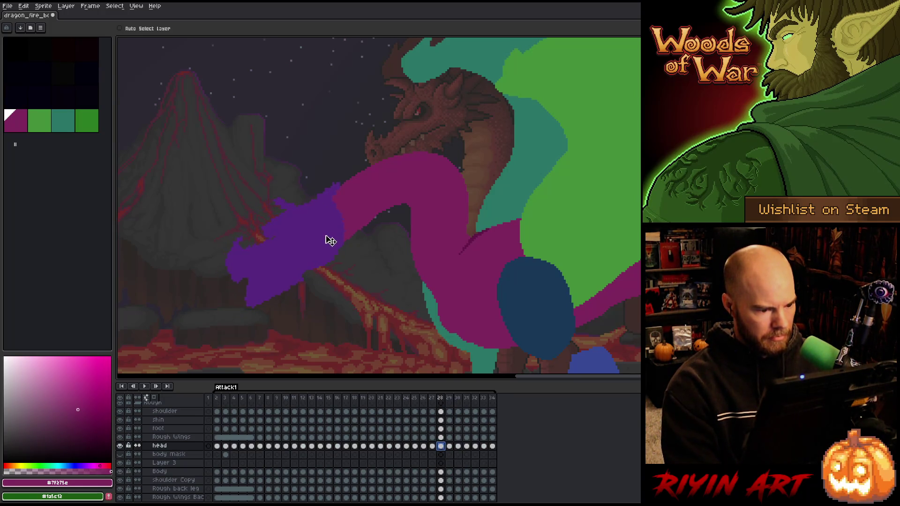
{"action": "left_click", "coordinate": [319, 281]}
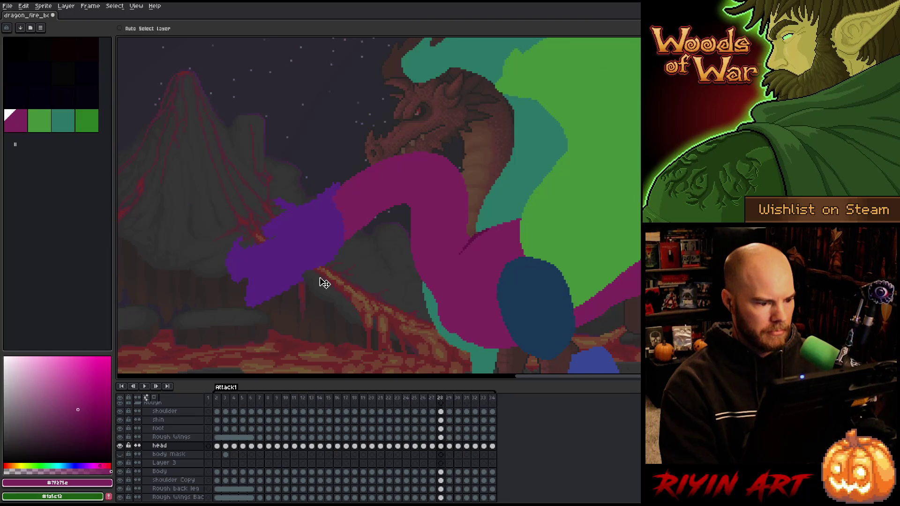
Flip through frames 26–31 comparing the head's position across the lunge.
{"action": "key", "text": "Left"}
{"action": "key", "text": "Left"}
{"action": "key", "text": "Right"}
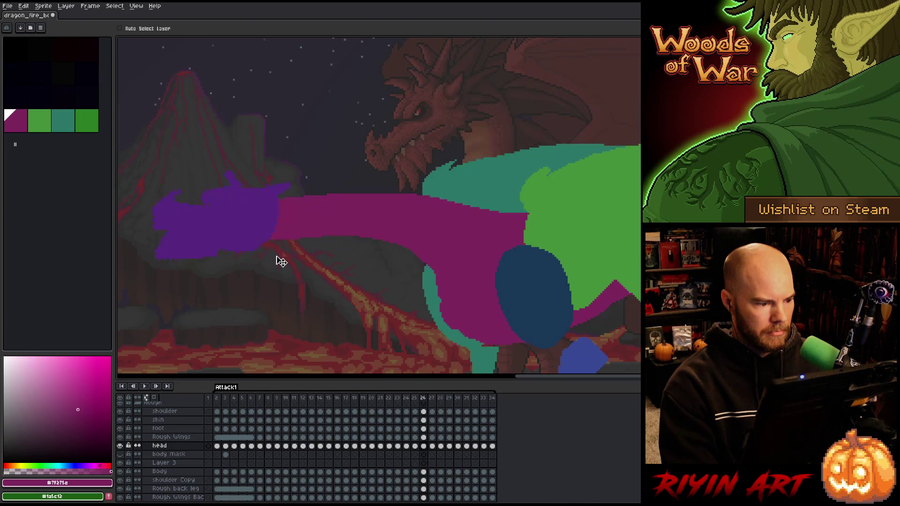
{"action": "key", "text": "Right"}
{"action": "key", "text": "Right"}
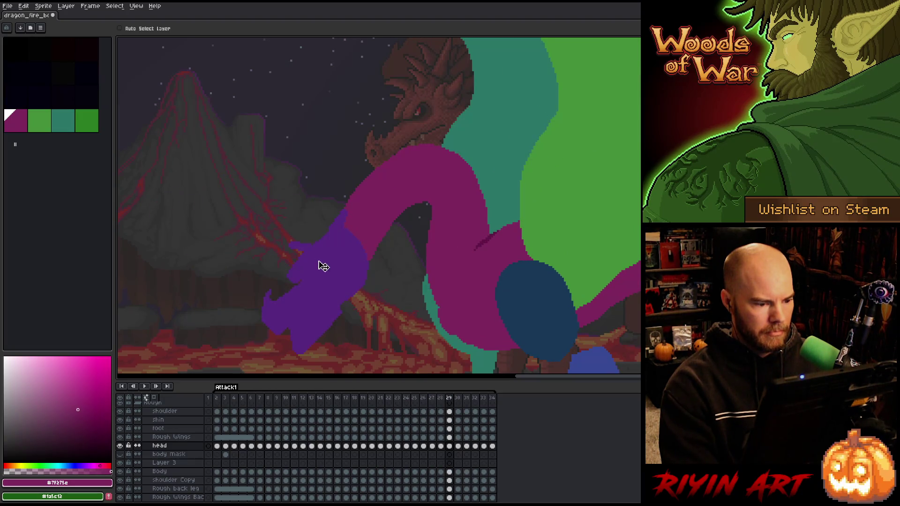
{"action": "key", "text": "Left"}
{"action": "key", "text": "Left"}
{"action": "key", "text": "Right"}
{"action": "key", "text": "Right"}
{"action": "key", "text": "Right"}
{"action": "key", "text": "Left"}
{"action": "key", "text": "Left"}
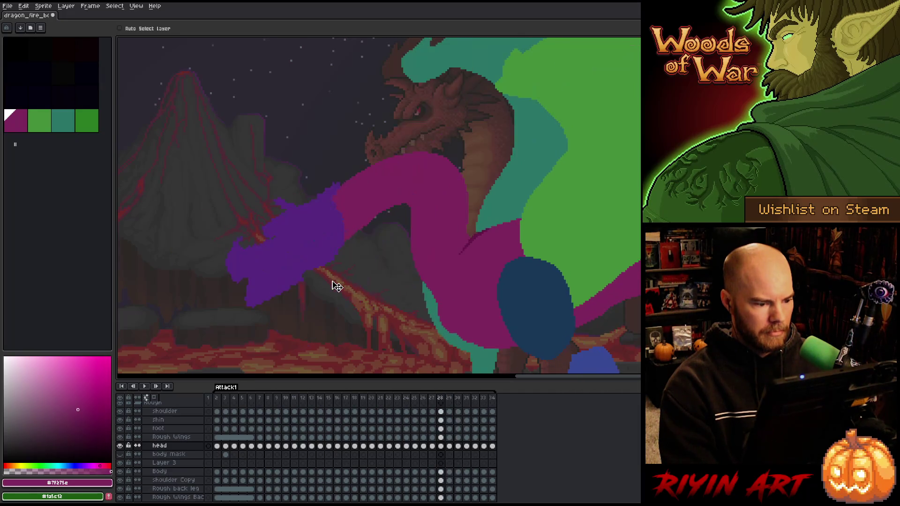
{"action": "key", "text": "Right"}
{"action": "key", "text": "Left"}
{"action": "key", "text": "Right"}
{"action": "key", "text": "Right"}
{"action": "key", "text": "Left"}
{"action": "key", "text": "Right"}
{"action": "key", "text": "Left"}
{"action": "key", "text": "Left"}
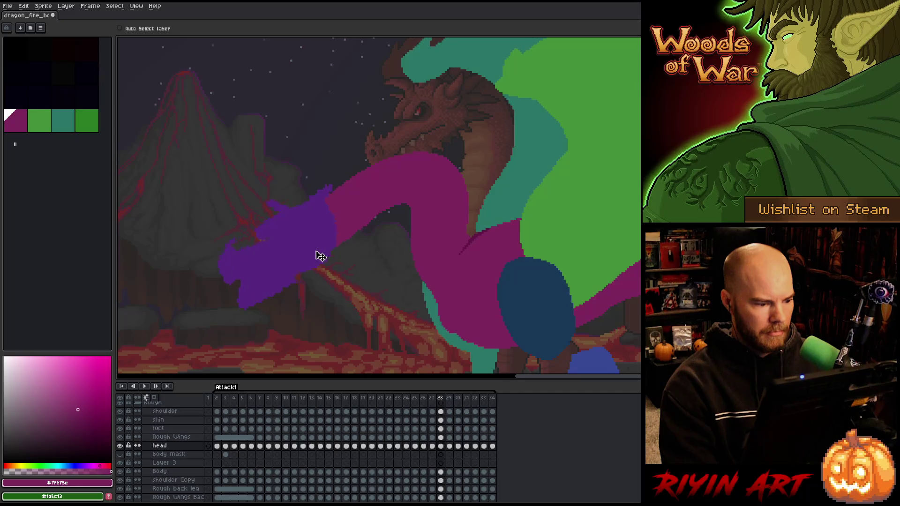
{"action": "key", "text": "Left"}
{"action": "key", "text": "Right"}
{"action": "key", "text": "Right"}
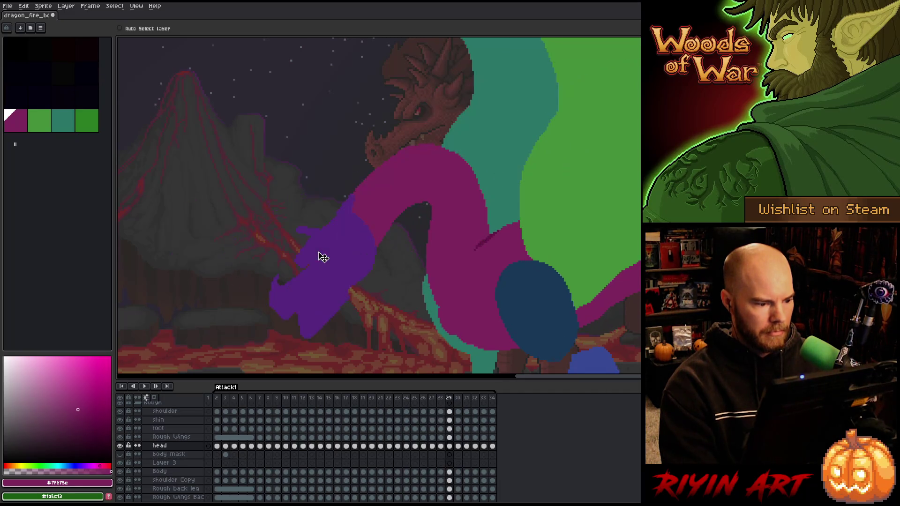
{"action": "key", "text": "Left"}
{"action": "key", "text": "Left"}
{"action": "key", "text": "Right"}
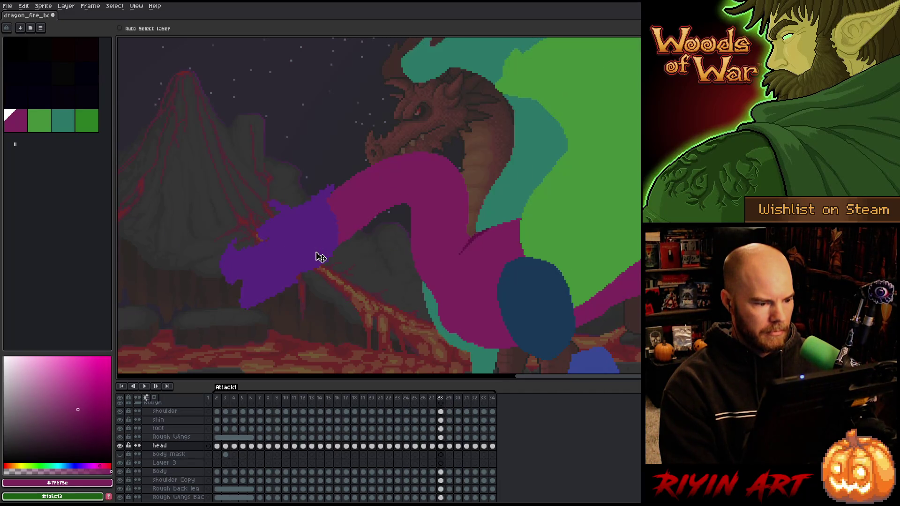
{"action": "key", "text": "Right"}
{"action": "key", "text": "Left"}
{"action": "key", "text": "Right"}
{"action": "key", "text": "Right"}
{"action": "key", "text": "Left"}
{"action": "key", "text": "Left"}
{"action": "key", "text": "Right"}
{"action": "key", "text": "Right"}
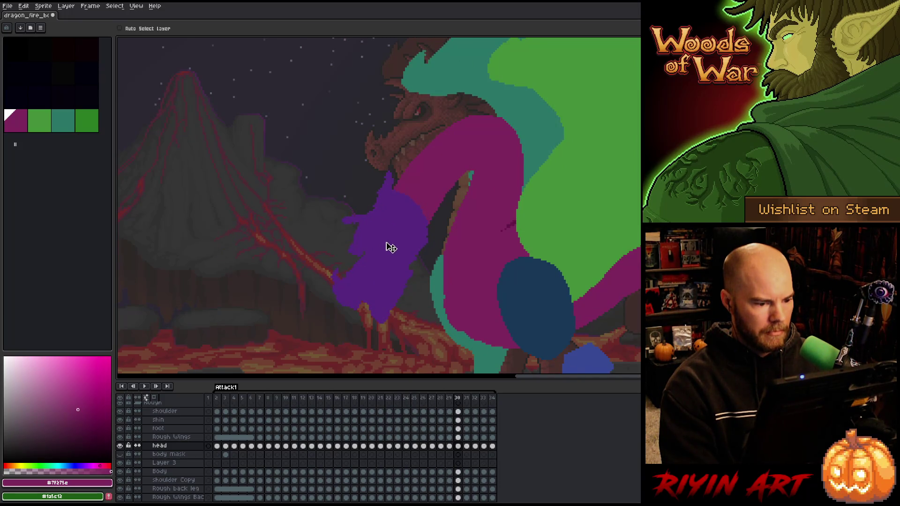
{"action": "key", "text": "Right"}
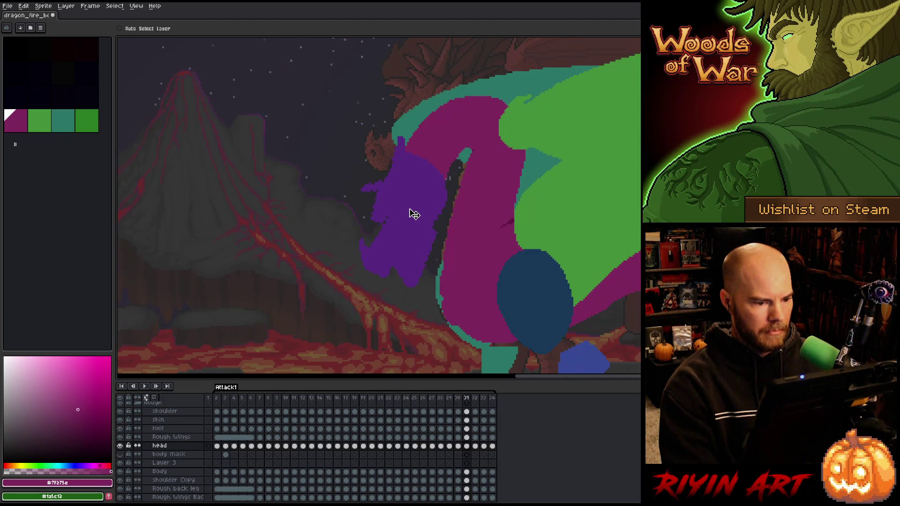
Raise the purple head up and right on frames 30 and 29.
{"action": "key", "text": "Left"}
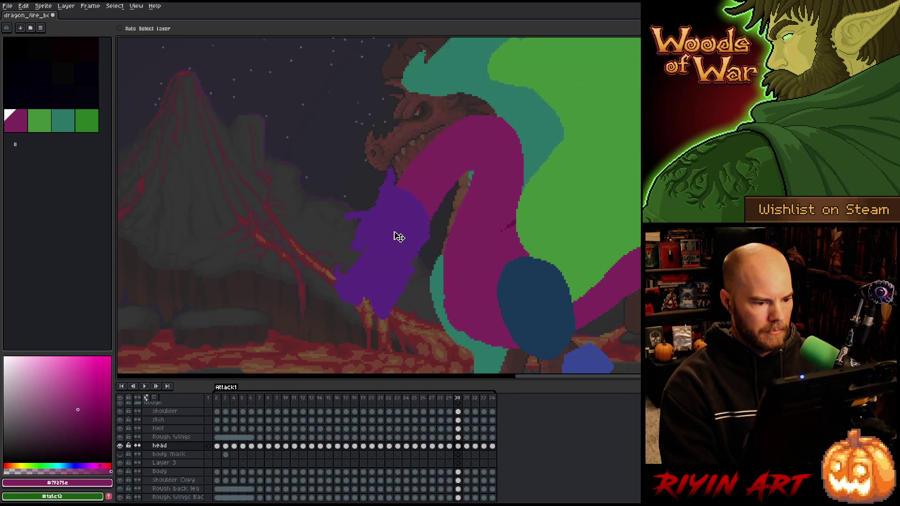
{"action": "mouse_move", "coordinate": [399, 237]}
{"action": "left_mouse_down"}
{"action": "mouse_move", "coordinate": [411, 214]}
{"action": "mouse_move", "coordinate": [404, 222]}
{"action": "left_mouse_up"}
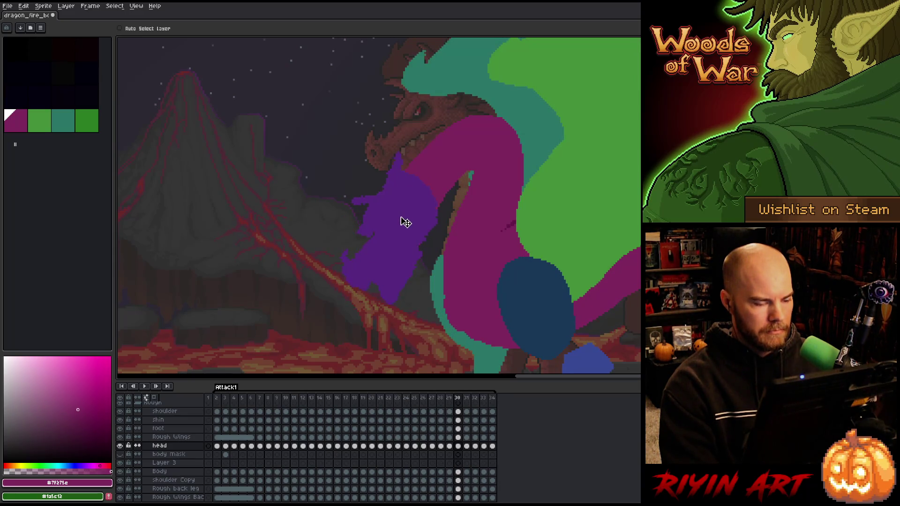
{"action": "key", "text": "Left"}
{"action": "left_click_drag", "start_coordinate": [354, 263], "coordinate": [358, 258]}
Flip through frames 28–32 to check the raised head reads smoothly.
{"action": "key", "text": "Right"}
{"action": "key", "text": "Left"}
{"action": "key", "text": "Right"}
{"action": "key", "text": "Right"}
{"action": "key", "text": "Left"}
{"action": "key", "text": "Left"}
{"action": "key", "text": "Left"}
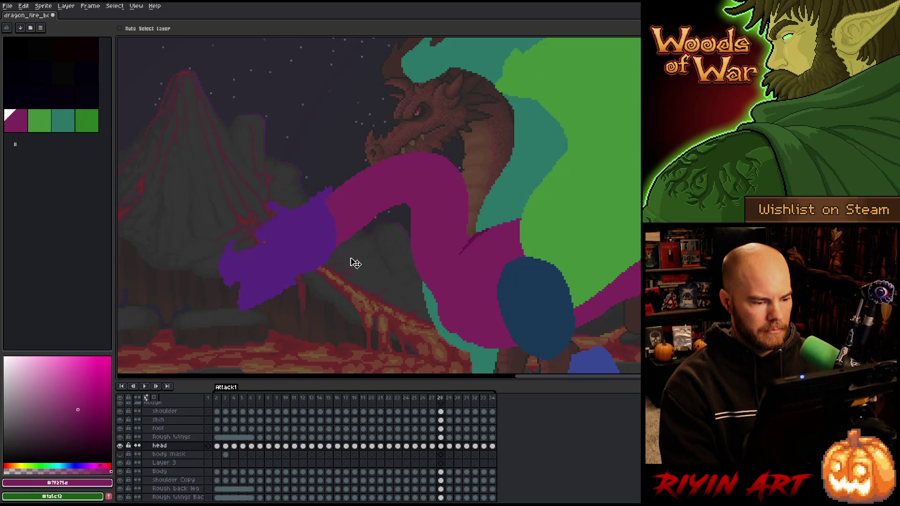
{"action": "key", "text": "Right"}
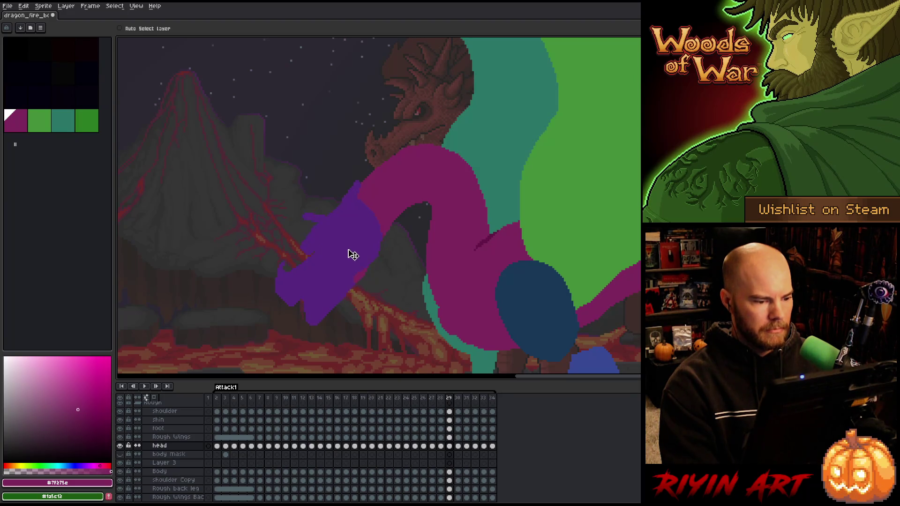
{"action": "key", "text": "Right"}
{"action": "key", "text": "Right"}
{"action": "key", "text": "Right"}
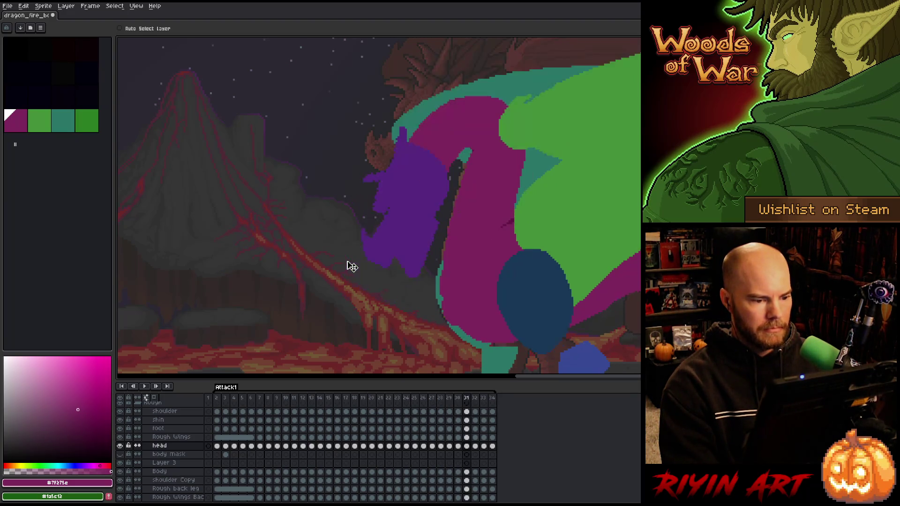
{"action": "key", "text": "Left"}
{"action": "key", "text": "Left"}
{"action": "key", "text": "Right"}
{"action": "key", "text": "Right"}
{"action": "key", "text": "Left"}
{"action": "key", "text": "Left"}
{"action": "key", "text": "Right"}
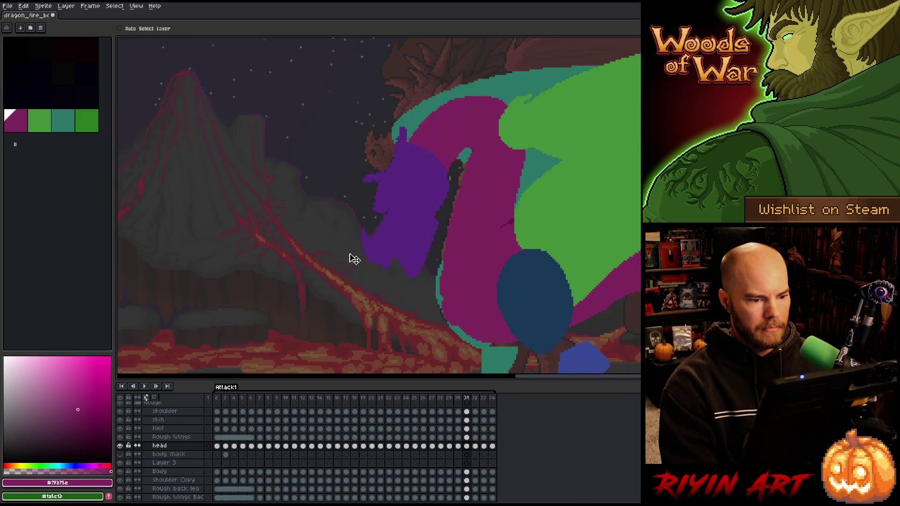
{"action": "key", "text": "Right"}
{"action": "key", "text": "Left"}
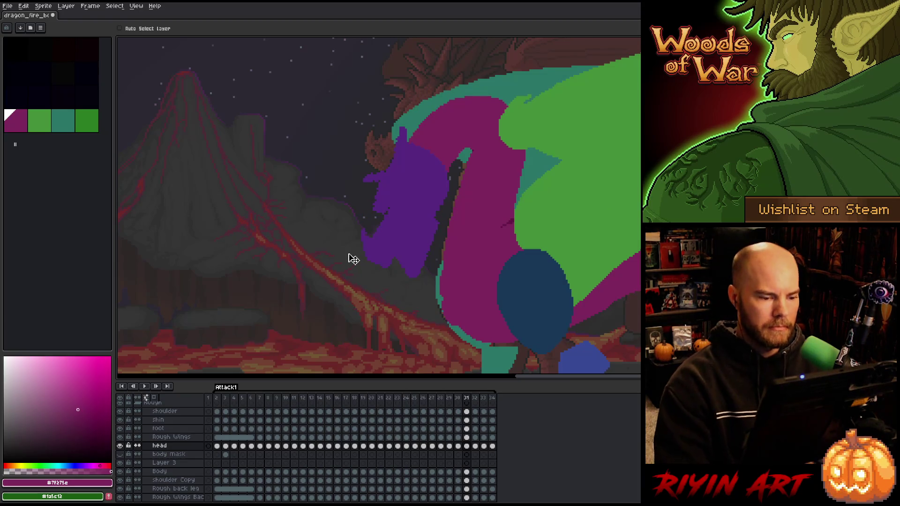
Lasso the magenta neck and body on frame 31's Body cel and move them down about 23 px.
{"action": "left_click", "coordinate": [467, 472]}
{"action": "key", "text": "q"}
{"action": "mouse_move", "coordinate": [513, 60]}
{"action": "left_mouse_down"}
{"action": "mouse_move", "coordinate": [553, 150]}
{"action": "mouse_move", "coordinate": [501, 183]}
{"action": "left_mouse_up"}
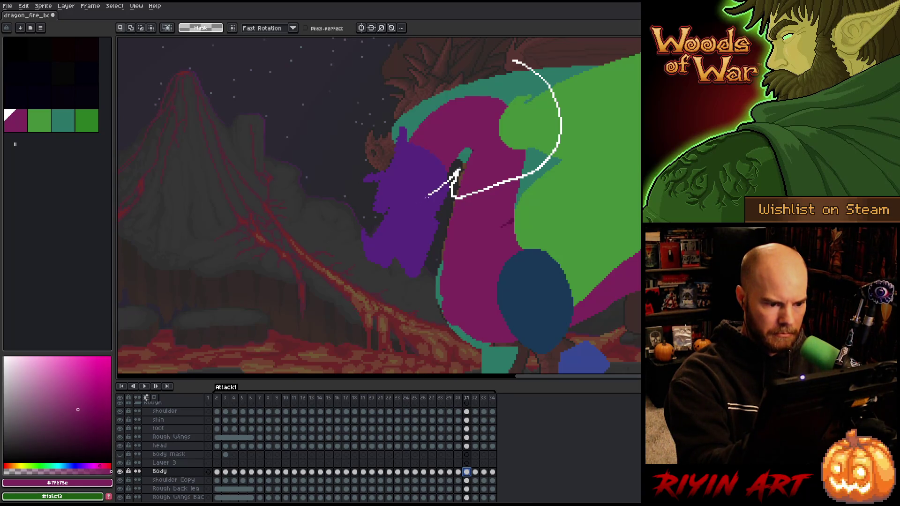
{"action": "left_click_drag", "start_coordinate": [427, 196], "coordinate": [424, 199]}
{"action": "left_click_drag", "start_coordinate": [508, 173], "coordinate": [509, 184]}
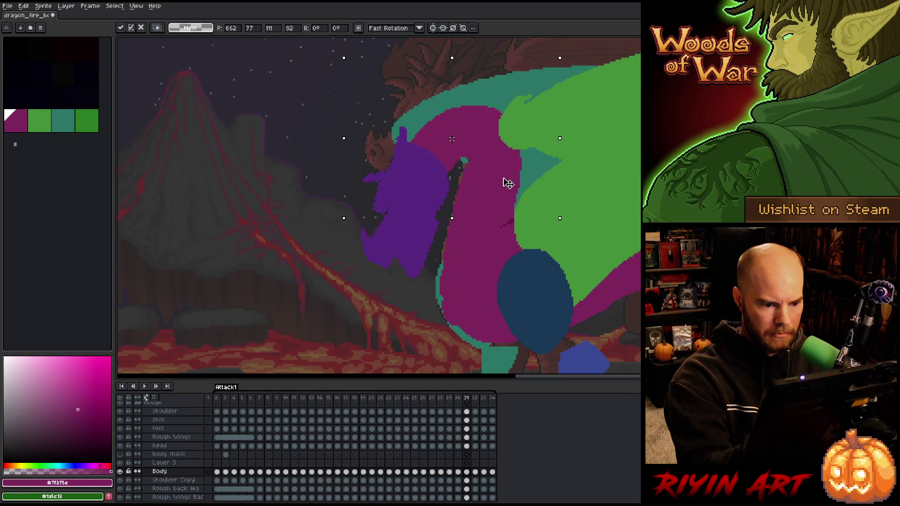
{"action": "key", "text": "Return"}
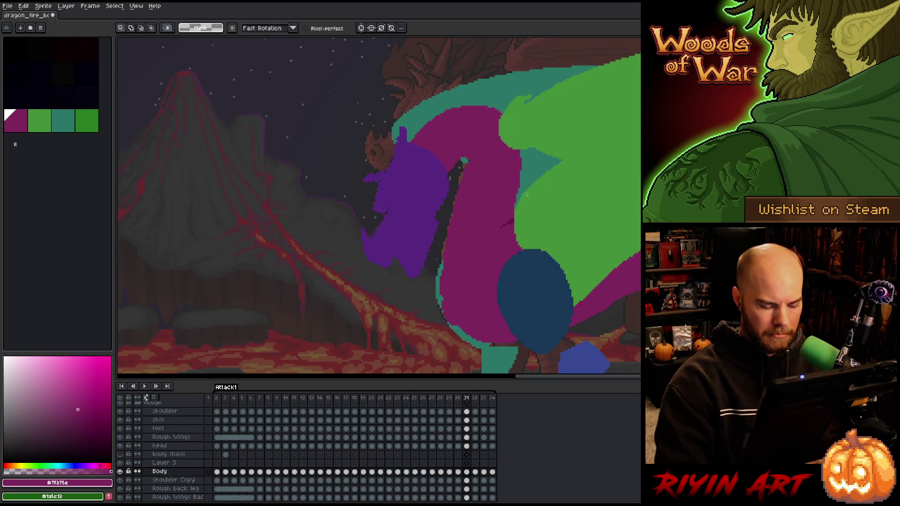
Compare the new pose against neighbouring frames, then play the Attack1 animation.
{"action": "key", "text": "Right"}
{"action": "key", "text": "Left"}
{"action": "key", "text": "Right"}
{"action": "key", "text": "Left"}
{"action": "key", "text": "Left"}
{"action": "key", "text": "Right"}
{"action": "key", "text": "Right"}
{"action": "key", "text": "Right"}
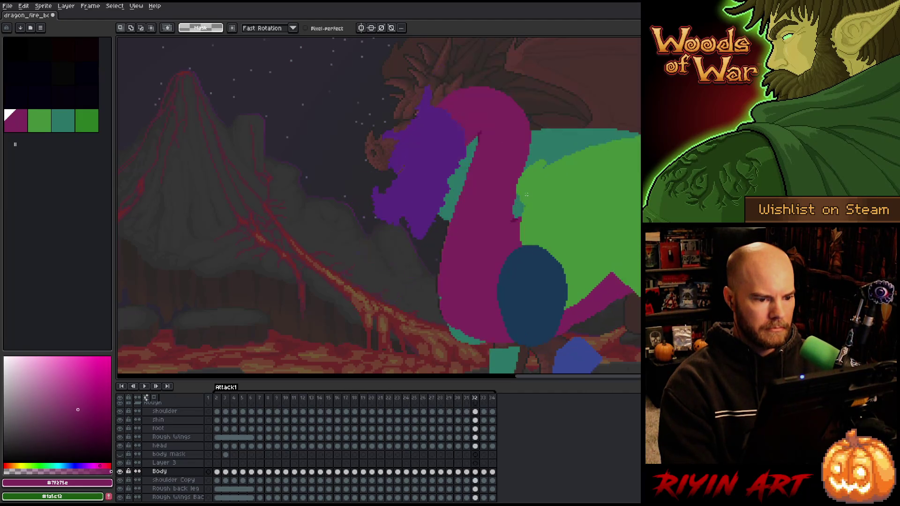
{"action": "key", "text": "Left"}
{"action": "key", "text": "Left"}
{"action": "key", "text": "Right"}
{"action": "key", "text": "Right"}
{"action": "key", "text": "Return"}
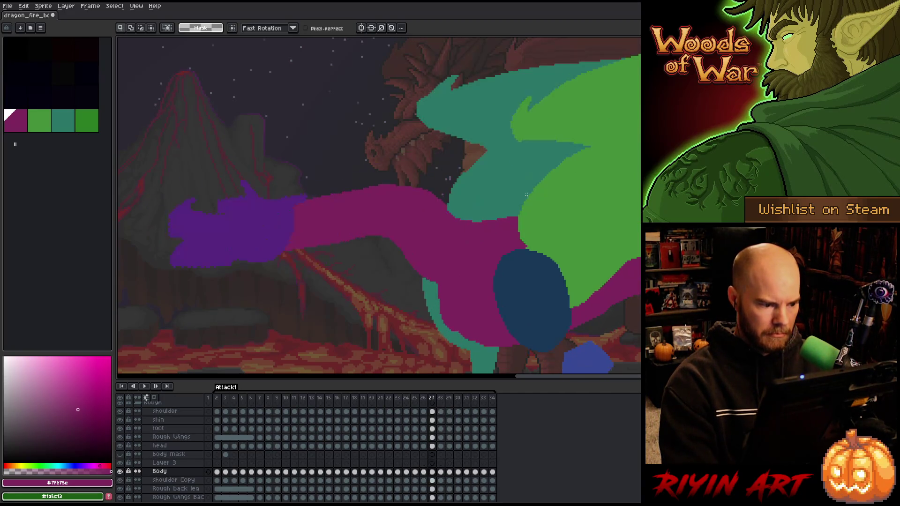
Reselect the Body layer and step back and forth through frames 28–33 to check the poses.
{"action": "left_click", "coordinate": [450, 480]}
{"action": "left_click", "coordinate": [449, 471]}
{"action": "key", "text": "b"}
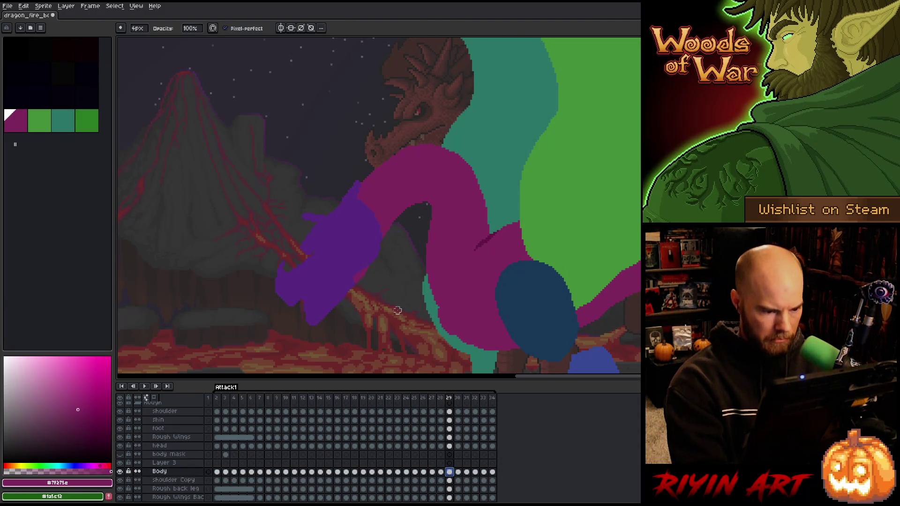
{"action": "key", "text": "comma"}
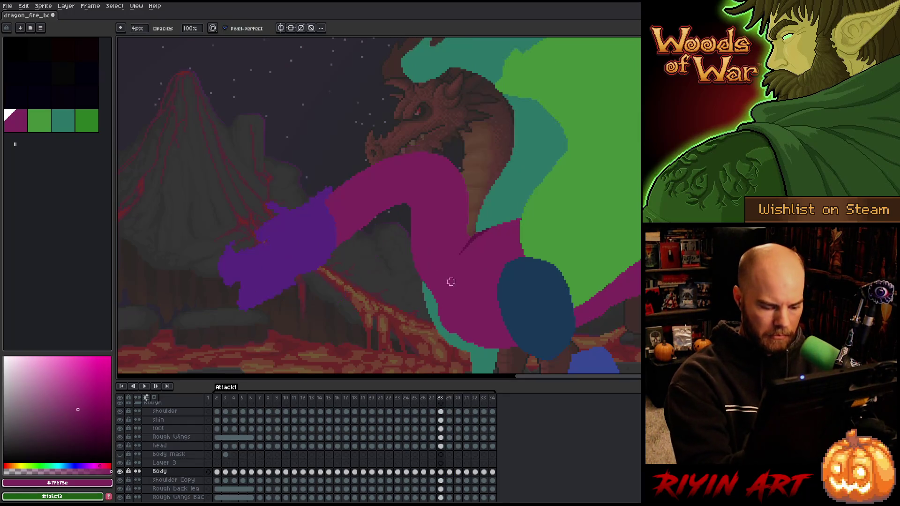
{"action": "key", "text": "period"}
{"action": "key", "text": "period"}
{"action": "key", "text": "comma"}
{"action": "key", "text": "period"}
{"action": "key", "text": "period"}
{"action": "key", "text": "period"}
{"action": "key", "text": "period"}
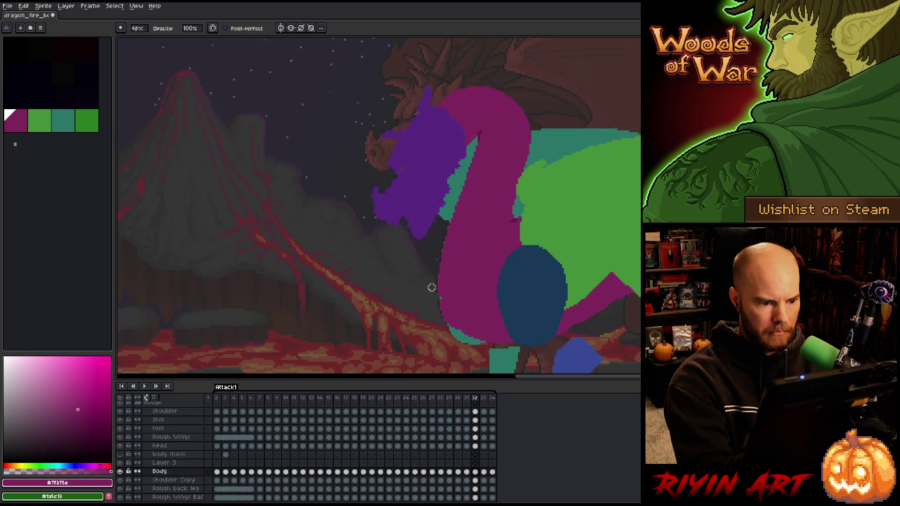
{"action": "key", "text": "comma"}
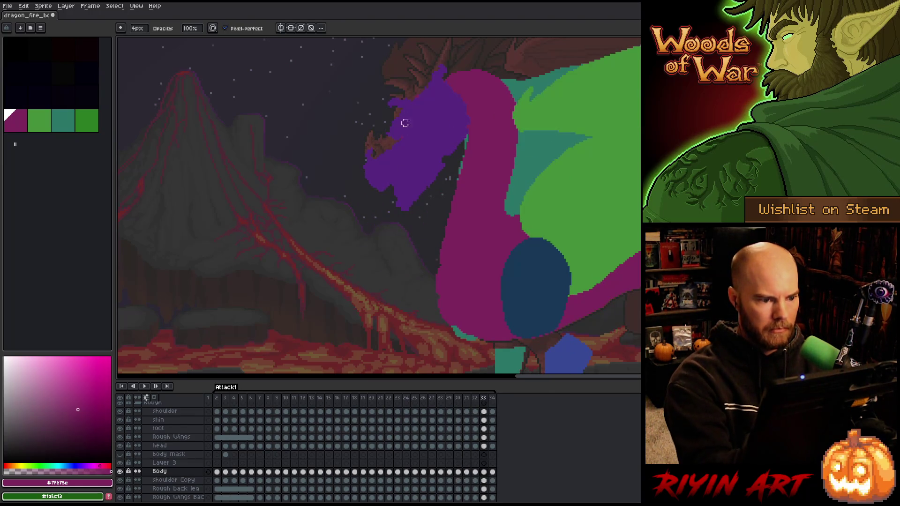
{"action": "key", "text": "comma"}
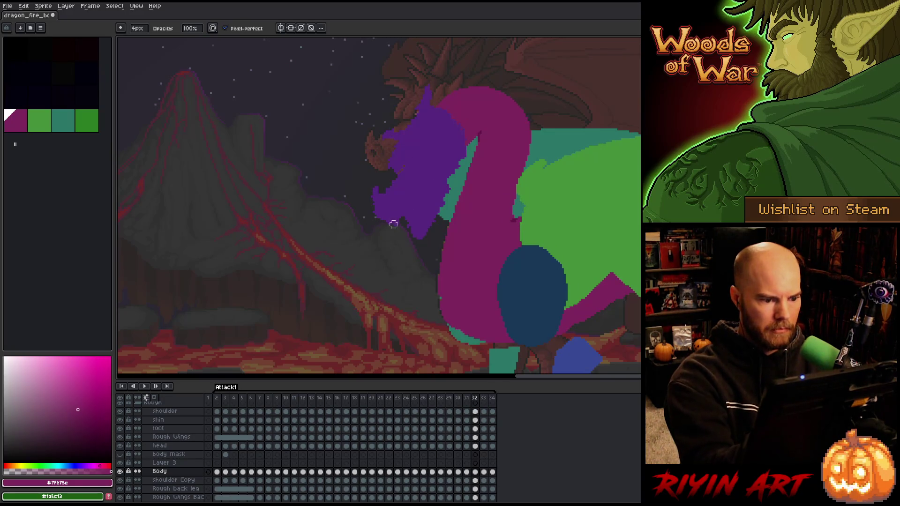
{"action": "key", "text": "period"}
{"action": "key", "text": "period"}
{"action": "key", "text": "period"}
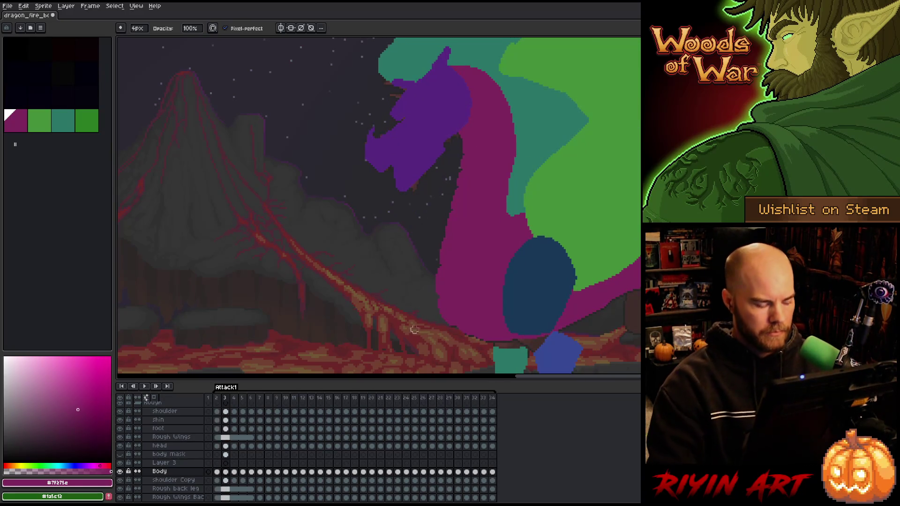
Save the file with Ctrl+S, zoom out, and start playback.
{"action": "key", "text": "ctrl+s"}
{"action": "scroll", "coordinate": [420, 256], "scroll_direction": "down", "scroll_amount": 2}
{"action": "key", "text": "Return"}
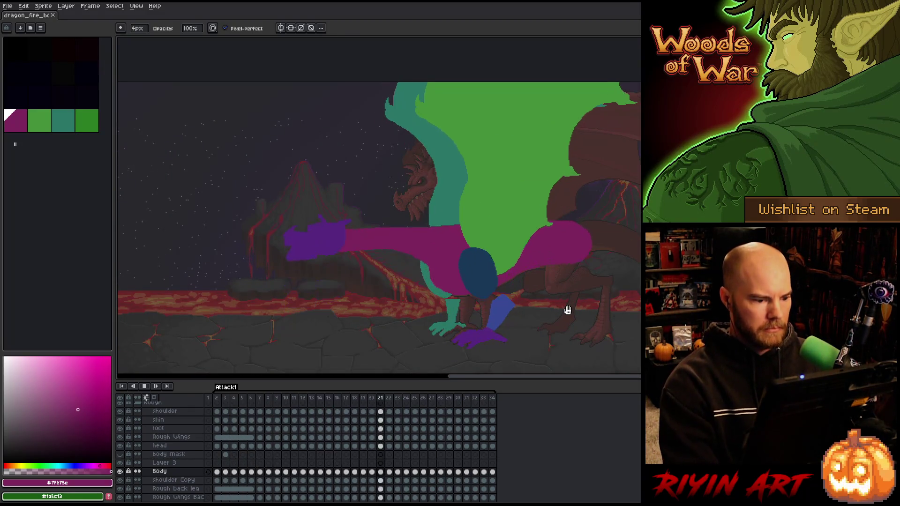
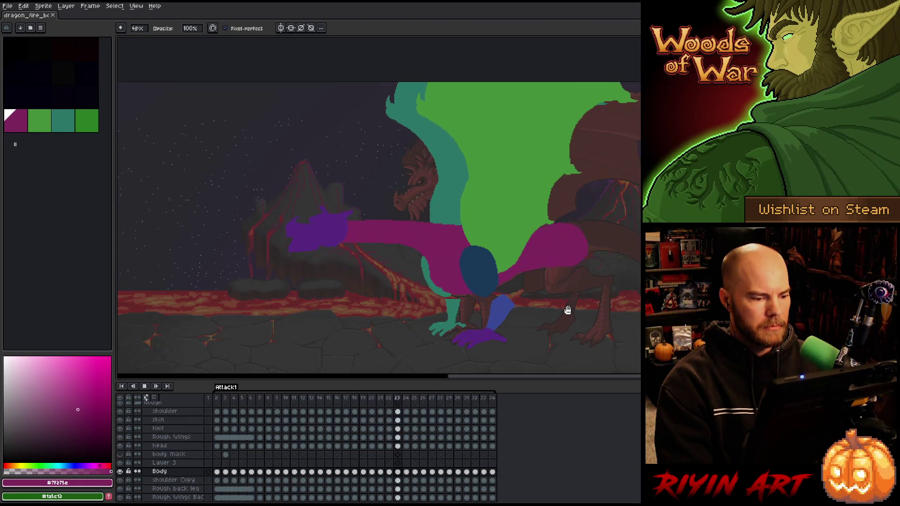
Pan across the dragon and volcano, then stop the Attack1 playback on frame 26.
{"action": "scroll", "coordinate": [204, 262], "scroll_direction": "down", "scroll_amount": 1}
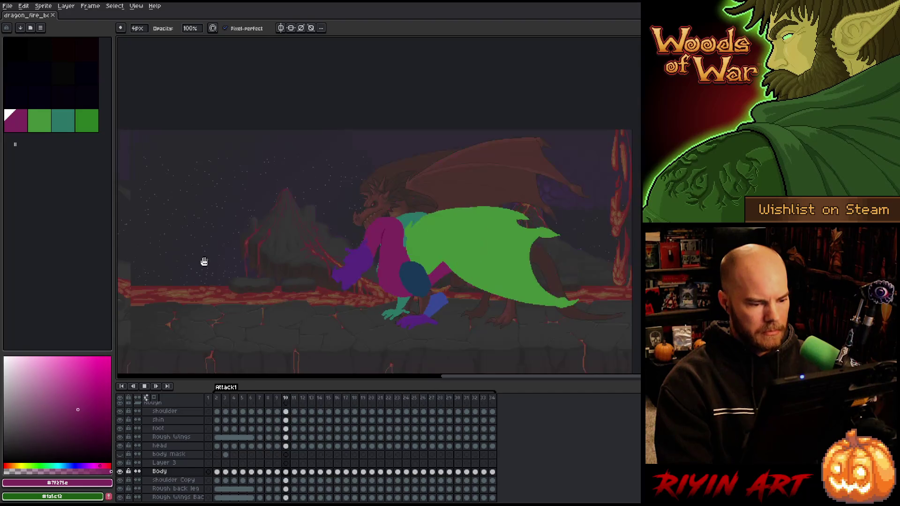
{"action": "scroll", "coordinate": [207, 263], "scroll_direction": "up", "scroll_amount": 1}
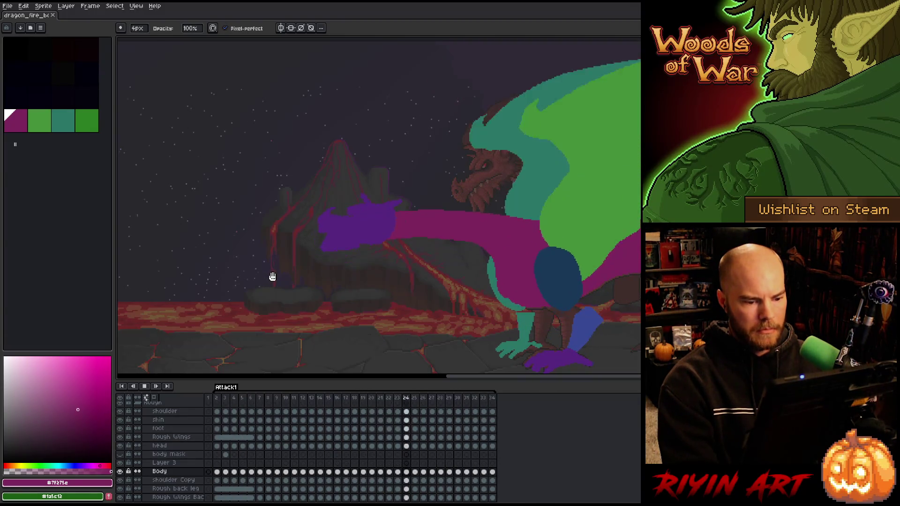
{"action": "key", "text": "h"}
{"action": "mouse_move", "coordinate": [321, 308]}
{"action": "left_mouse_down"}
{"action": "mouse_move", "coordinate": [335, 255]}
{"action": "mouse_move", "coordinate": [346, 279]}
{"action": "left_mouse_up"}
{"action": "key", "text": "b"}
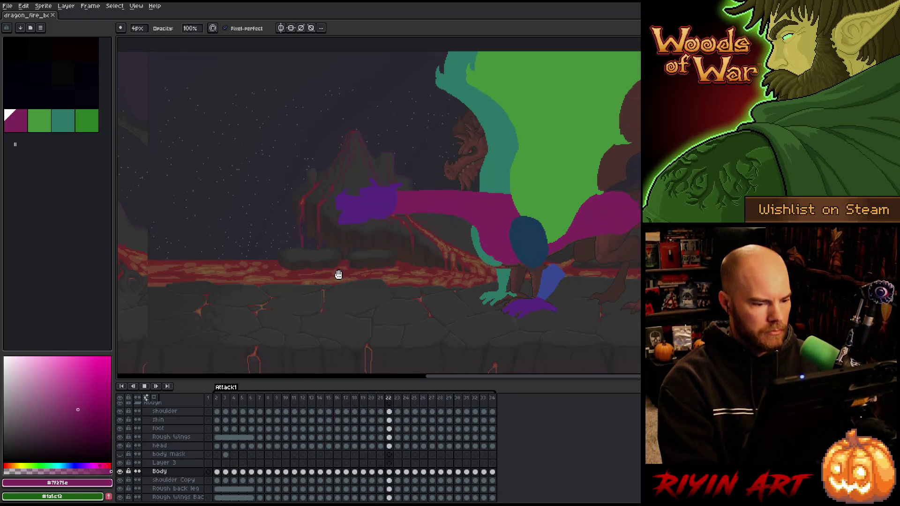
{"action": "key", "text": "Return"}
{"action": "scroll", "coordinate": [164, 455], "scroll_direction": "up", "scroll_amount": 2}
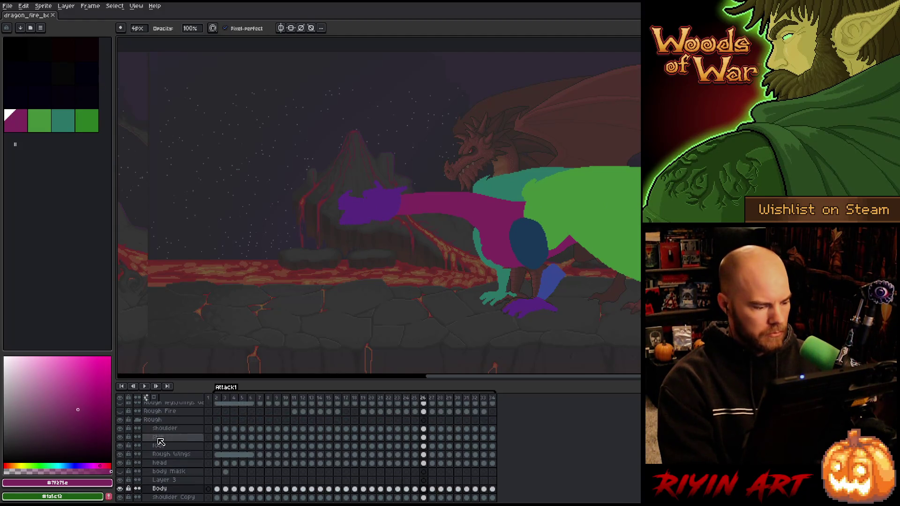
Hide the Rough group's colour blocking and the Grey overlay layer.
{"action": "left_click", "coordinate": [121, 420]}
{"action": "scroll", "coordinate": [135, 447], "scroll_direction": "down", "scroll_amount": 3}
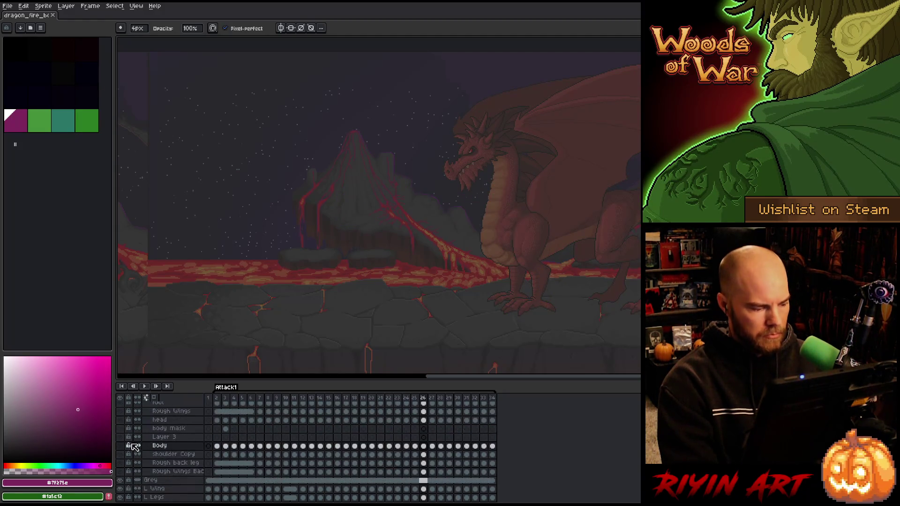
{"action": "left_click", "coordinate": [121, 481]}
{"action": "scroll", "coordinate": [497, 188], "scroll_direction": "up", "scroll_amount": 3}
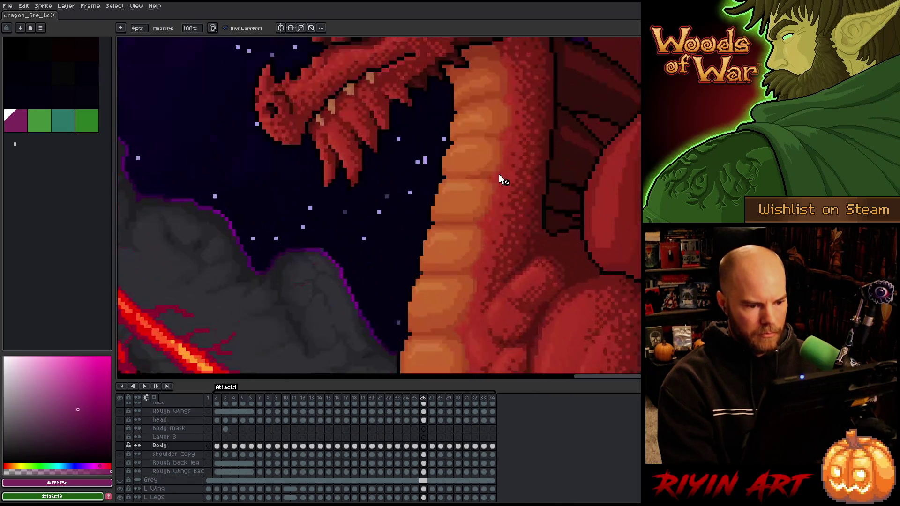
{"action": "scroll", "coordinate": [499, 173], "scroll_direction": "up", "scroll_amount": 2}
Eyedrop the dragon's neck red #a52f24 as drawing colour and re-show the Rough group.
{"action": "key", "text": "i"}
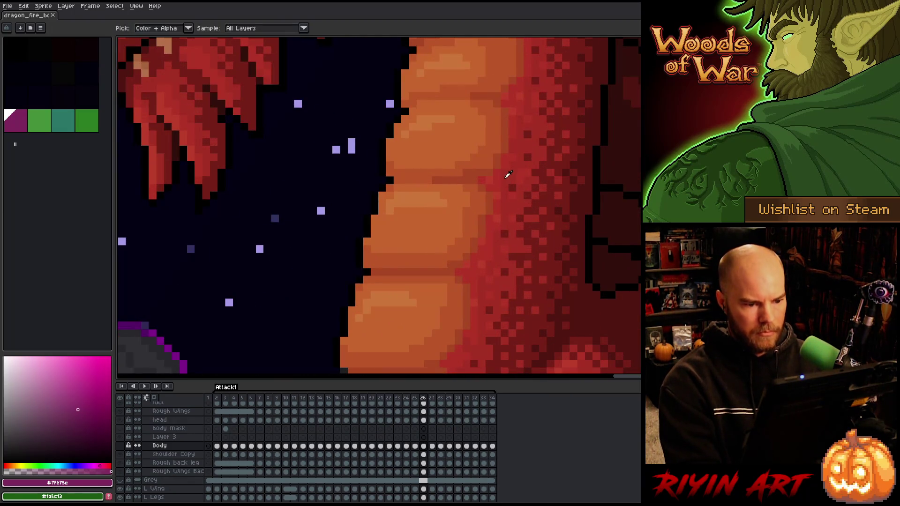
{"action": "scroll", "coordinate": [511, 169], "scroll_direction": "up", "scroll_amount": 2}
{"action": "left_click", "coordinate": [527, 155]}
{"action": "scroll", "coordinate": [523, 155], "scroll_direction": "down", "scroll_amount": 4}
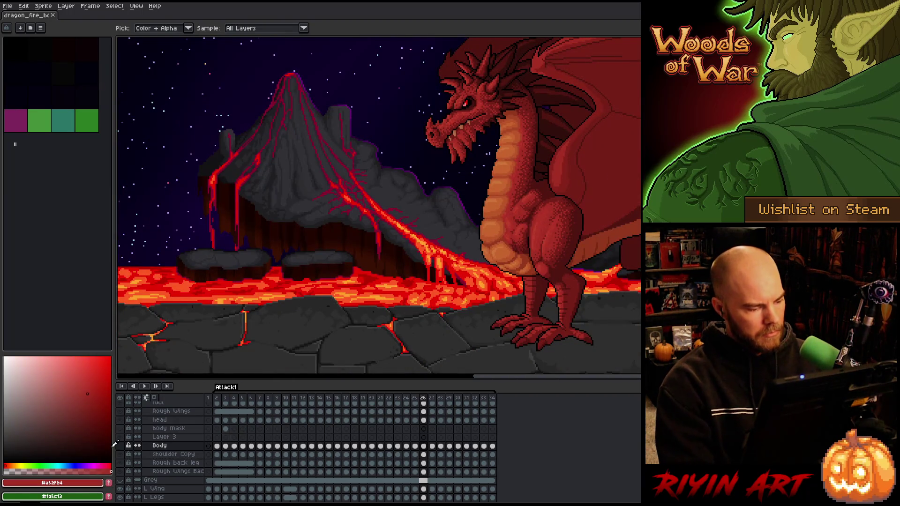
{"action": "scroll", "coordinate": [134, 437], "scroll_direction": "up", "scroll_amount": 3}
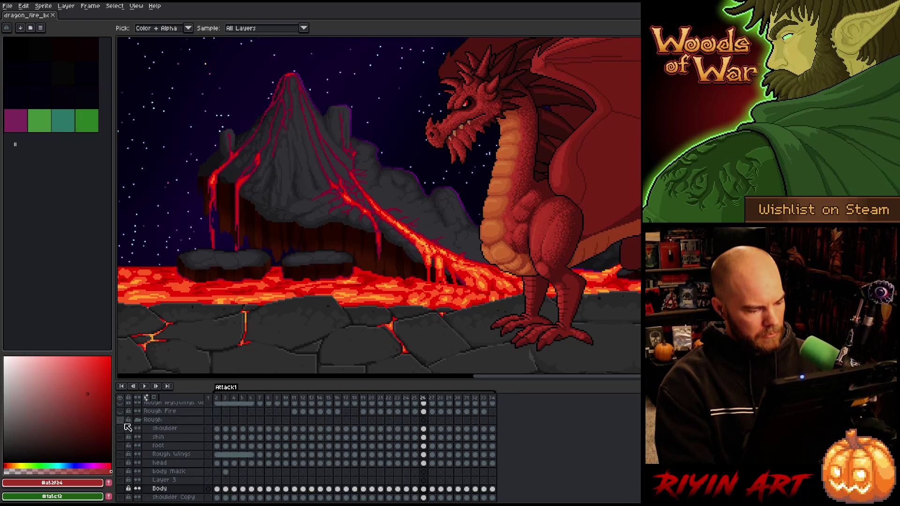
{"action": "left_click", "coordinate": [120, 420]}
Replace the Body layer's magenta blocking with red #a52f24.
{"action": "key", "text": "shift+r"}
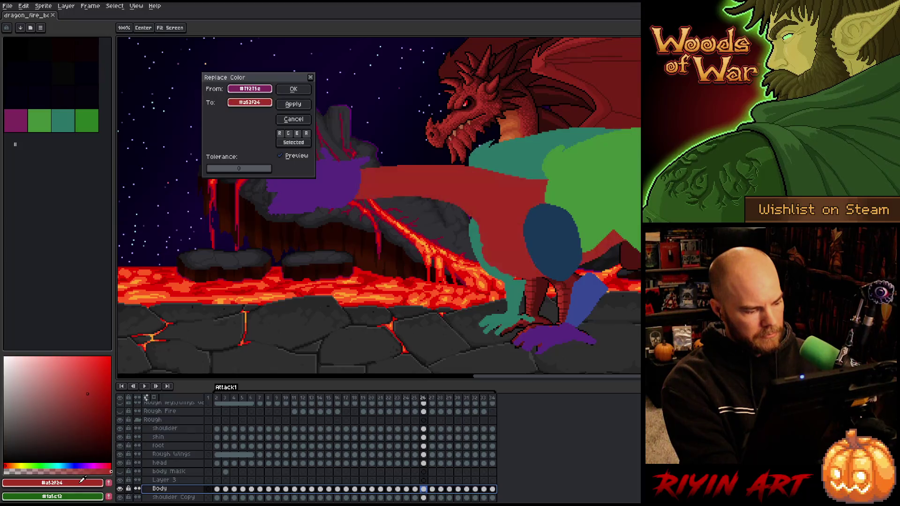
{"action": "left_click", "coordinate": [294, 89]}
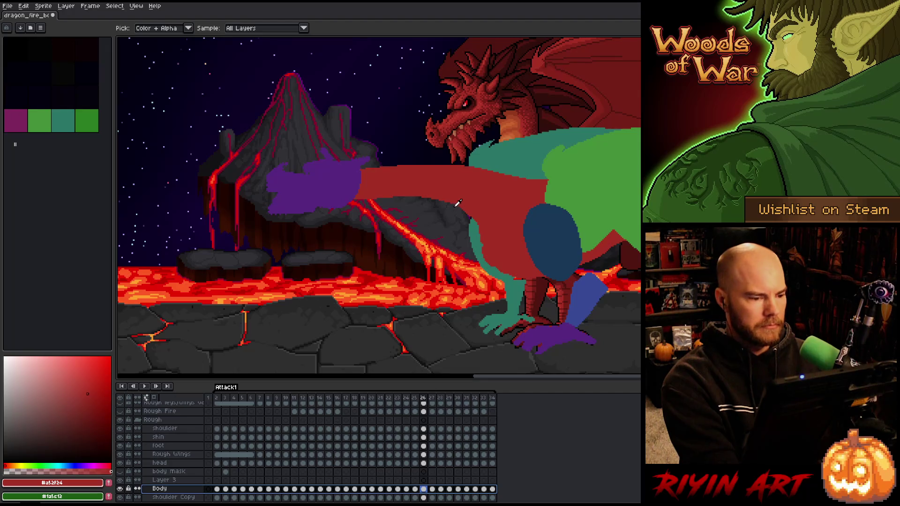
{"action": "scroll", "coordinate": [459, 202], "scroll_direction": "down", "scroll_amount": 1}
{"action": "scroll", "coordinate": [508, 96], "scroll_direction": "up", "scroll_amount": 2}
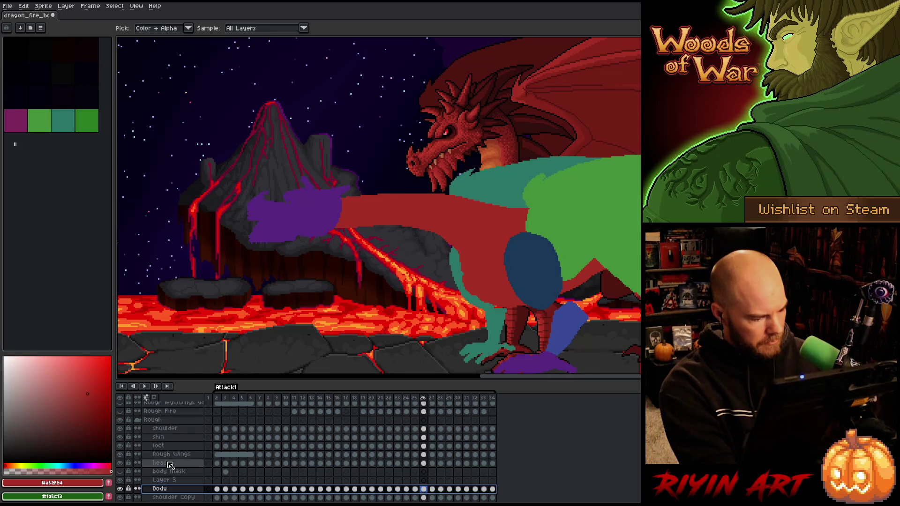
On the head layer, replace the purple shape with a red sampled from the dragon's head.
{"action": "left_click", "coordinate": [185, 464]}
{"action": "key", "text": "shift+r"}
{"action": "left_click", "coordinate": [323, 203]}
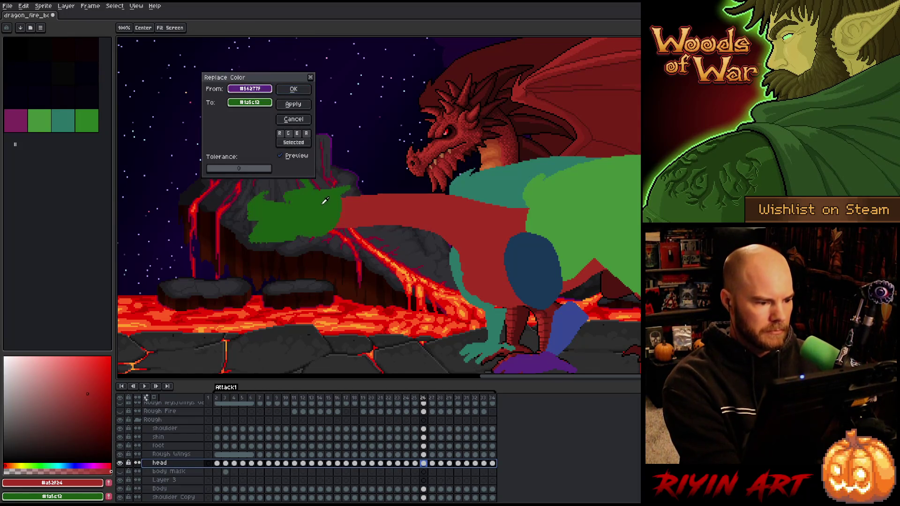
{"action": "left_click", "coordinate": [250, 102]}
{"action": "left_click", "coordinate": [404, 110]}
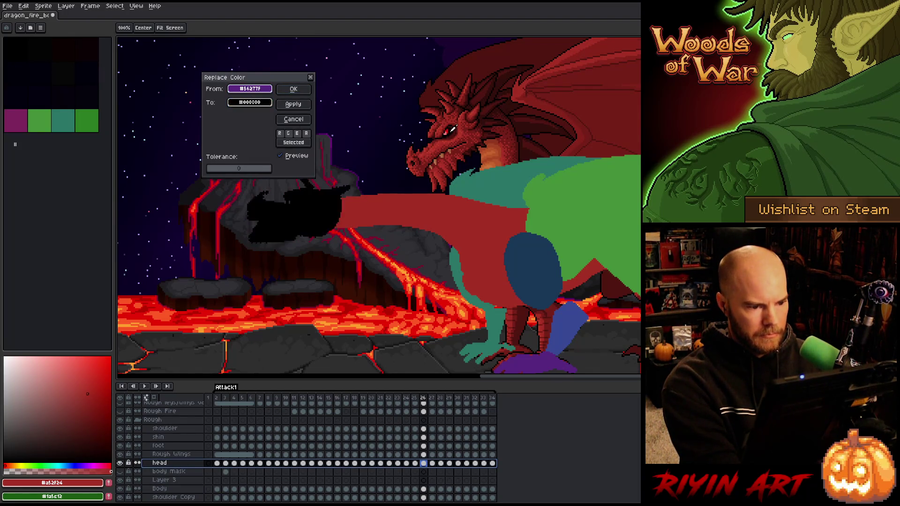
{"action": "left_click", "coordinate": [453, 129]}
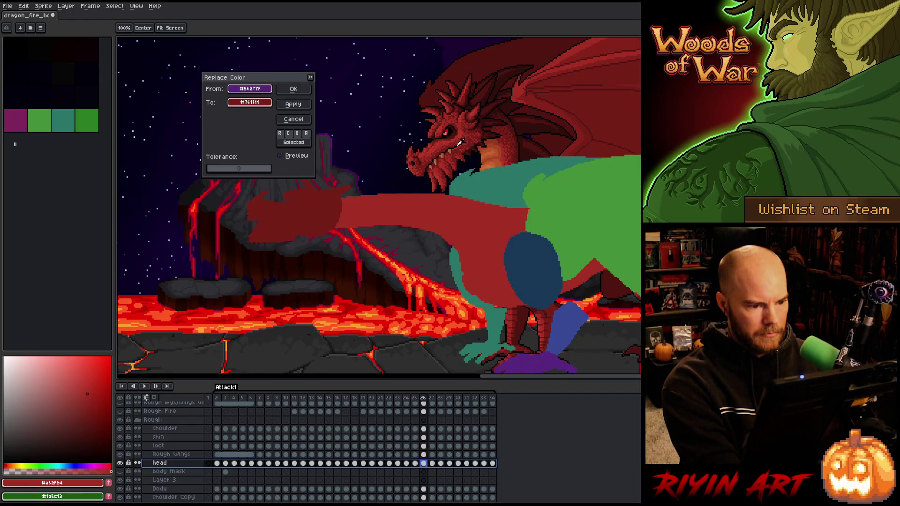
{"action": "mouse_move", "coordinate": [454, 156]}
{"action": "left_mouse_down"}
{"action": "mouse_move", "coordinate": [488, 162]}
{"action": "mouse_move", "coordinate": [514, 137]}
{"action": "left_mouse_up"}
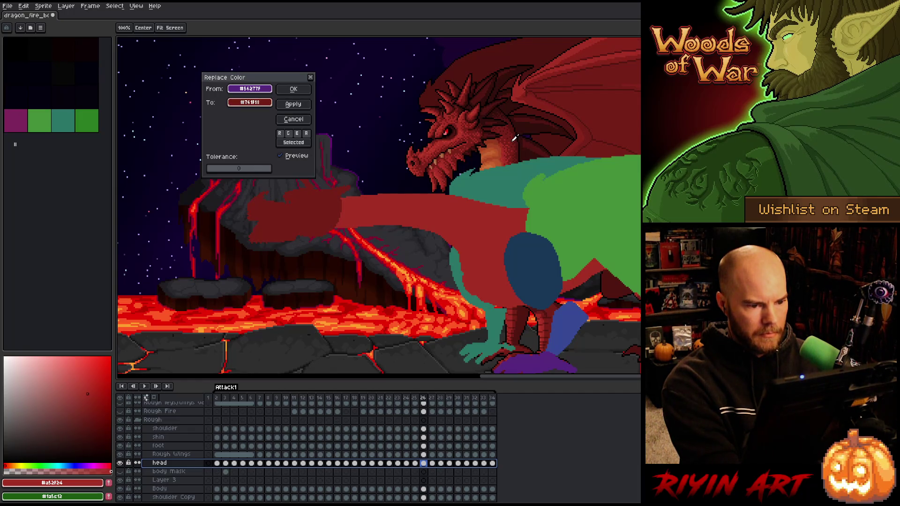
{"action": "left_click_drag", "start_coordinate": [474, 113], "coordinate": [436, 139]}
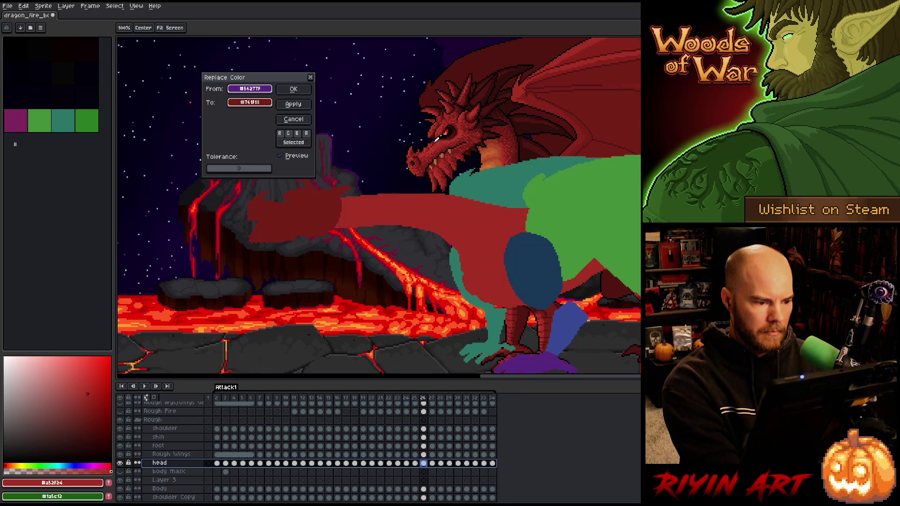
{"action": "left_click", "coordinate": [290, 91]}
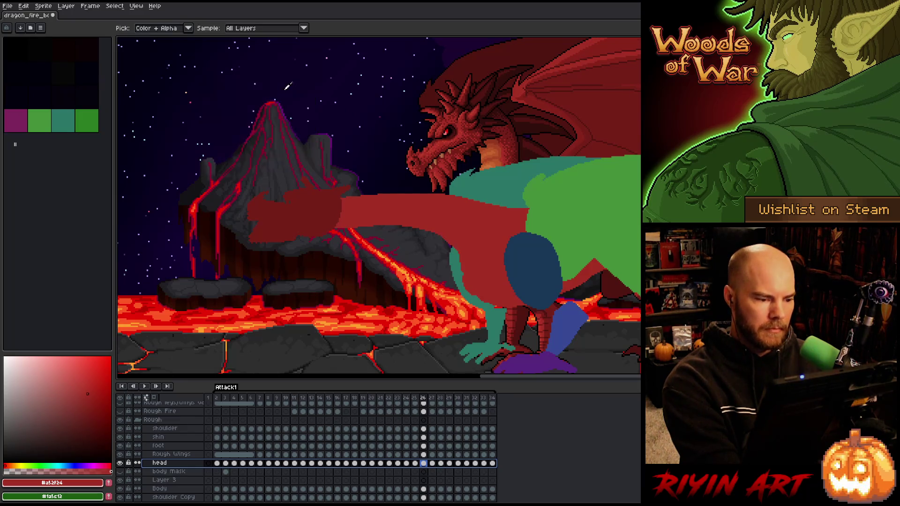
Recolour the shoulder Copy layer's teal blocking to dark red #501612.
{"action": "scroll", "coordinate": [503, 238], "scroll_direction": "down", "scroll_amount": 1}
{"action": "scroll", "coordinate": [492, 253], "scroll_direction": "up", "scroll_amount": 1}
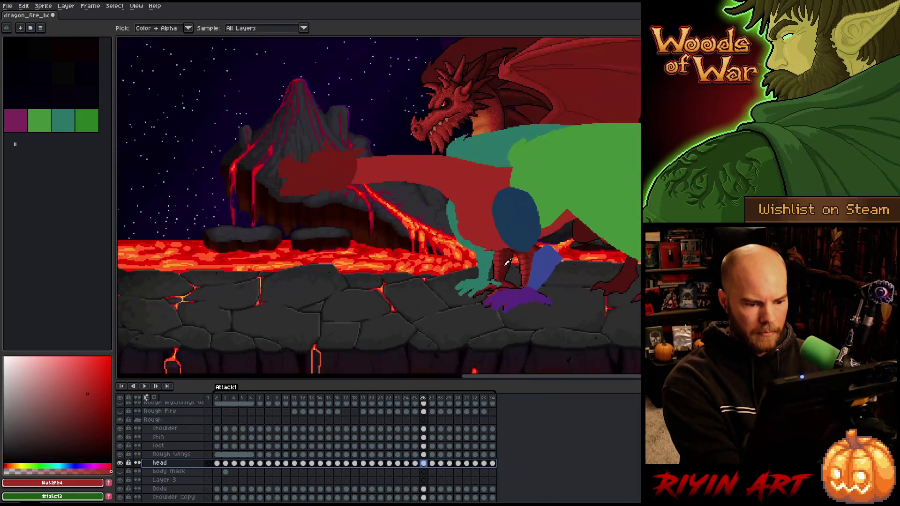
{"action": "scroll", "coordinate": [485, 249], "scroll_direction": "down", "scroll_amount": 1}
{"action": "scroll", "coordinate": [493, 246], "scroll_direction": "up", "scroll_amount": 1}
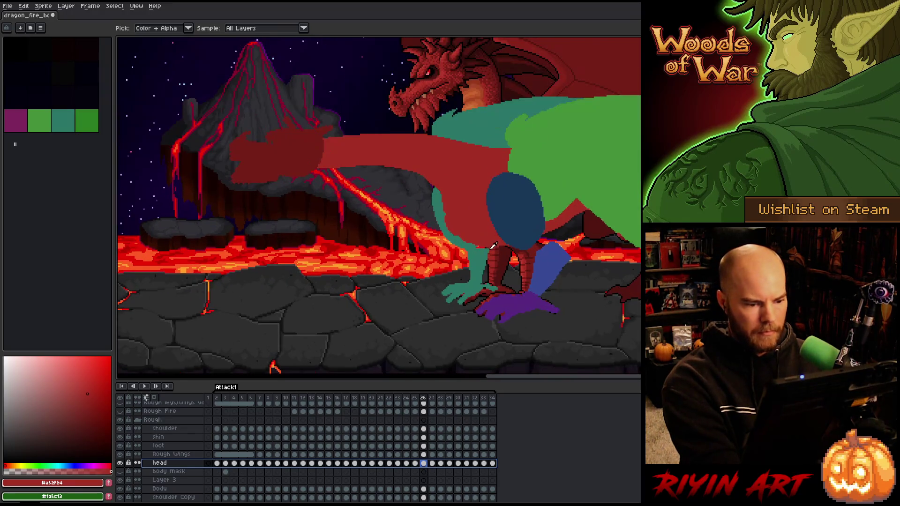
{"action": "scroll", "coordinate": [186, 474], "scroll_direction": "down", "scroll_amount": 2}
{"action": "left_click", "coordinate": [184, 472]}
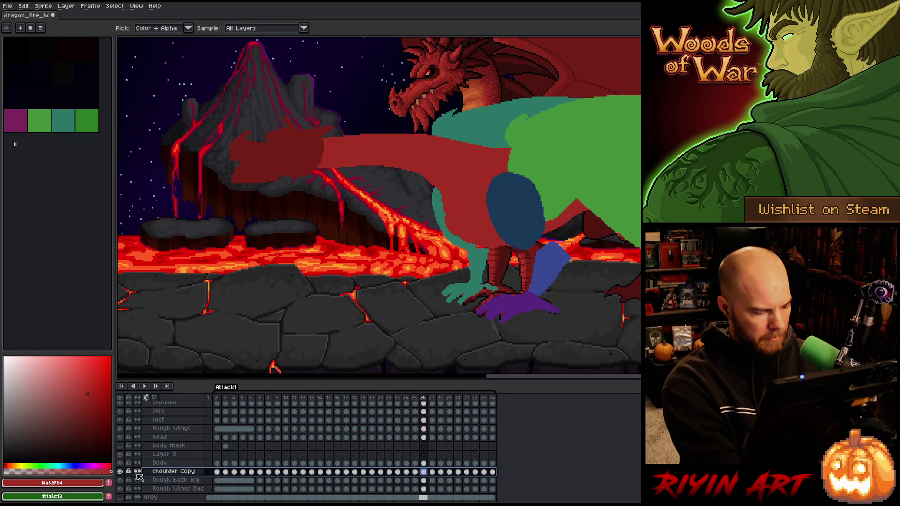
{"action": "key", "text": "shift+r"}
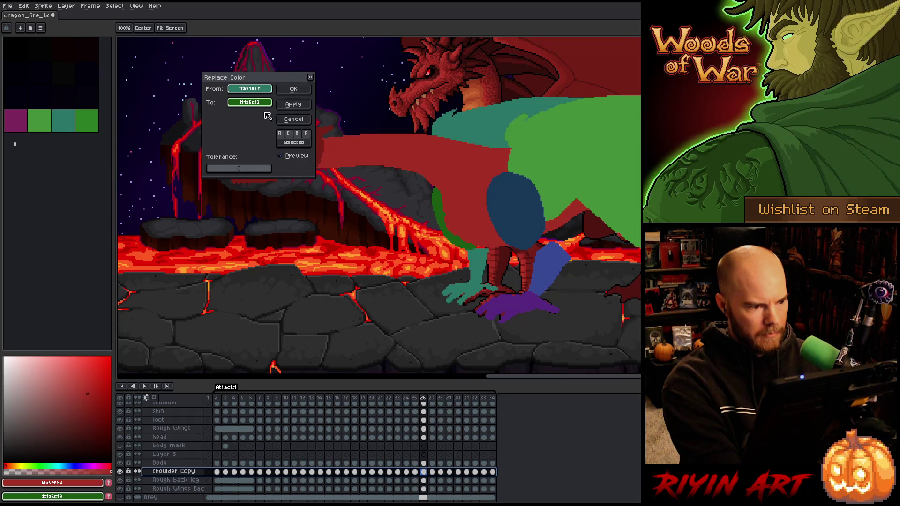
{"action": "left_click", "coordinate": [402, 152]}
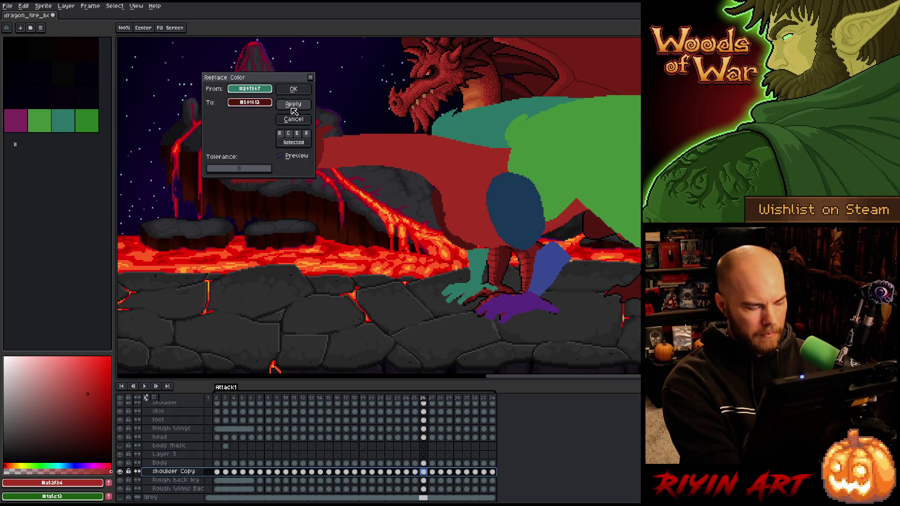
{"action": "left_click", "coordinate": [293, 90]}
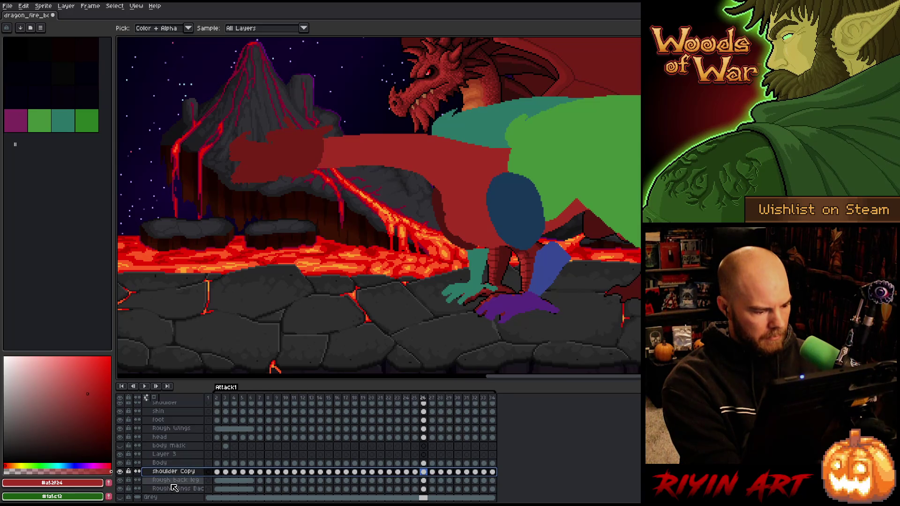
Recolour the Rough back leg's teal to dark red #501612, then start renaming shoulder Copy.
{"action": "left_click", "coordinate": [150, 482]}
{"action": "left_click", "coordinate": [120, 481]}
{"action": "left_click", "coordinate": [121, 481]}
{"action": "key", "text": "shift+r"}
{"action": "left_click", "coordinate": [477, 254]}
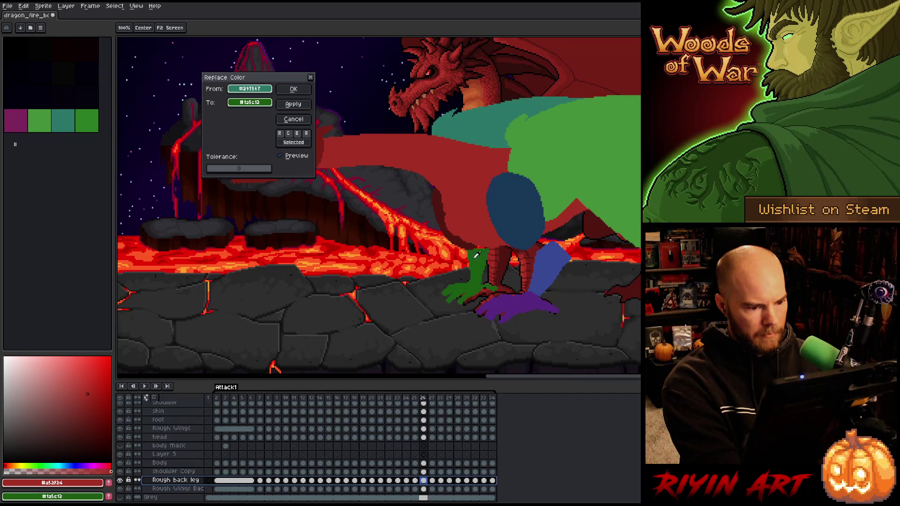
{"action": "left_click", "coordinate": [443, 214]}
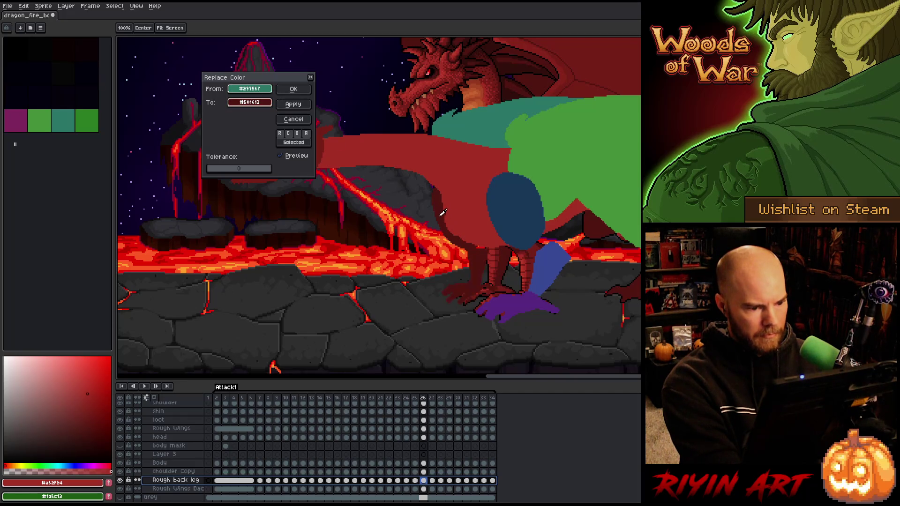
{"action": "left_click", "coordinate": [289, 91]}
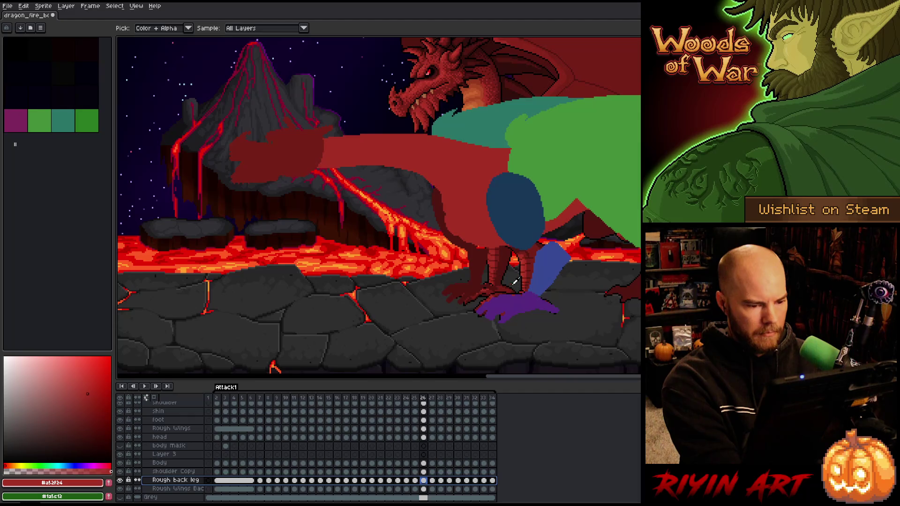
{"action": "left_click", "coordinate": [184, 473]}
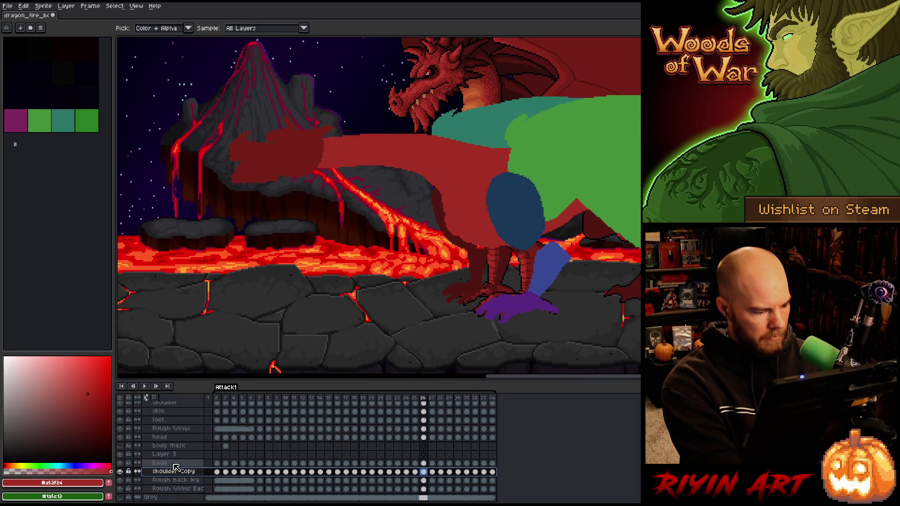
{"action": "double_click", "coordinate": [175, 473]}
Rename the shoulder Copy layer to 'shoulder back'.
{"action": "key", "text": "End"}
{"action": "key", "text": "BackSpace"}
{"action": "key", "text": "BackSpace"}
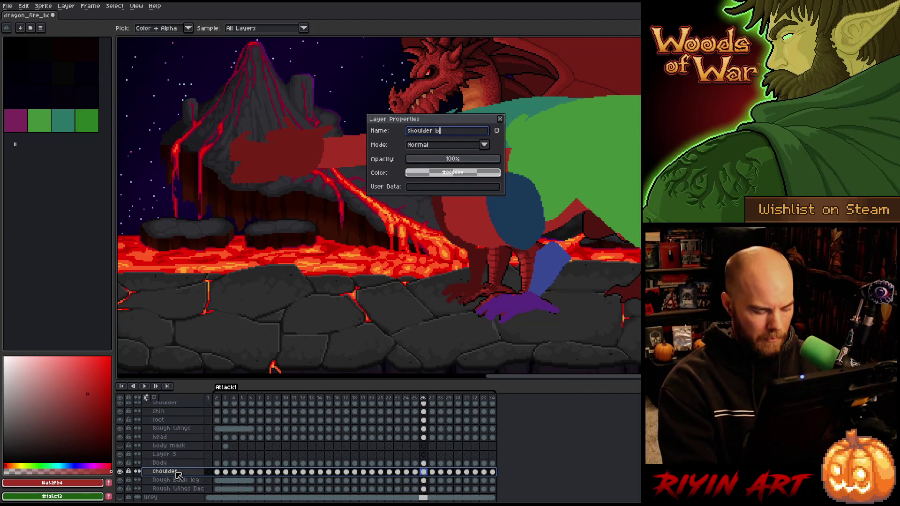
{"action": "type", "text": "k"}
{"action": "key", "text": "Return"}
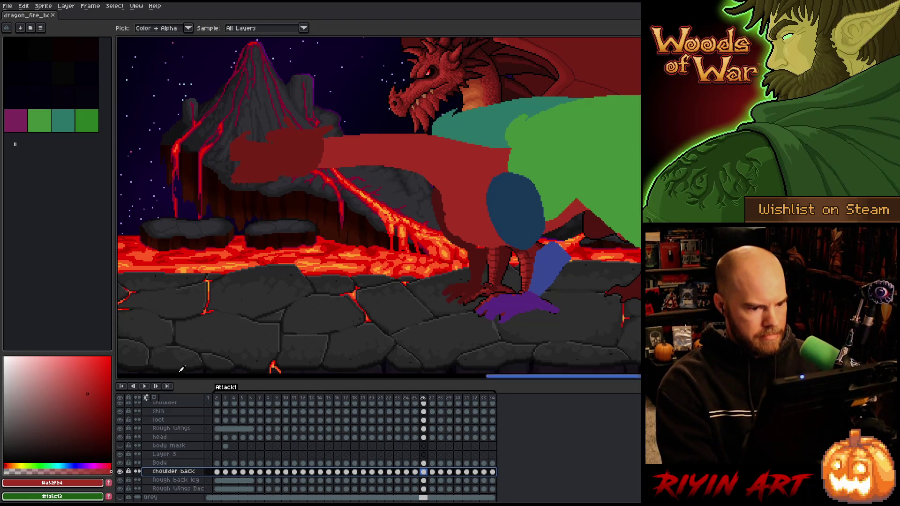
Delete the unused Layer 3.
{"action": "scroll", "coordinate": [280, 252], "scroll_direction": "down", "scroll_amount": 1}
{"action": "scroll", "coordinate": [280, 252], "scroll_direction": "up", "scroll_amount": 2}
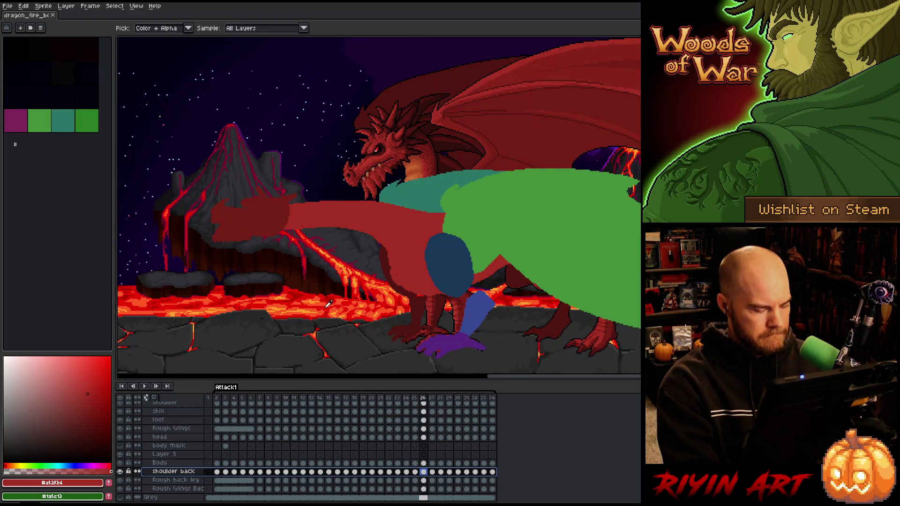
{"action": "left_click", "coordinate": [170, 463]}
{"action": "left_click", "coordinate": [169, 455]}
{"action": "right_click", "coordinate": [169, 455]}
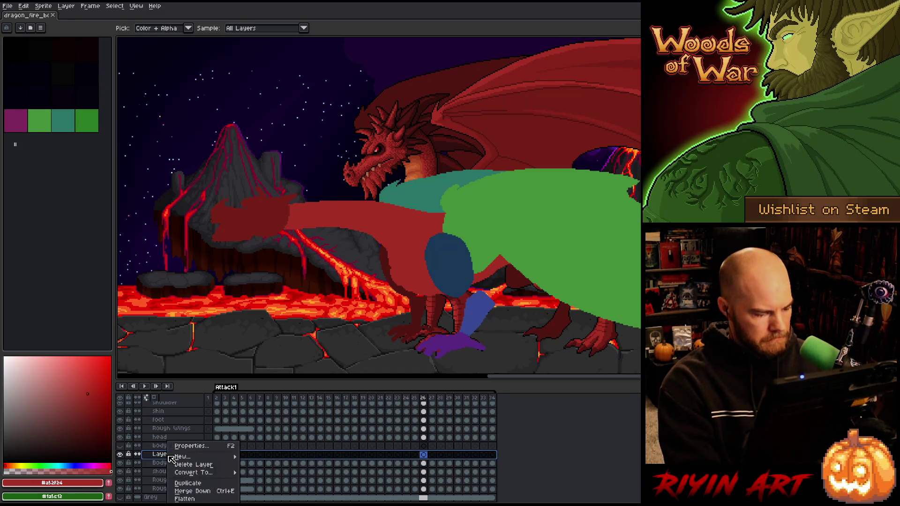
{"action": "left_click", "coordinate": [182, 465]}
{"action": "left_click", "coordinate": [163, 447]}
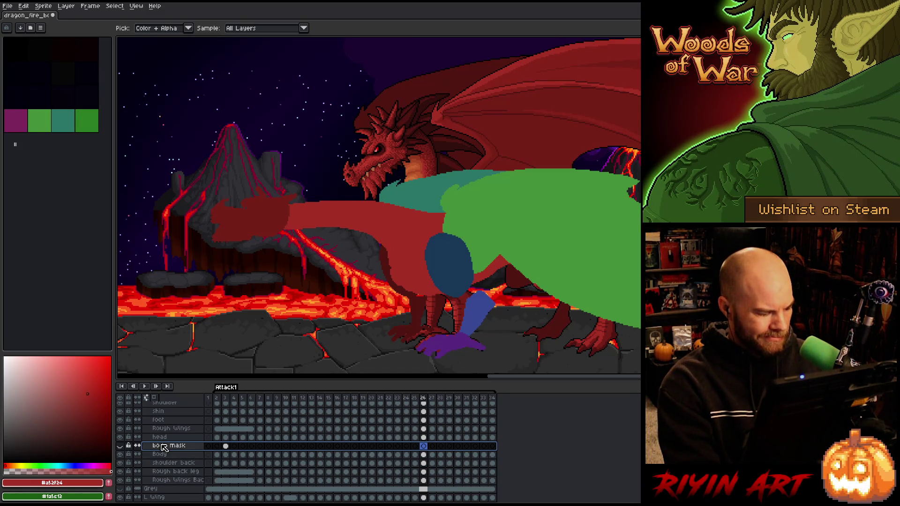
Start a colour replacement on the Rough Wings layer.
{"action": "left_click", "coordinate": [163, 440]}
{"action": "left_click", "coordinate": [167, 430]}
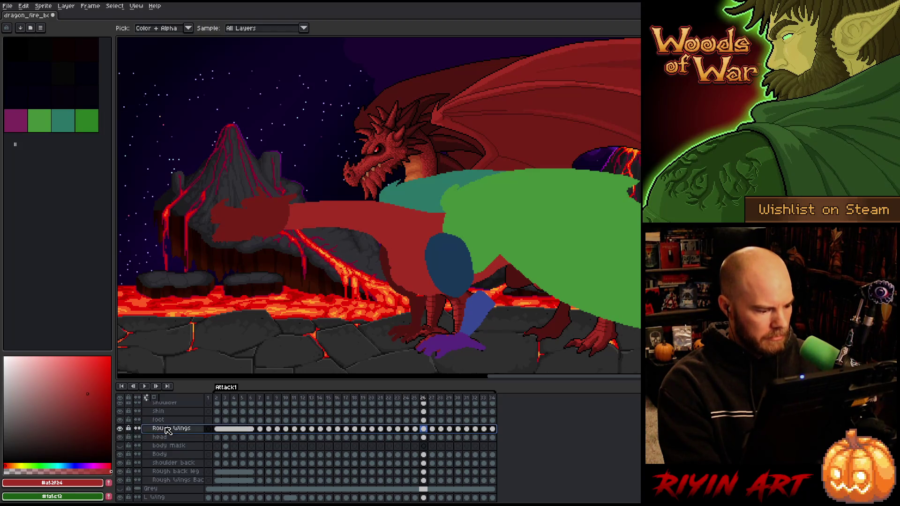
{"action": "key", "text": "shift+r"}
Replace the wing's green blocking with a dark red.
{"action": "left_click", "coordinate": [464, 151]}
{"action": "left_click", "coordinate": [510, 185]}
{"action": "right_click", "coordinate": [485, 77]}
{"action": "right_click", "coordinate": [516, 96]}
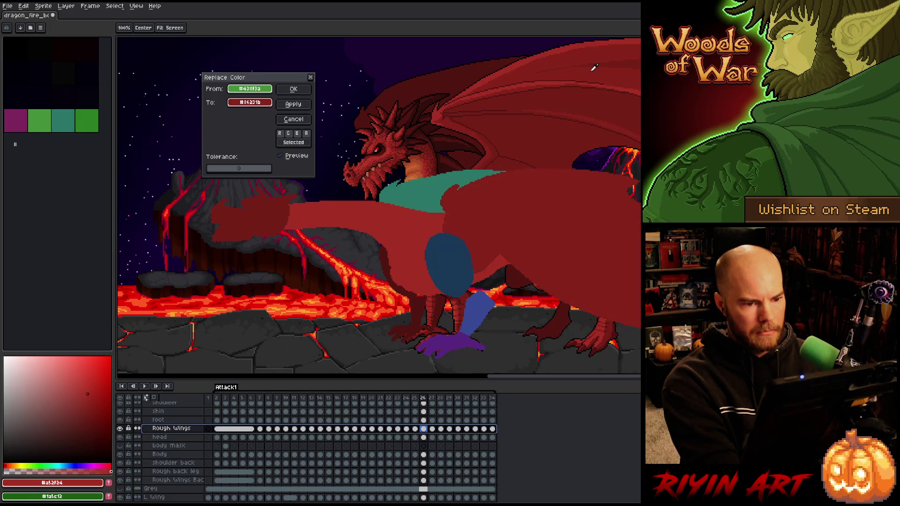
{"action": "left_click", "coordinate": [293, 90]}
{"action": "key", "text": "i"}
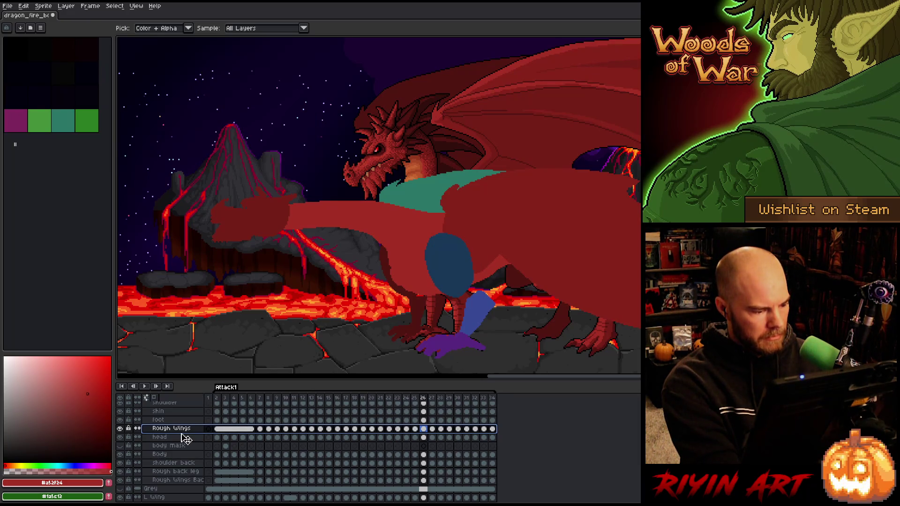
Replace the front foot's purple with red #a52f24.
{"action": "left_click", "coordinate": [159, 421]}
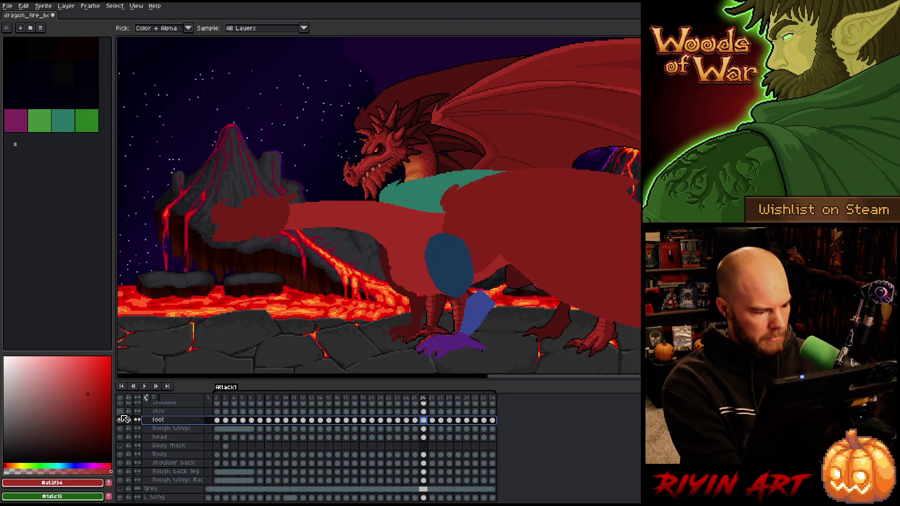
{"action": "key", "text": "shift+r"}
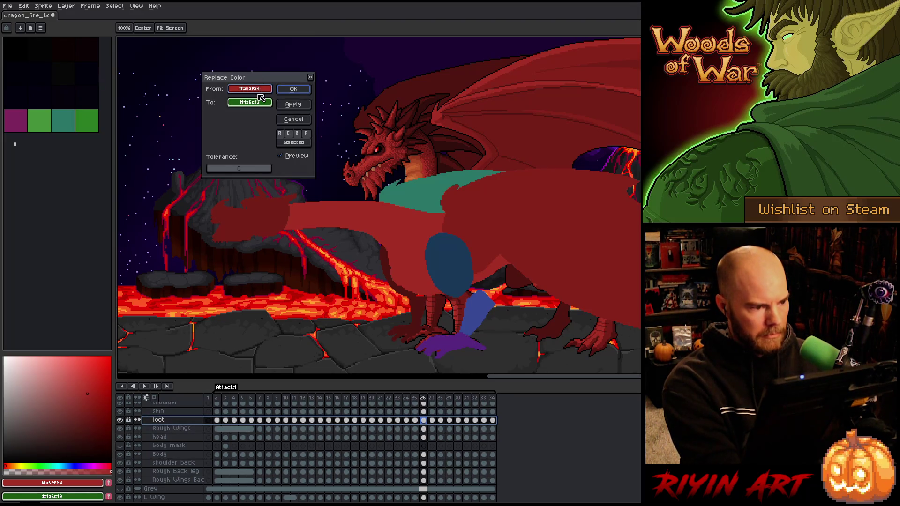
{"action": "left_click", "coordinate": [460, 336]}
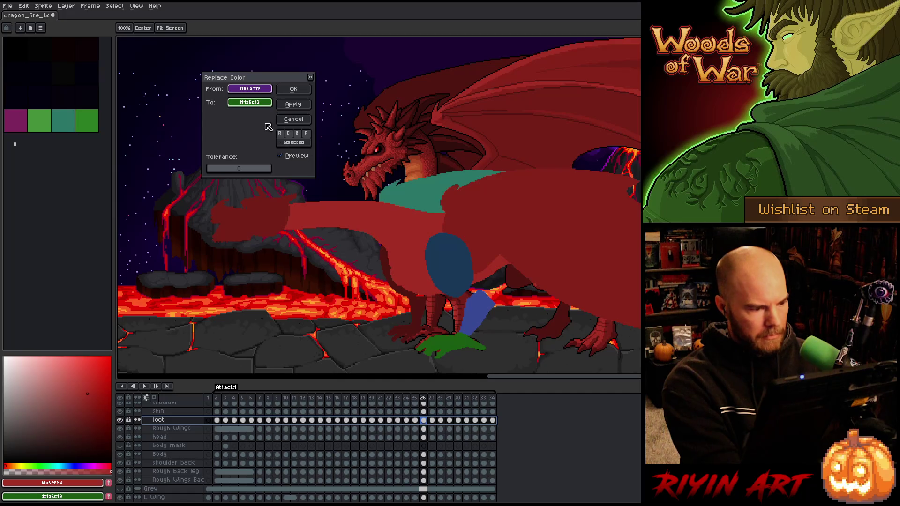
{"action": "left_click", "coordinate": [253, 106]}
{"action": "left_click", "coordinate": [557, 326]}
{"action": "left_click", "coordinate": [599, 338]}
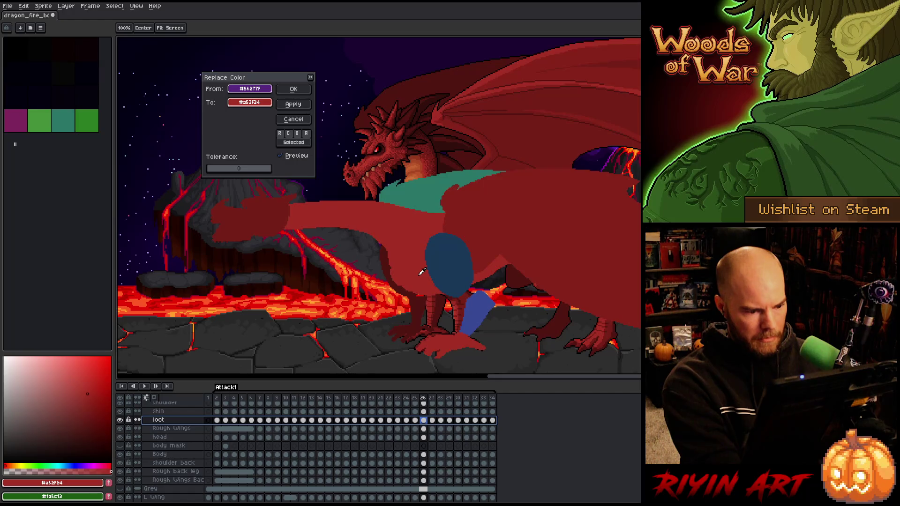
{"action": "left_click", "coordinate": [291, 89]}
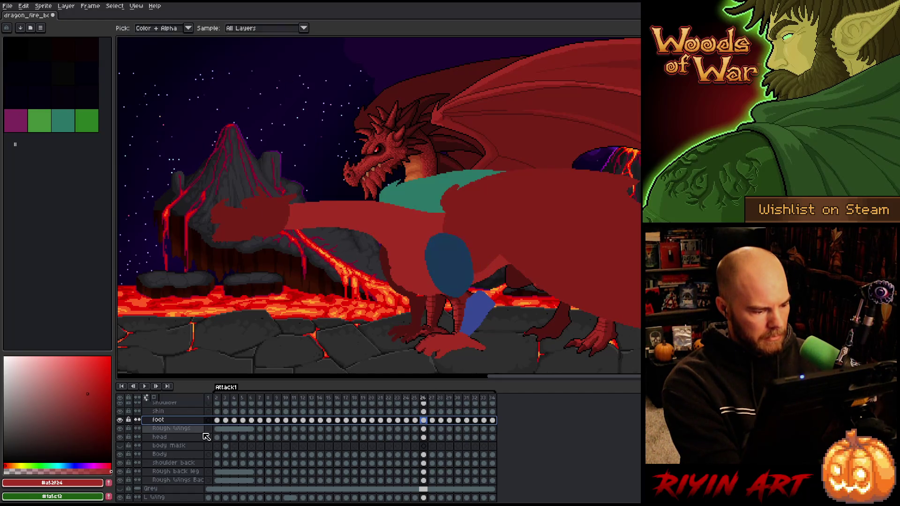
Recolour the shin layer's blocking to a red sampled from the dragon.
{"action": "left_click", "coordinate": [171, 412]}
{"action": "key", "text": "shift+r"}
{"action": "left_click", "coordinate": [268, 89]}
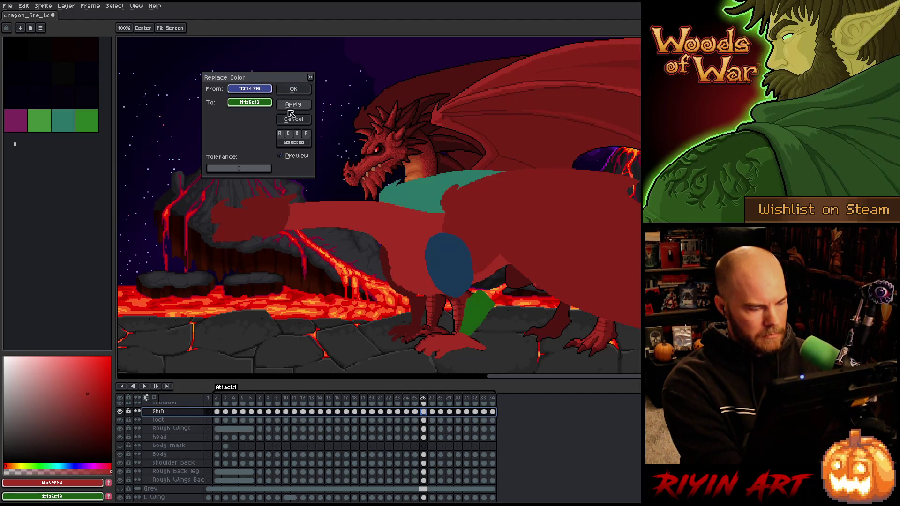
{"action": "left_click", "coordinate": [460, 310]}
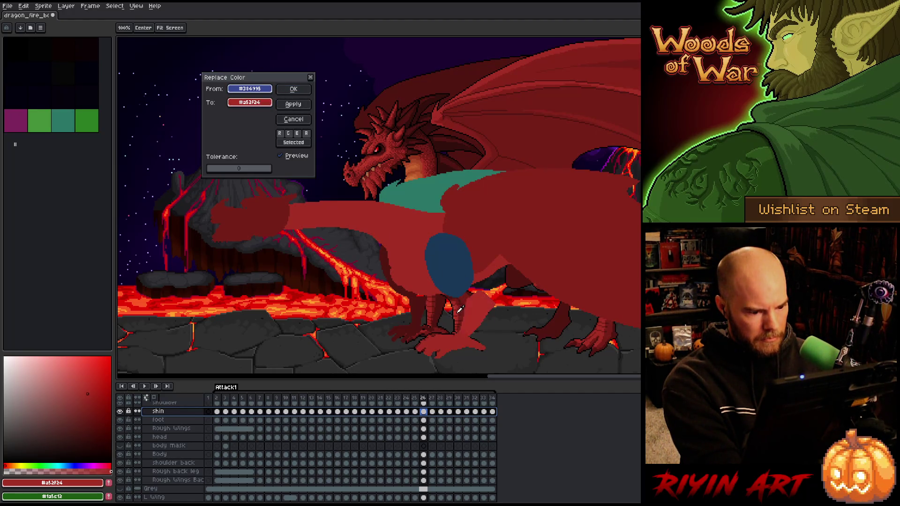
{"action": "left_click", "coordinate": [443, 270]}
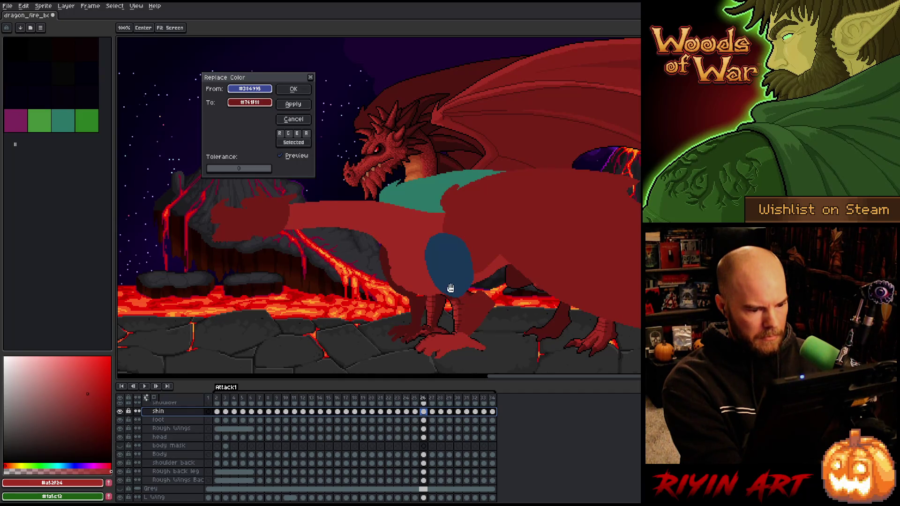
{"action": "left_click", "coordinate": [293, 96]}
Recolour the blue oval on the shoulder layer to a darker red.
{"action": "key", "text": "shift+r"}
{"action": "left_click", "coordinate": [458, 276]}
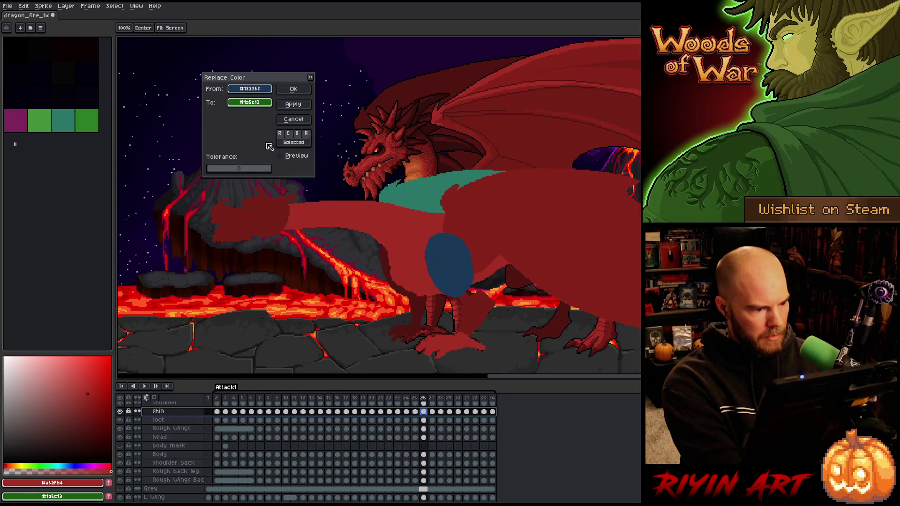
{"action": "left_click", "coordinate": [294, 119]}
{"action": "scroll", "coordinate": [183, 436], "scroll_direction": "up", "scroll_amount": 2}
{"action": "left_click", "coordinate": [180, 428]}
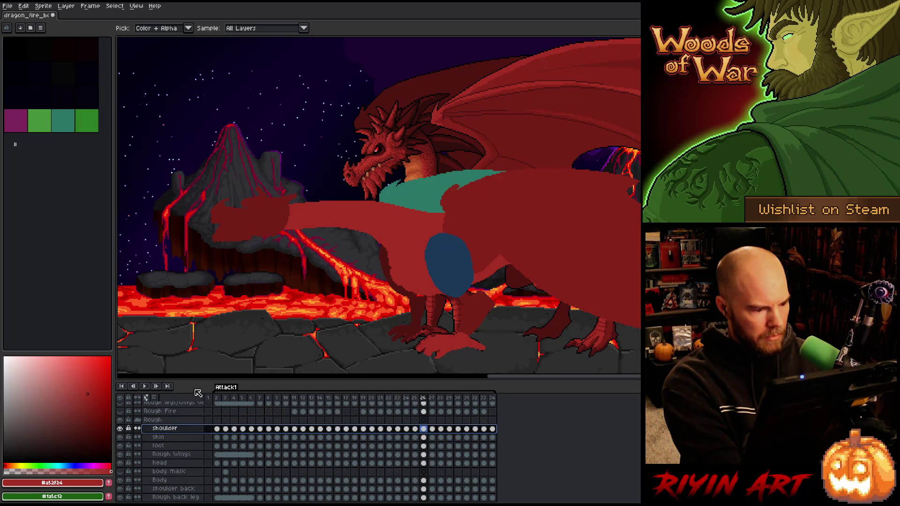
{"action": "key", "text": "shift+r"}
{"action": "left_click", "coordinate": [463, 263]}
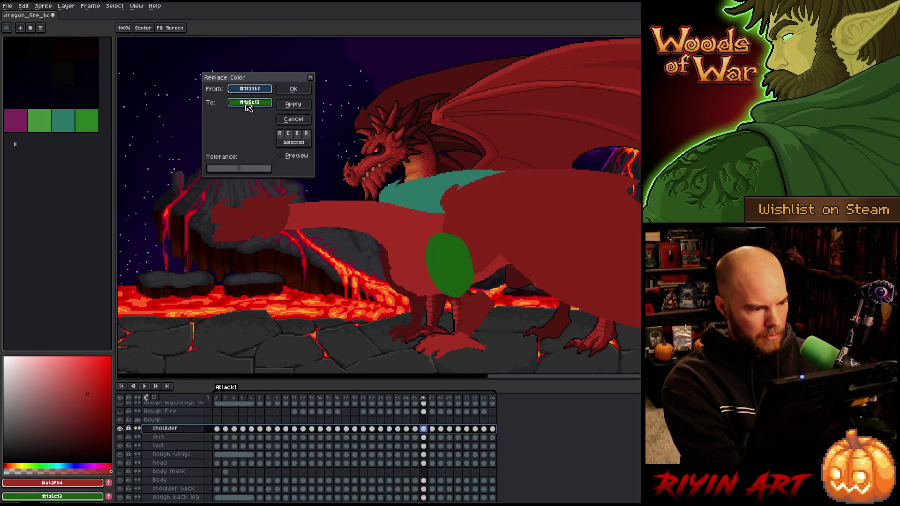
{"action": "right_click", "coordinate": [486, 286]}
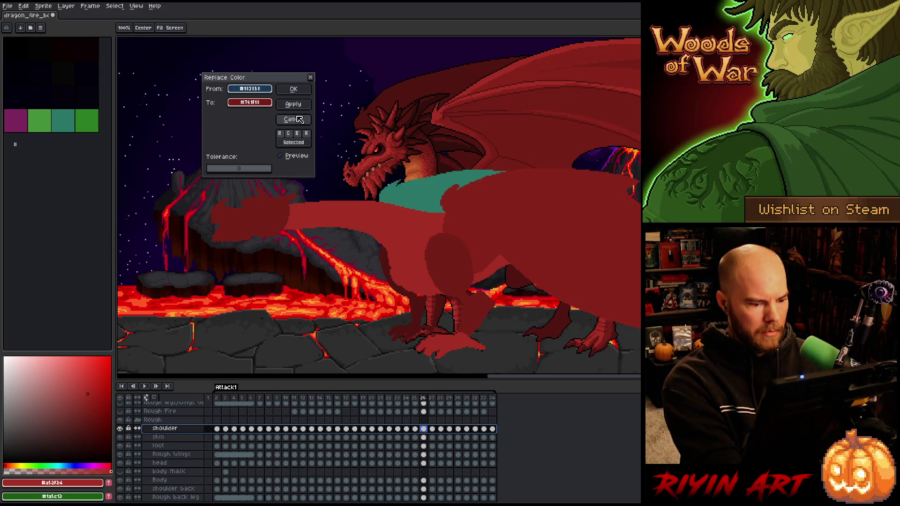
{"action": "left_click", "coordinate": [294, 90]}
Recolour the front foot to dark red sampled from the dragon.
{"action": "scroll", "coordinate": [367, 174], "scroll_direction": "down", "scroll_amount": 1}
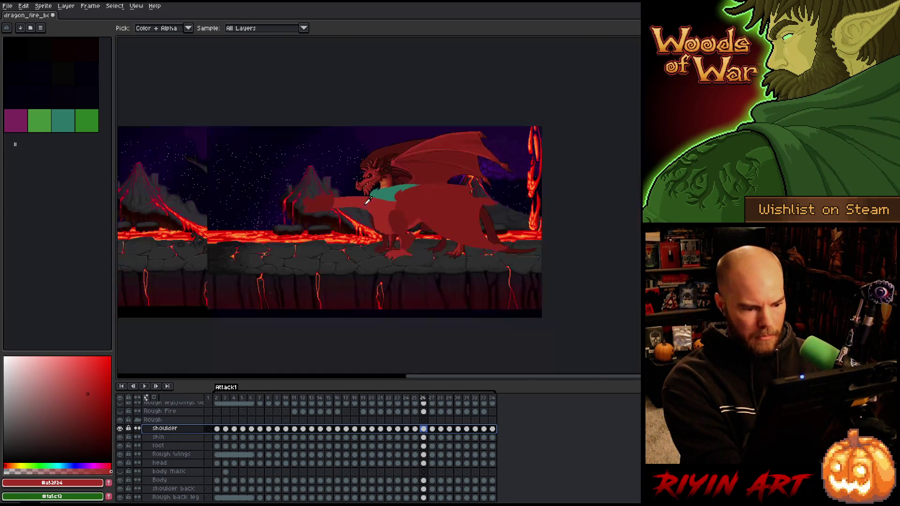
{"action": "scroll", "coordinate": [356, 248], "scroll_direction": "up", "scroll_amount": 1}
{"action": "scroll", "coordinate": [353, 222], "scroll_direction": "down", "scroll_amount": 1}
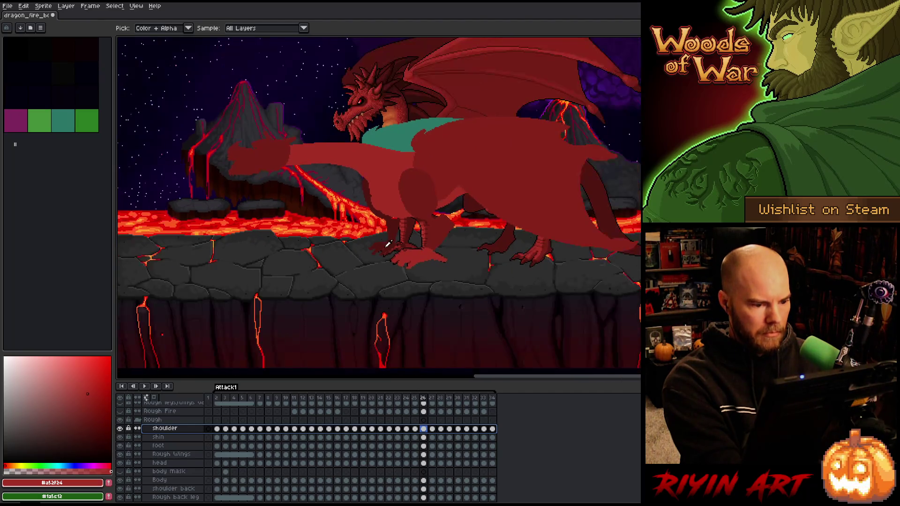
{"action": "scroll", "coordinate": [406, 238], "scroll_direction": "up", "scroll_amount": 1}
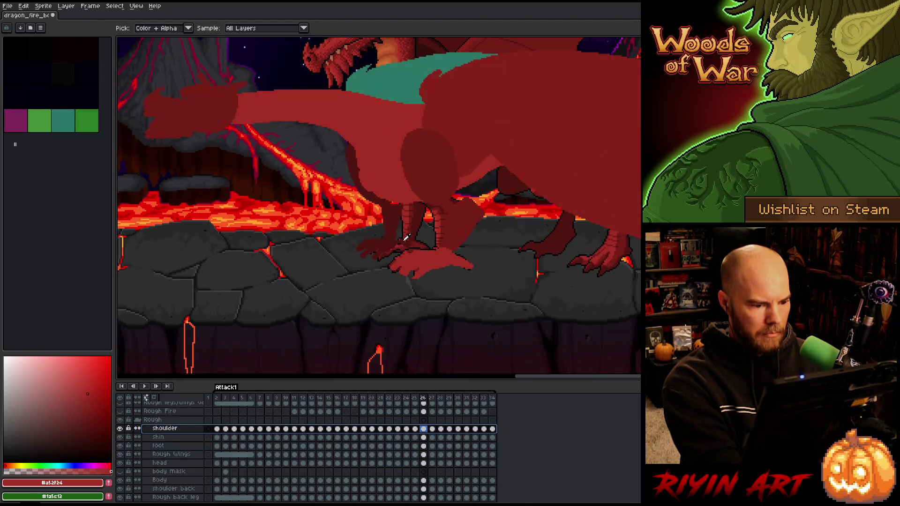
{"action": "left_click", "coordinate": [164, 446]}
{"action": "key", "text": "shift+r"}
{"action": "mouse_move", "coordinate": [252, 107]}
{"action": "left_mouse_down"}
{"action": "mouse_move", "coordinate": [413, 197]}
{"action": "mouse_move", "coordinate": [462, 211]}
{"action": "left_mouse_up"}
{"action": "left_click", "coordinate": [305, 94]}
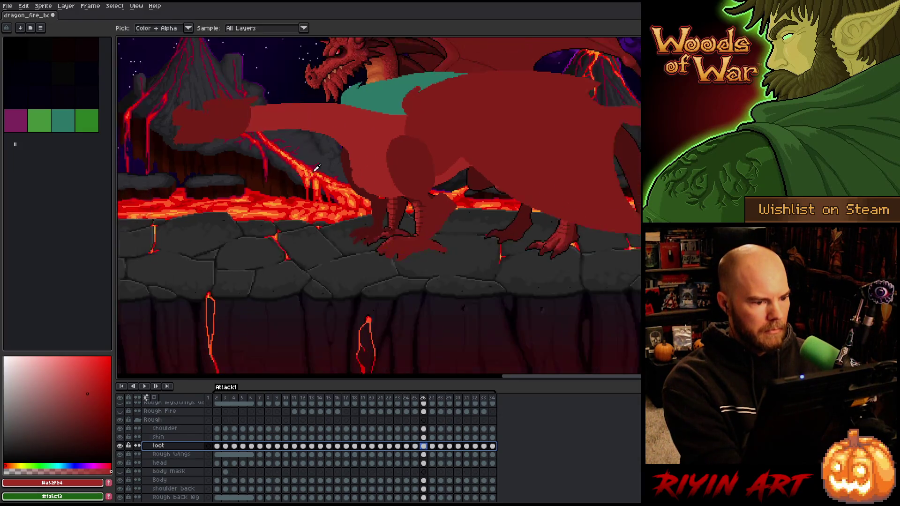
Recolour the rough back wings' teal to dark red #501612.
{"action": "scroll", "coordinate": [422, 197], "scroll_direction": "down", "scroll_amount": 2}
{"action": "left_click_drag", "start_coordinate": [455, 185], "coordinate": [386, 211]}
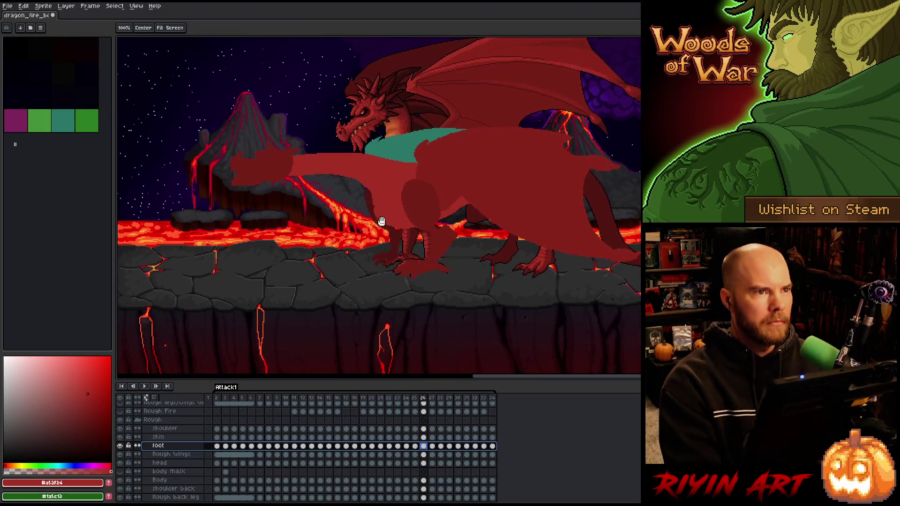
{"action": "key", "text": "i"}
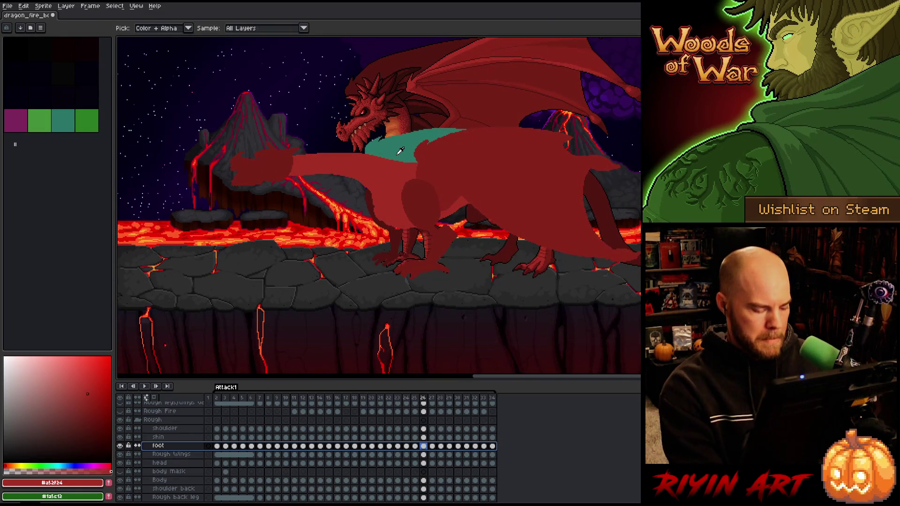
{"action": "scroll", "coordinate": [183, 459], "scroll_direction": "down", "scroll_amount": 1}
{"action": "left_click", "coordinate": [190, 480]}
{"action": "left_click", "coordinate": [187, 489]}
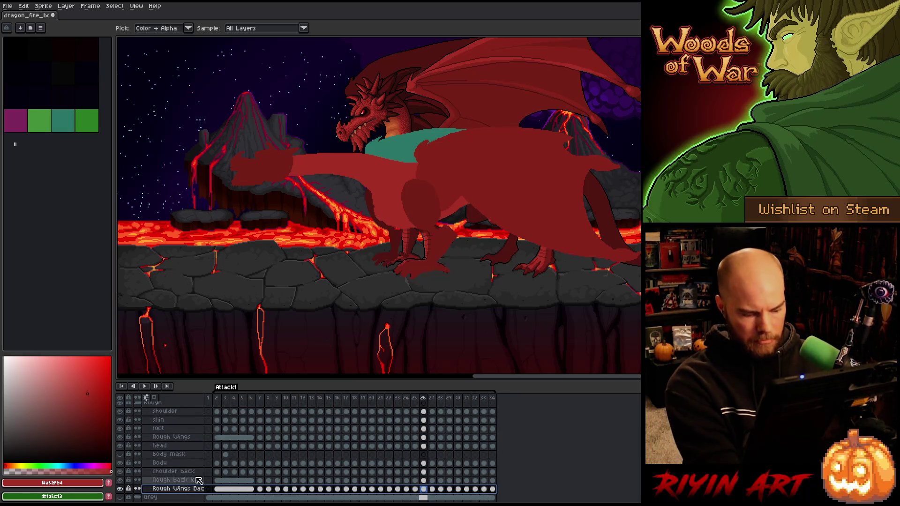
{"action": "key", "text": "shift+r"}
{"action": "mouse_move", "coordinate": [255, 88]}
{"action": "left_mouse_down"}
{"action": "mouse_move", "coordinate": [266, 81]}
{"action": "mouse_move", "coordinate": [380, 224]}
{"action": "left_mouse_up"}
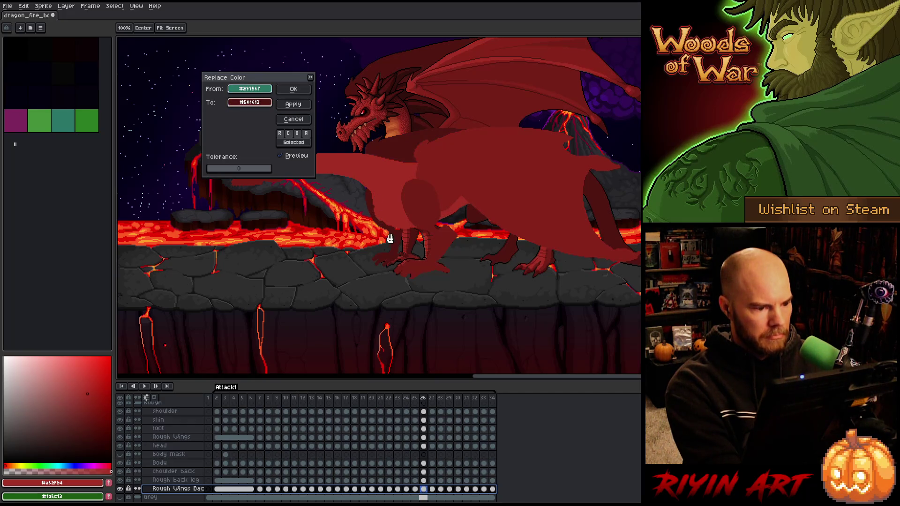
{"action": "left_click", "coordinate": [299, 93]}
{"action": "scroll", "coordinate": [304, 230], "scroll_direction": "down", "scroll_amount": 1}
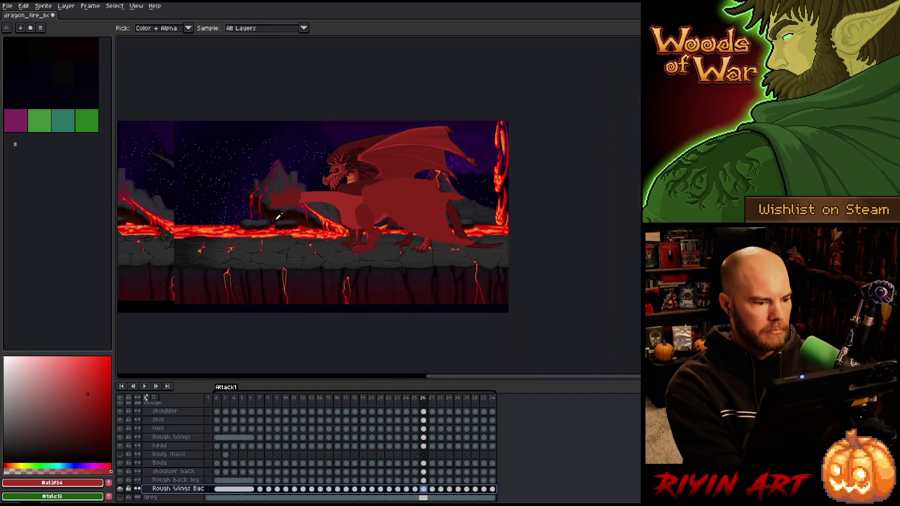
{"action": "scroll", "coordinate": [285, 218], "scroll_direction": "up", "scroll_amount": 2}
{"action": "scroll", "coordinate": [329, 239], "scroll_direction": "down", "scroll_amount": 2}
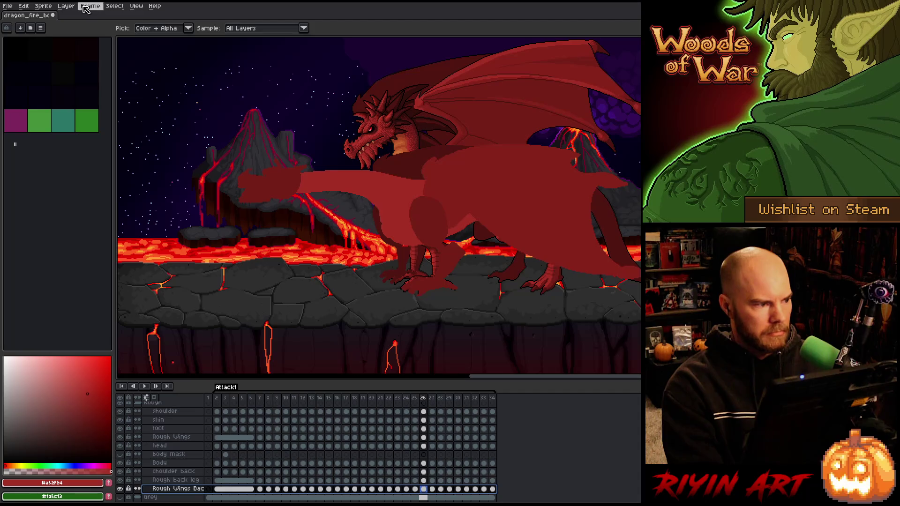
{"action": "left_click", "coordinate": [10, 11]}
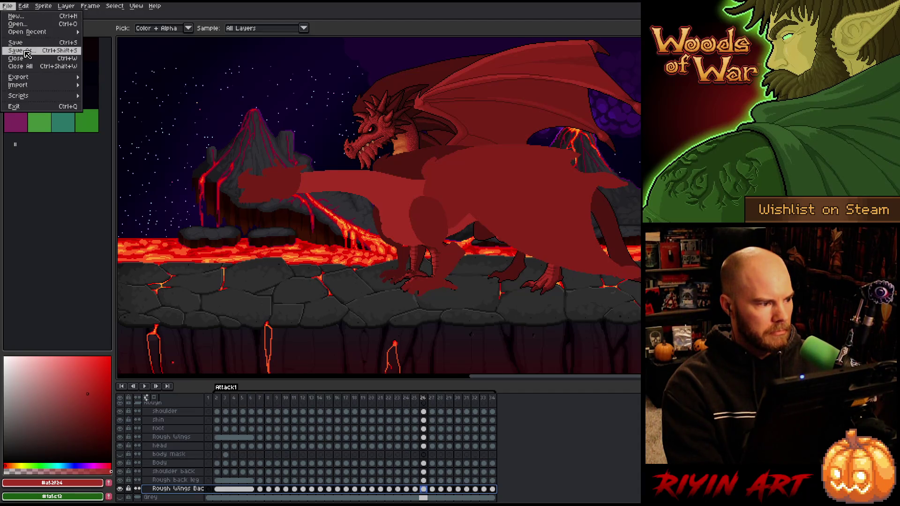
Save the animation as dragon_fire_boss_v14.
{"action": "left_click", "coordinate": [30, 54]}
{"action": "left_click", "coordinate": [320, 317]}
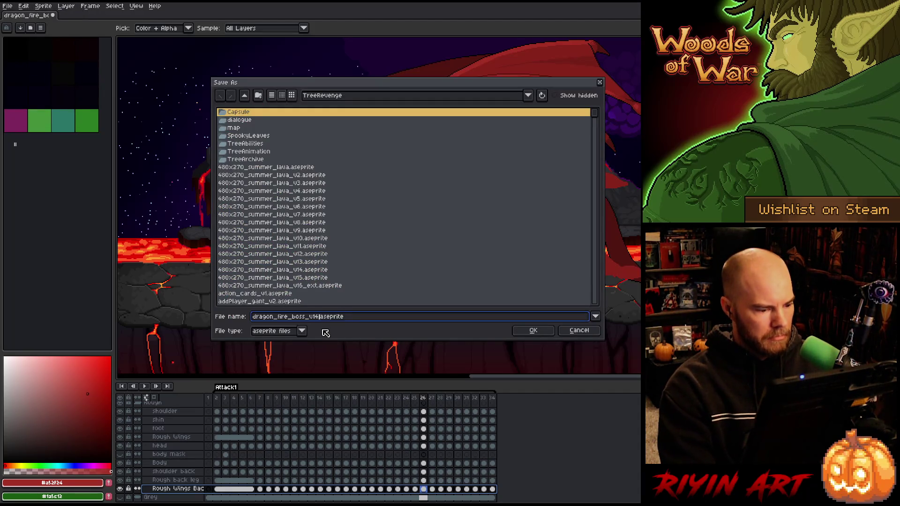
{"action": "left_click", "coordinate": [534, 330]}
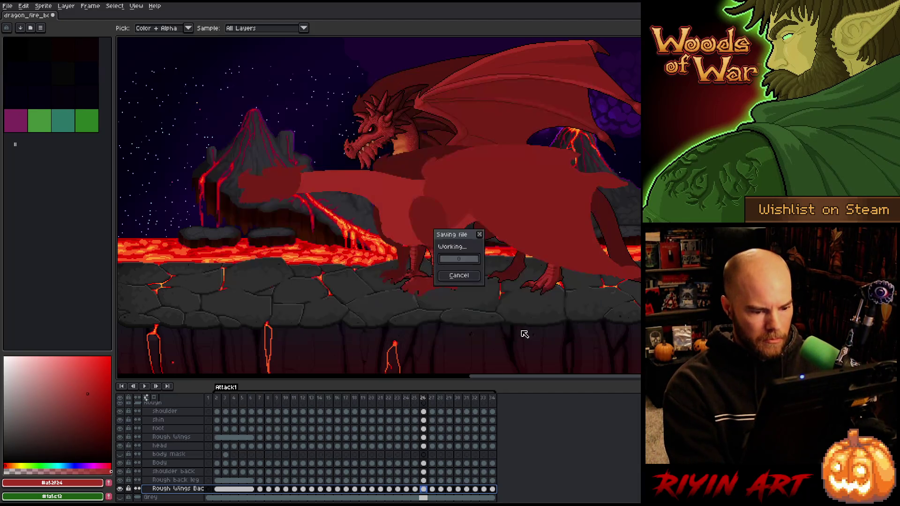
Hide the clean wing, head and leg layers, play the attack, save, and stop on frame 28.
{"action": "scroll", "coordinate": [395, 228], "scroll_direction": "down", "scroll_amount": 1}
{"action": "scroll", "coordinate": [143, 474], "scroll_direction": "up", "scroll_amount": 2}
{"action": "scroll", "coordinate": [149, 459], "scroll_direction": "down", "scroll_amount": 6}
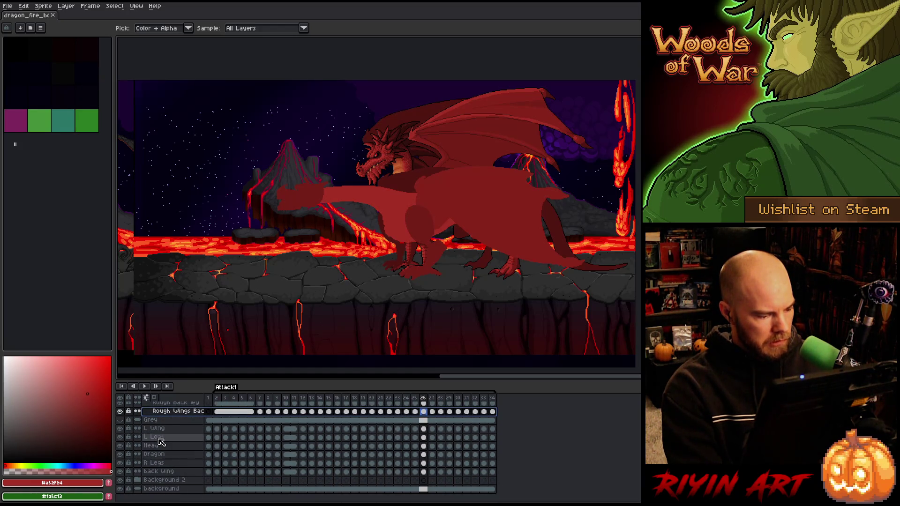
{"action": "left_click_drag", "start_coordinate": [124, 432], "coordinate": [124, 475]}
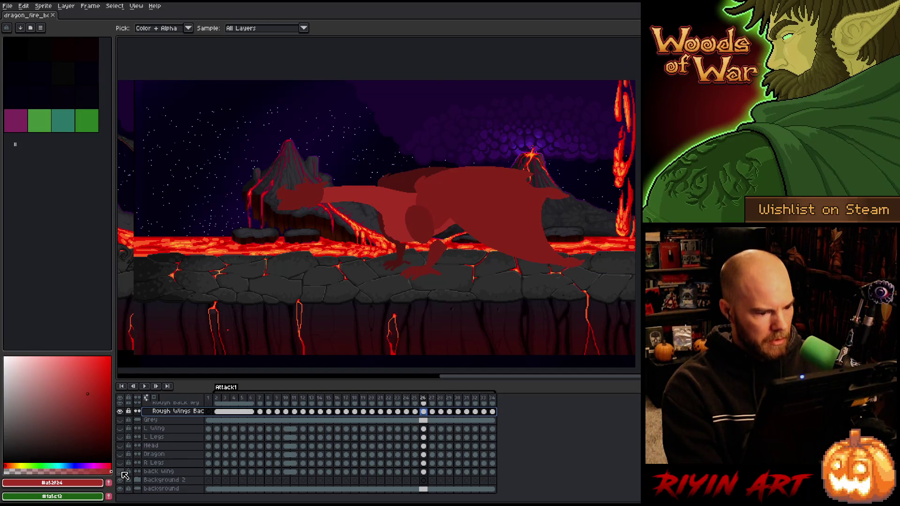
{"action": "scroll", "coordinate": [369, 230], "scroll_direction": "up", "scroll_amount": 2}
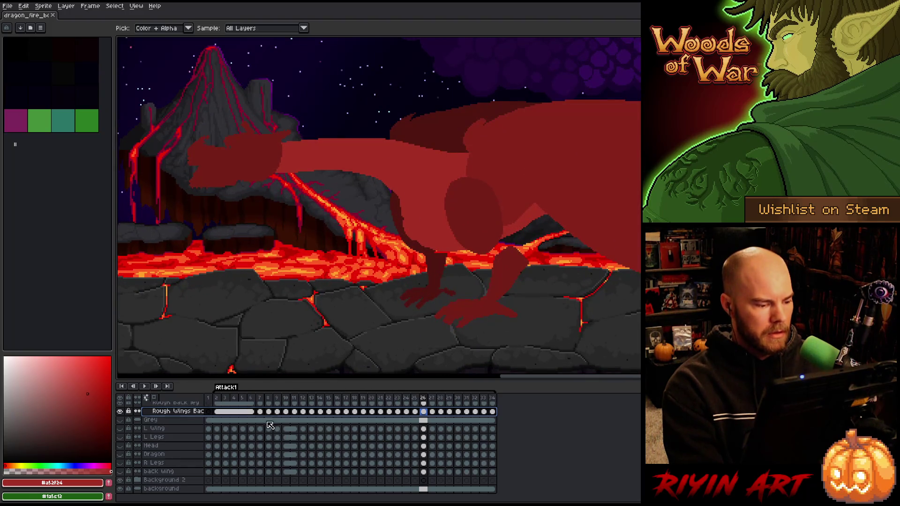
{"action": "key", "text": "Return"}
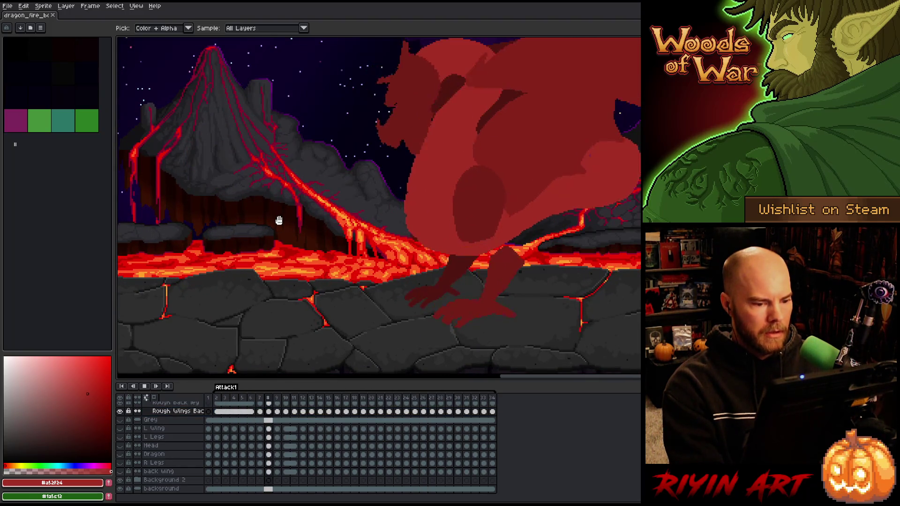
{"action": "scroll", "coordinate": [273, 217], "scroll_direction": "down", "scroll_amount": 1}
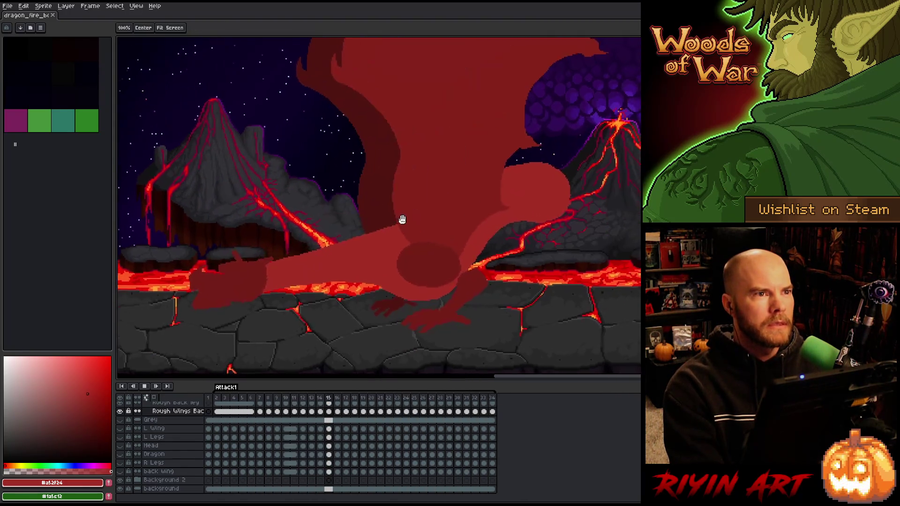
{"action": "scroll", "coordinate": [380, 242], "scroll_direction": "down", "scroll_amount": 1}
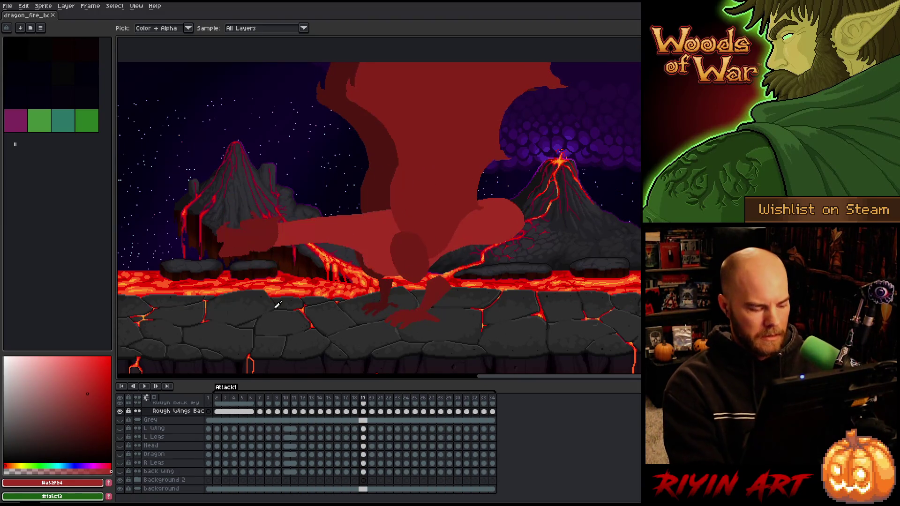
{"action": "key", "text": "ctrl+s"}
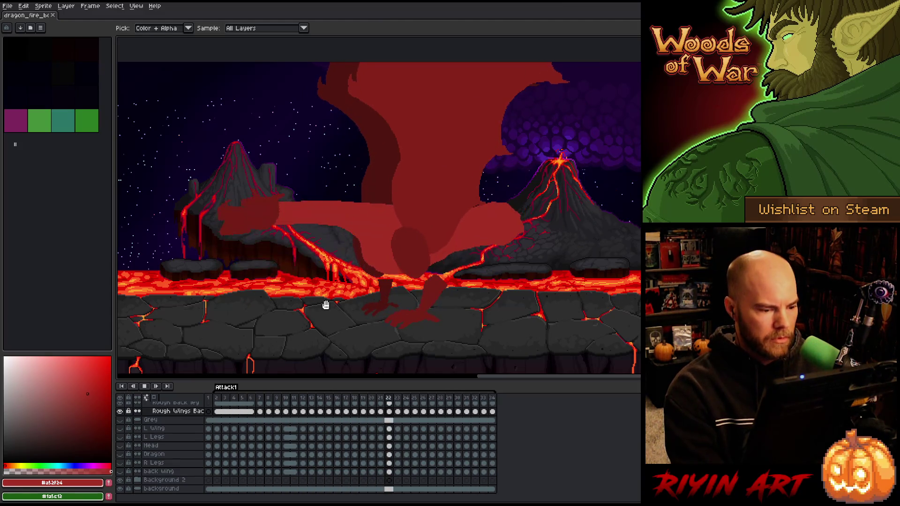
{"action": "key", "text": "Return"}
{"action": "scroll", "coordinate": [378, 229], "scroll_direction": "up", "scroll_amount": 3}
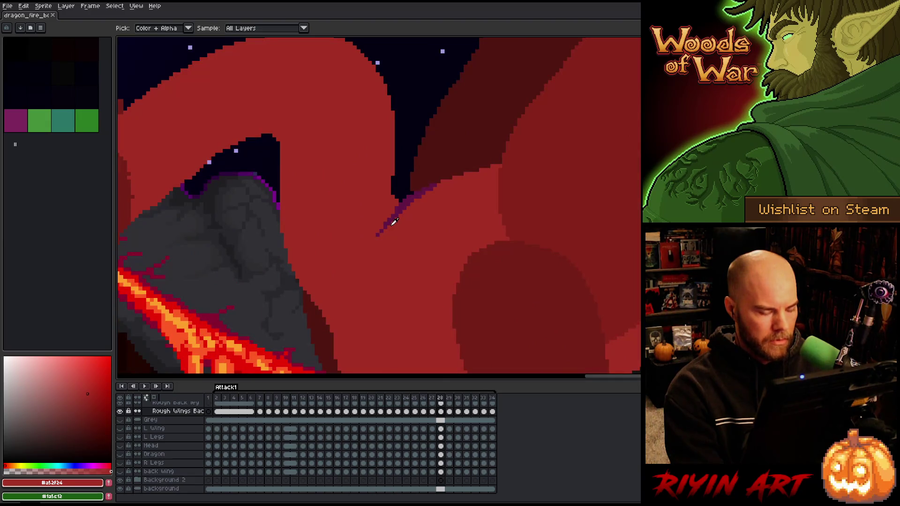
Replace the purple edge on the Body layer with dark red #761f13.
{"action": "left_click", "coordinate": [407, 200]}
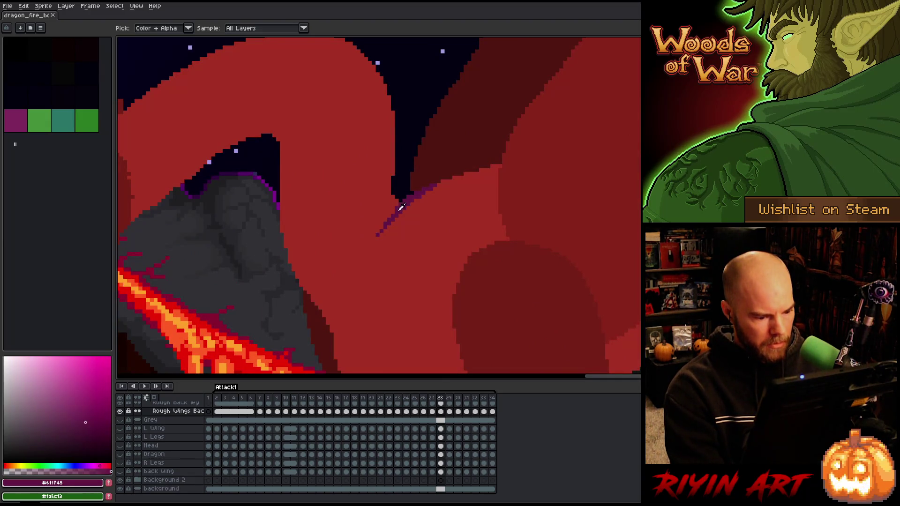
{"action": "scroll", "coordinate": [257, 437], "scroll_direction": "up", "scroll_amount": 3}
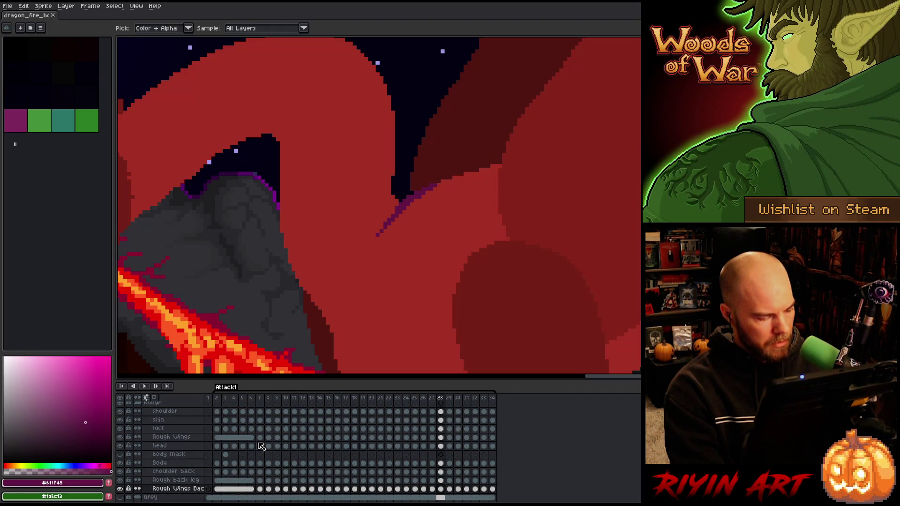
{"action": "left_click", "coordinate": [178, 464]}
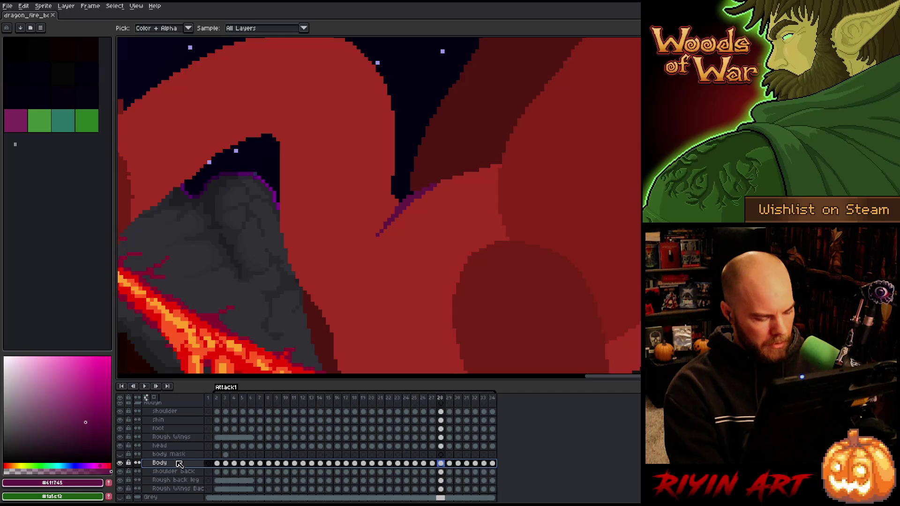
{"action": "key", "text": "shift+r"}
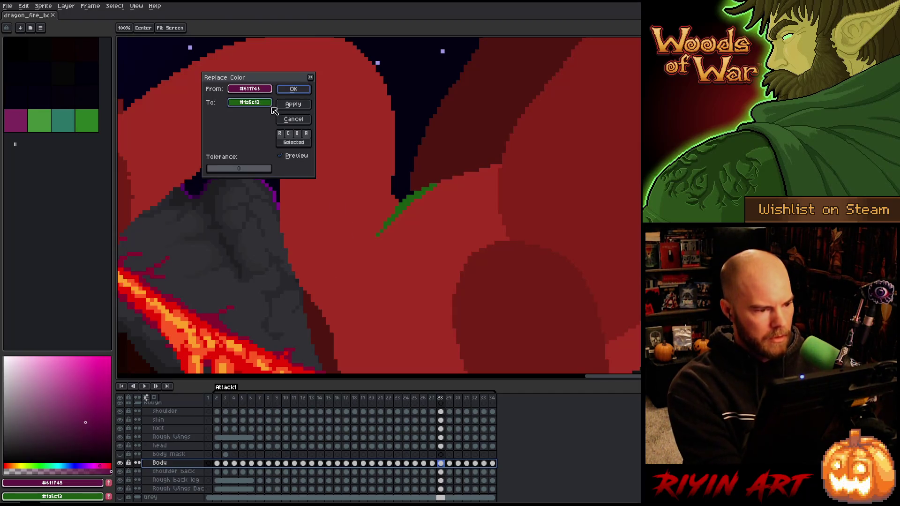
{"action": "left_click", "coordinate": [128, 188]}
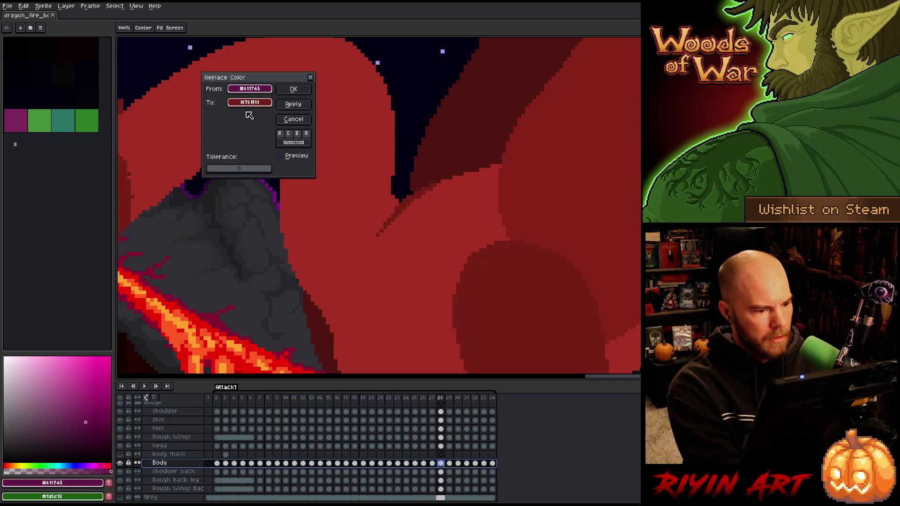
{"action": "left_click", "coordinate": [291, 92]}
{"action": "scroll", "coordinate": [240, 229], "scroll_direction": "down", "scroll_amount": 4}
Play the Attack1 animation again to review the all-red rough dragon.
{"action": "key", "text": "Return"}
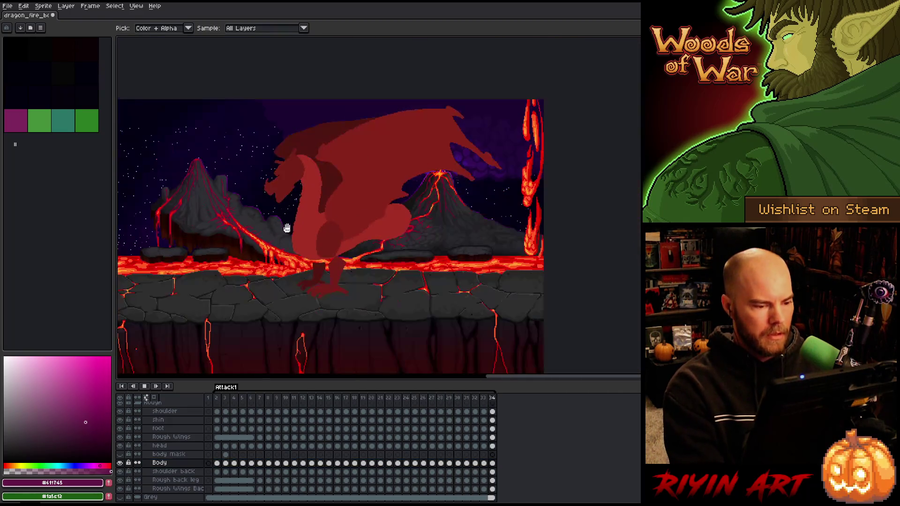
{"action": "scroll", "coordinate": [240, 228], "scroll_direction": "up", "scroll_amount": 1}
{"action": "left_click_drag", "start_coordinate": [207, 243], "coordinate": [292, 239]}
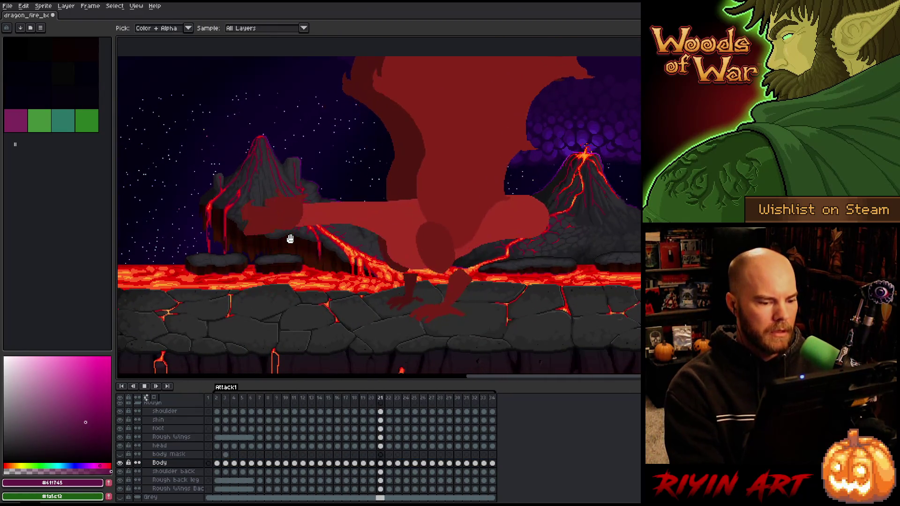
{"action": "key", "text": "Return"}
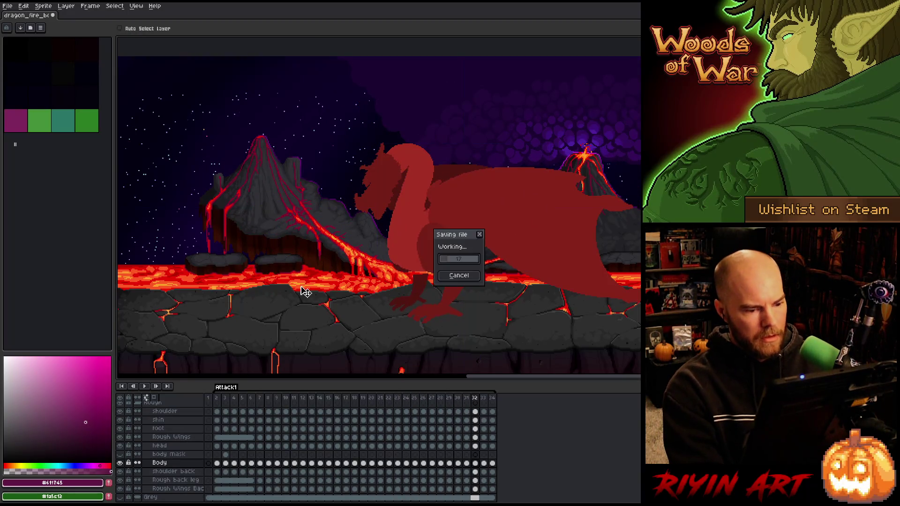
{"action": "key", "text": "Return"}
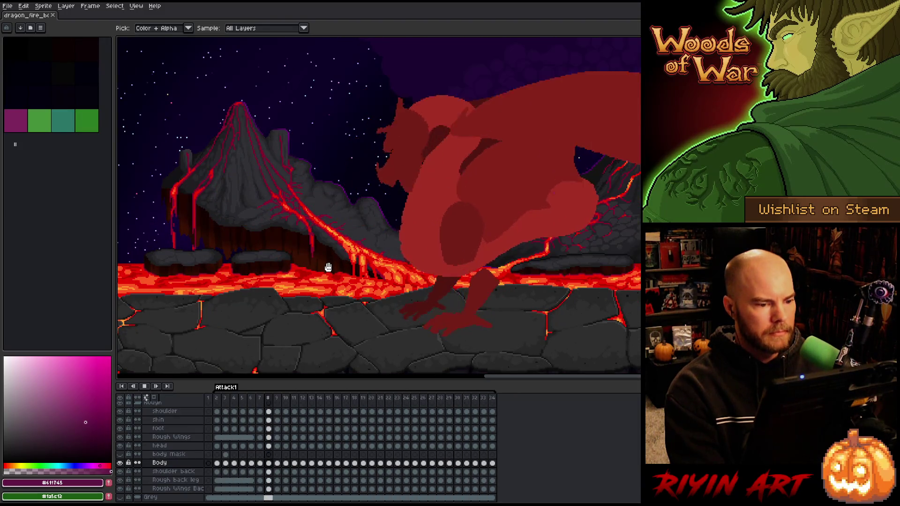
{"action": "scroll", "coordinate": [328, 266], "scroll_direction": "down", "scroll_amount": 2}
{"action": "scroll", "coordinate": [413, 272], "scroll_direction": "up", "scroll_amount": 3}
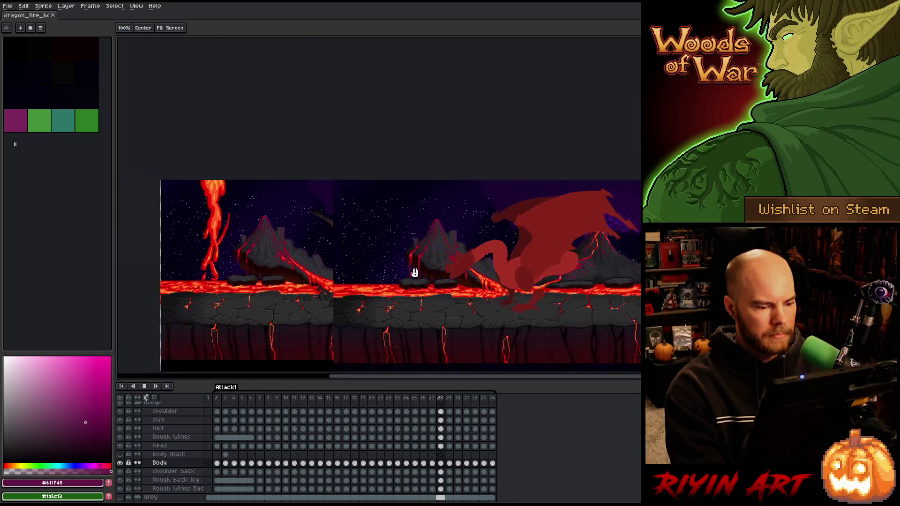
{"action": "key", "text": "i"}
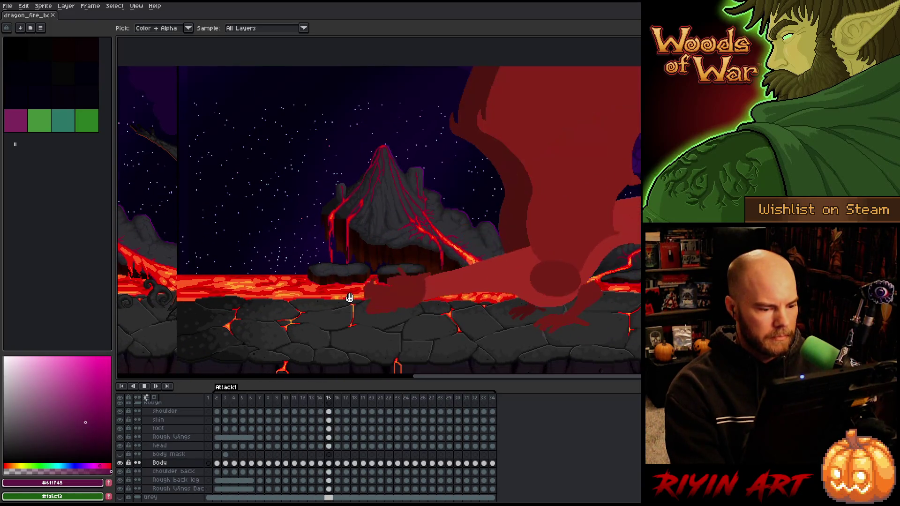
{"action": "scroll", "coordinate": [168, 464], "scroll_direction": "down", "scroll_amount": 3}
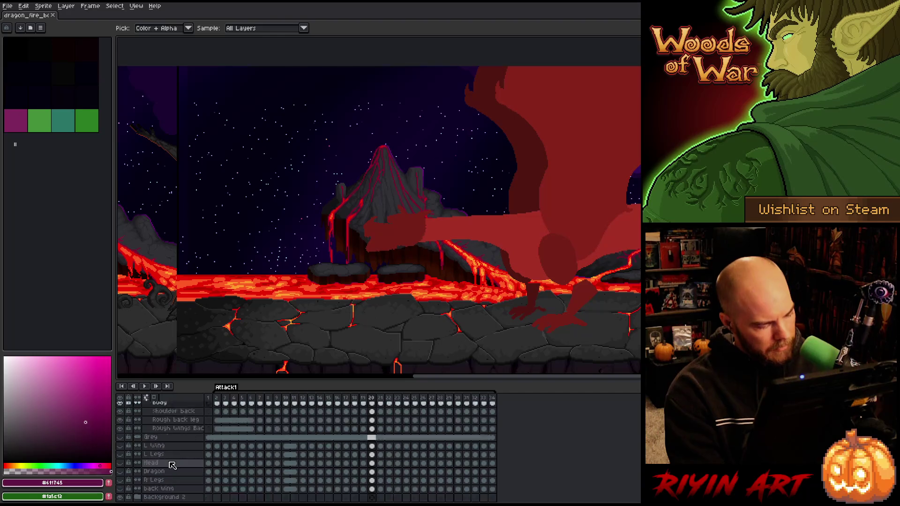
Show the Background 2 tree-and-volcano layer and play the animation over it, centring the view.
{"action": "left_click", "coordinate": [128, 482]}
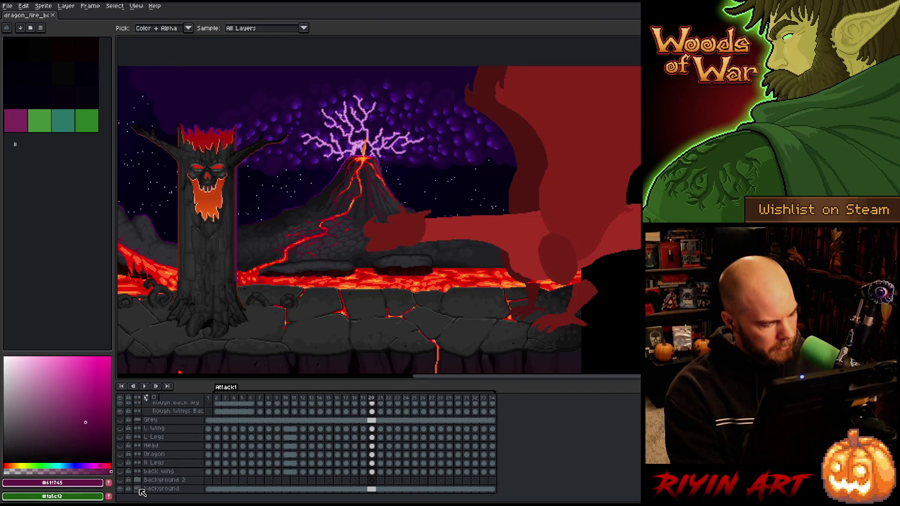
{"action": "left_click", "coordinate": [164, 488]}
{"action": "left_click", "coordinate": [121, 481]}
{"action": "left_click", "coordinate": [121, 481]}
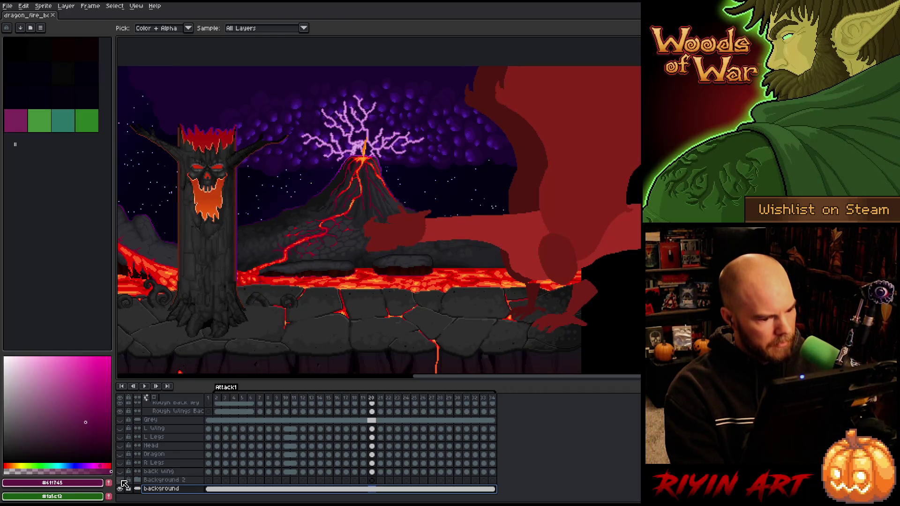
{"action": "key", "text": "Return"}
{"action": "left_click_drag", "start_coordinate": [292, 269], "coordinate": [405, 254]}
{"action": "scroll", "coordinate": [413, 260], "scroll_direction": "right", "scroll_amount": 5}
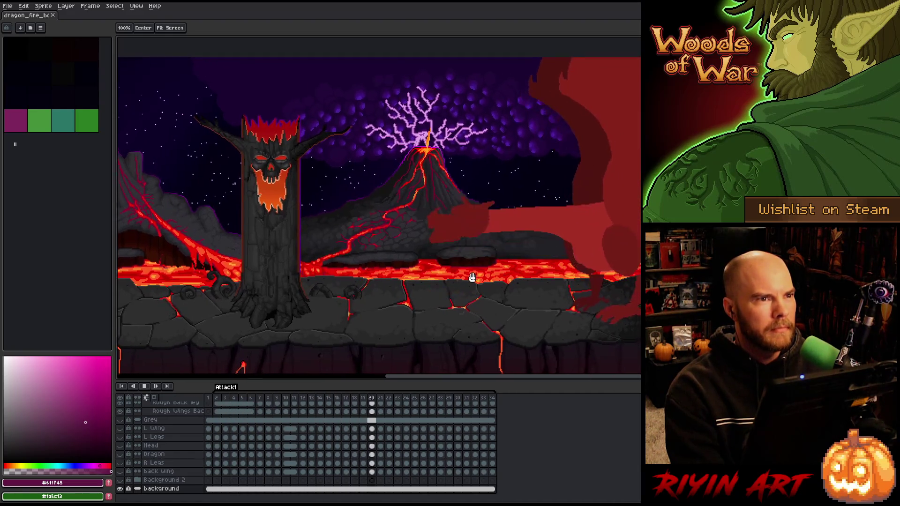
{"action": "left_click_drag", "start_coordinate": [452, 278], "coordinate": [468, 275]}
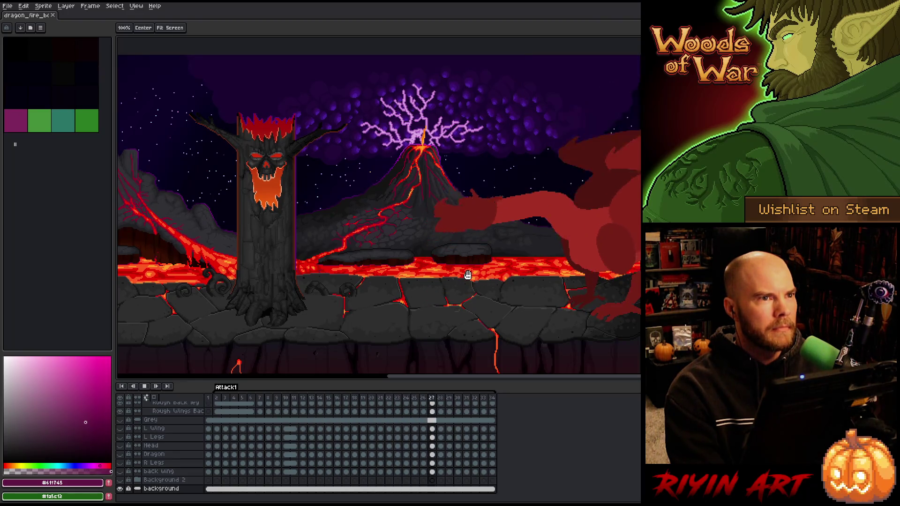
Stop and restart the animation playback, shifting the view to show more of the dragon.
{"action": "key", "text": "i"}
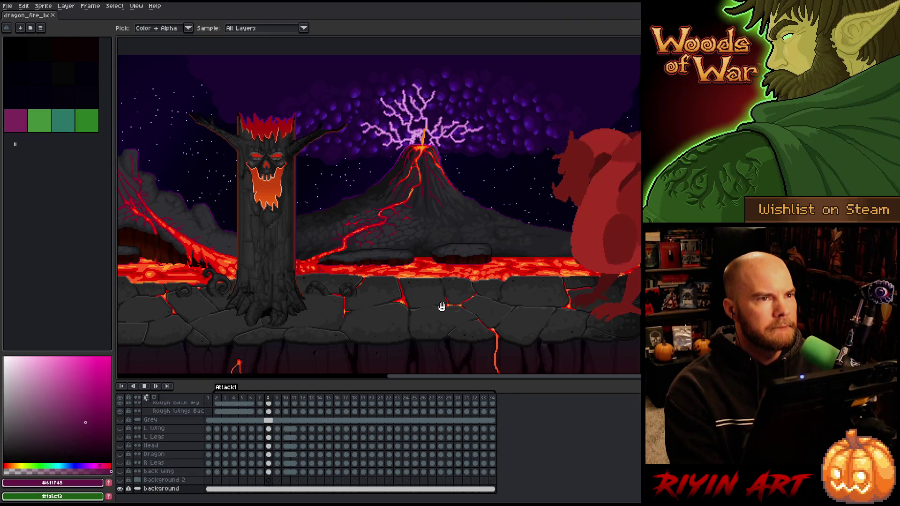
{"action": "key", "text": "Return"}
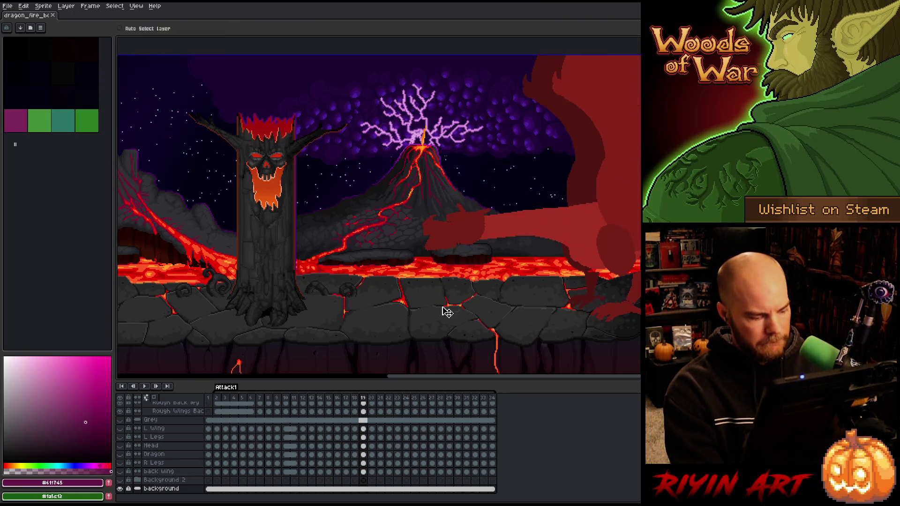
{"action": "key", "text": "v"}
{"action": "key", "text": "i"}
{"action": "key", "text": "Return"}
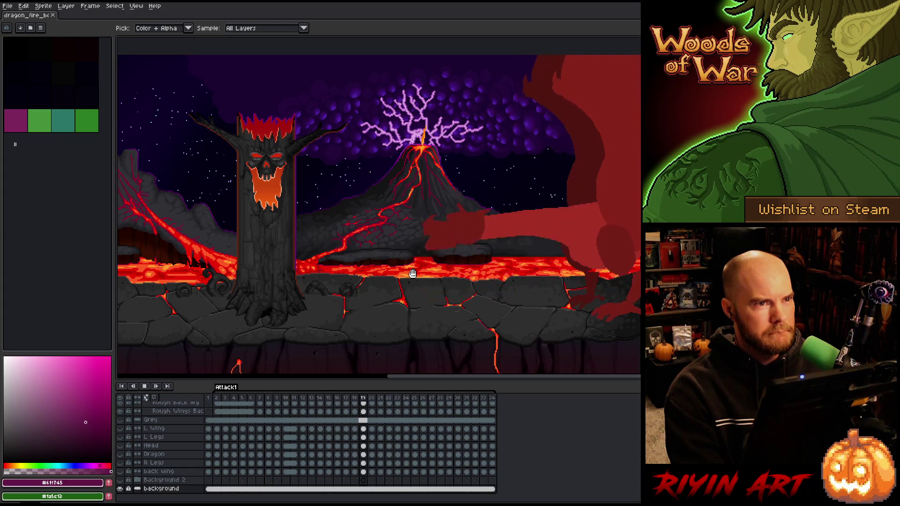
{"action": "left_click_drag", "start_coordinate": [512, 279], "coordinate": [428, 281]}
{"action": "key", "text": "i"}
Show the Head layer's dragon head again and jump to frame 2 of the attack.
{"action": "scroll", "coordinate": [398, 204], "scroll_direction": "up", "scroll_amount": 1}
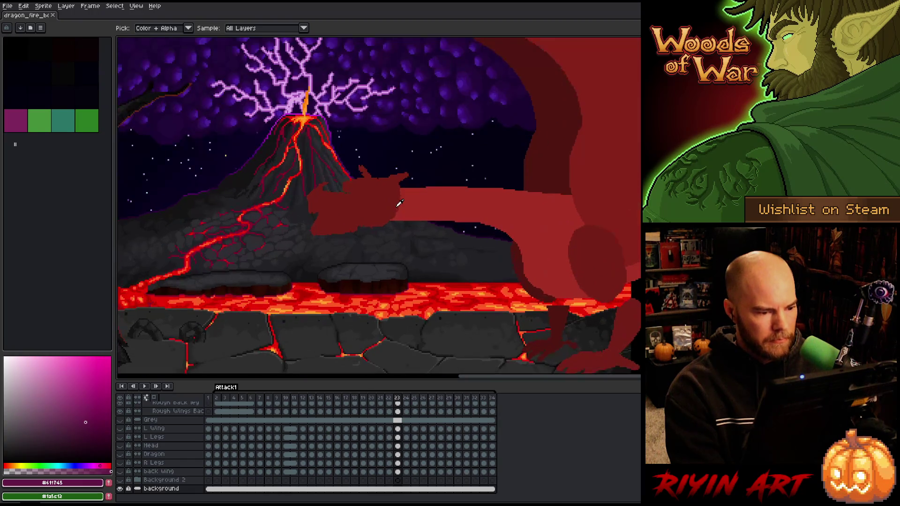
{"action": "scroll", "coordinate": [396, 204], "scroll_direction": "down", "scroll_amount": 2}
{"action": "scroll", "coordinate": [374, 211], "scroll_direction": "up", "scroll_amount": 2}
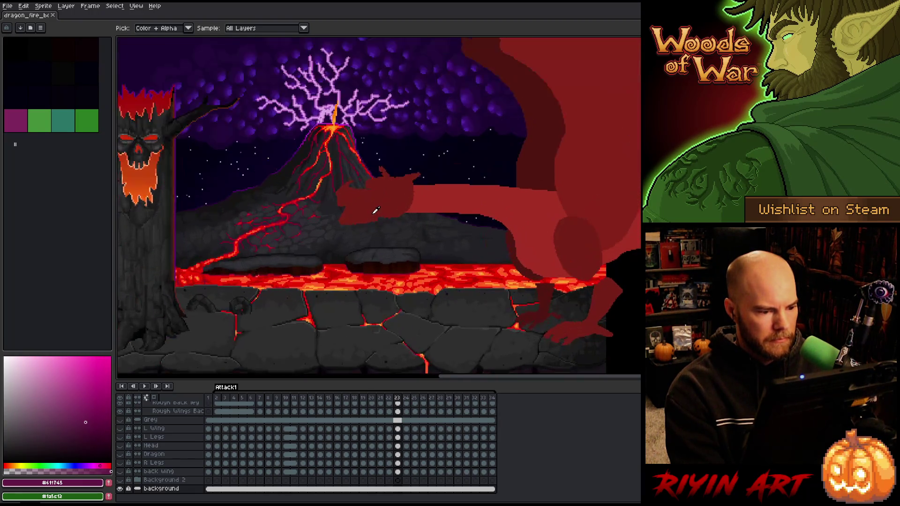
{"action": "scroll", "coordinate": [376, 210], "scroll_direction": "down", "scroll_amount": 2}
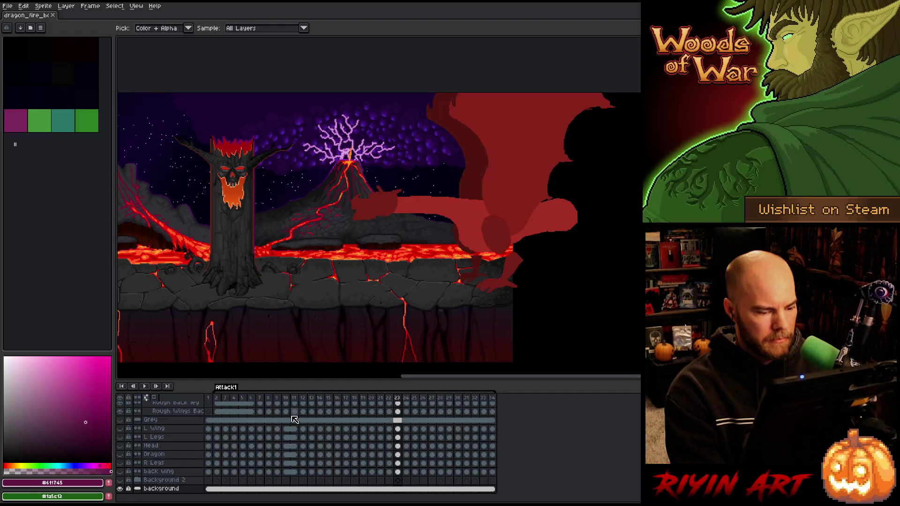
{"action": "scroll", "coordinate": [243, 408], "scroll_direction": "up", "scroll_amount": 2}
{"action": "scroll", "coordinate": [229, 425], "scroll_direction": "down", "scroll_amount": 2}
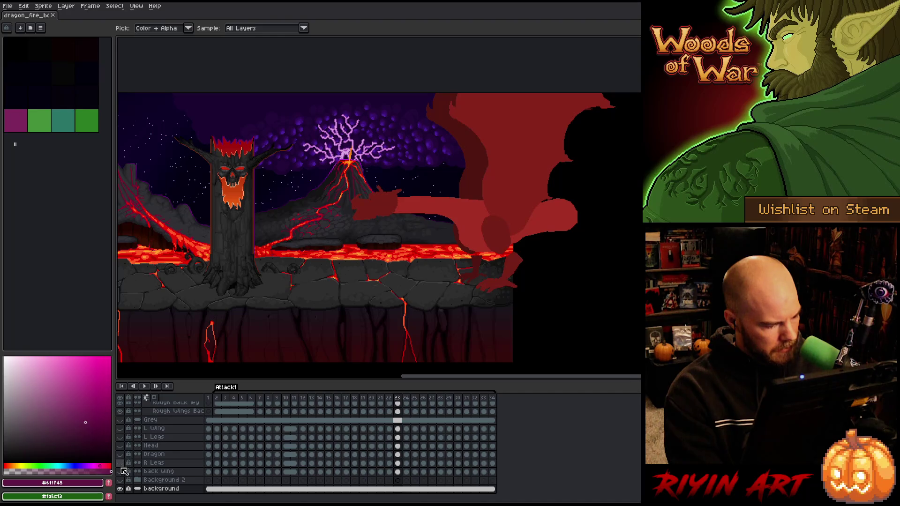
{"action": "left_click", "coordinate": [121, 446]}
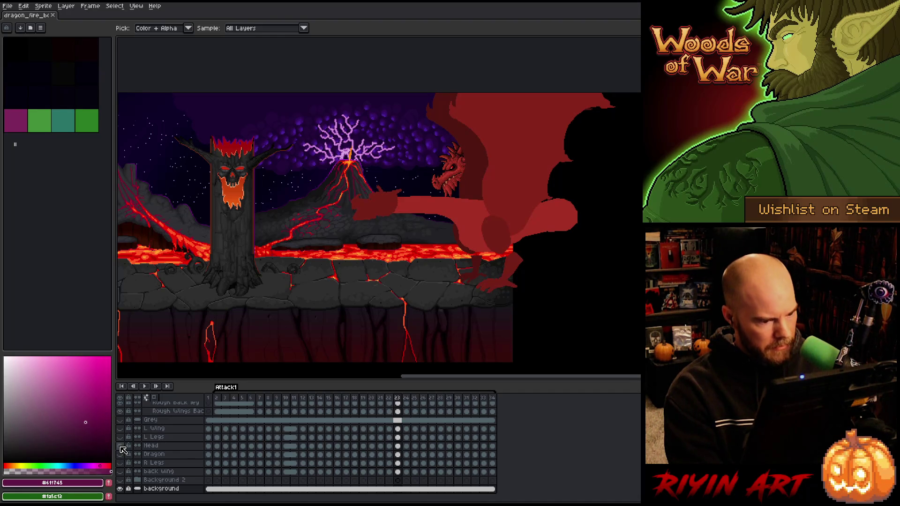
{"action": "left_click", "coordinate": [217, 399]}
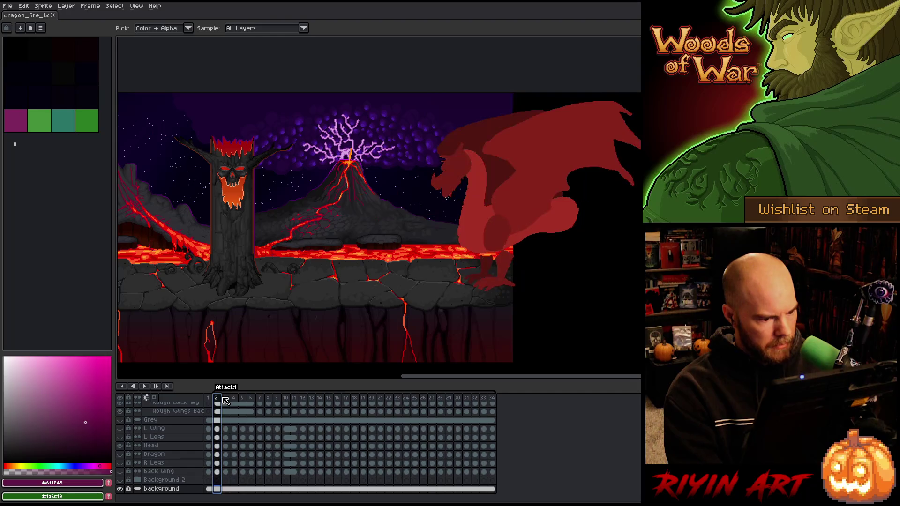
Briefly solo the Head layer, collapse the Rough group, and apply Unlink Cels to the Head cels.
{"action": "left_click", "coordinate": [120, 446], "text": "alt"}
{"action": "left_click", "coordinate": [218, 446]}
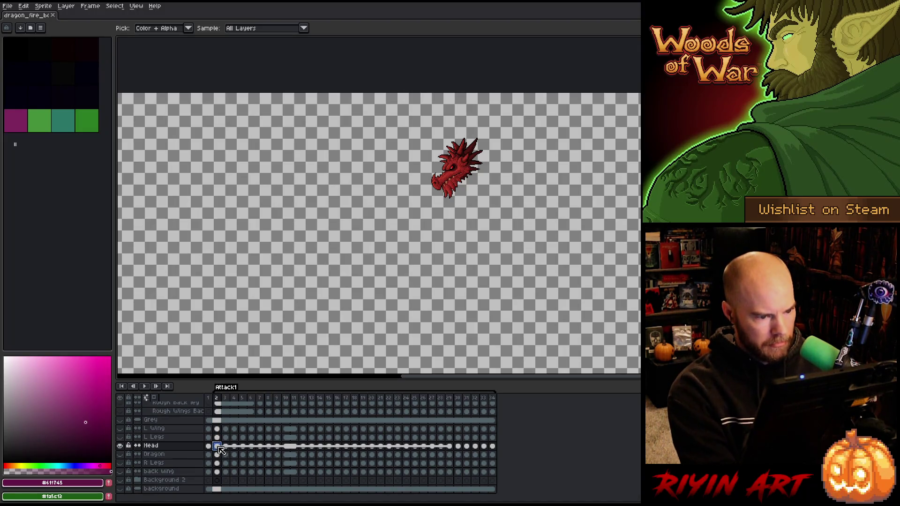
{"action": "left_click", "coordinate": [121, 446], "text": "alt"}
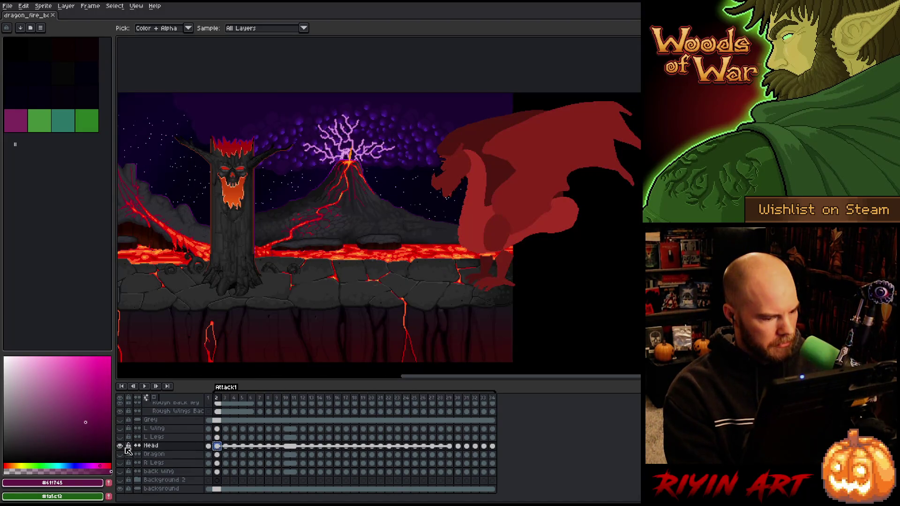
{"action": "scroll", "coordinate": [230, 443], "scroll_direction": "up", "scroll_amount": 5}
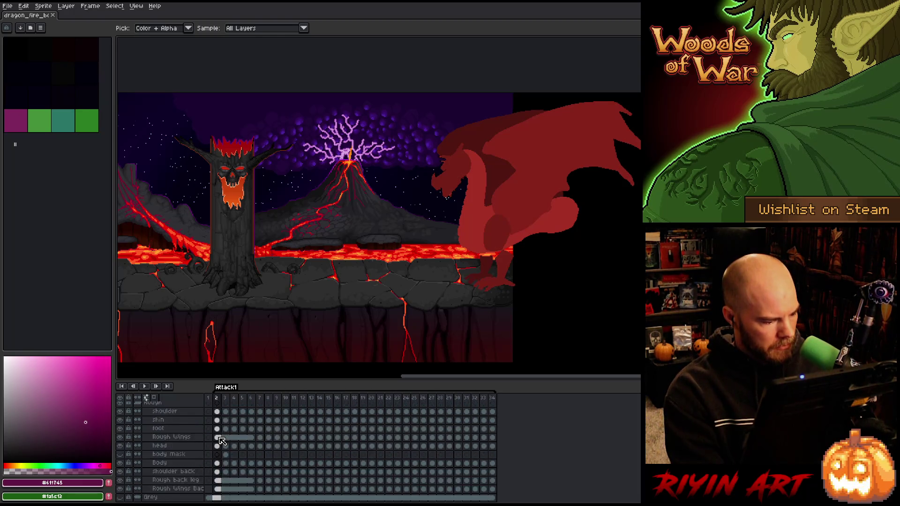
{"action": "scroll", "coordinate": [207, 448], "scroll_direction": "up", "scroll_amount": 4}
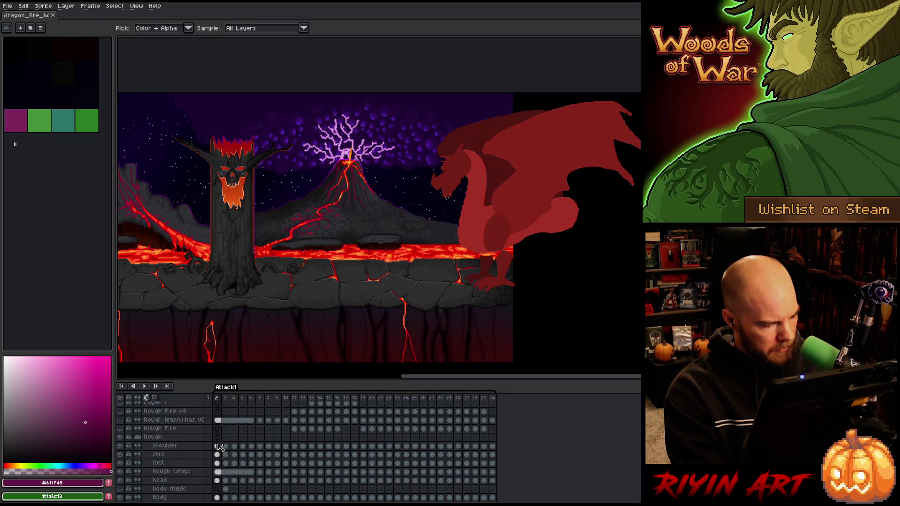
{"action": "left_click", "coordinate": [143, 448]}
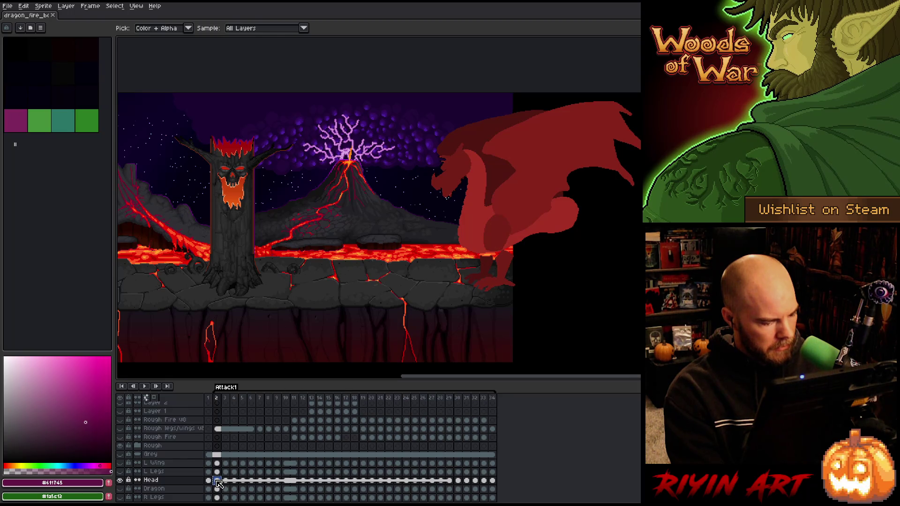
{"action": "right_click", "coordinate": [219, 484]}
{"action": "left_click", "coordinate": [226, 489]}
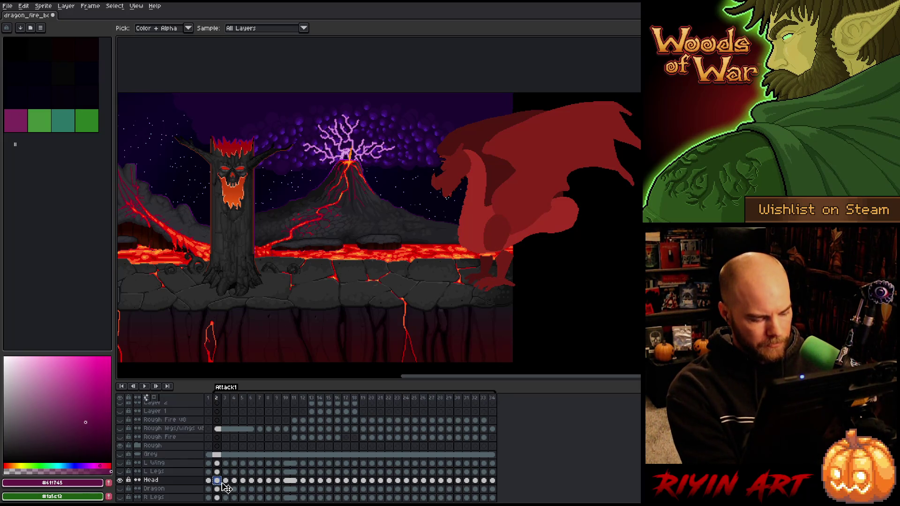
Step from frame 3 through the Attack1 frames to frame 13, then save with Ctrl+S.
{"action": "left_click", "coordinate": [226, 482]}
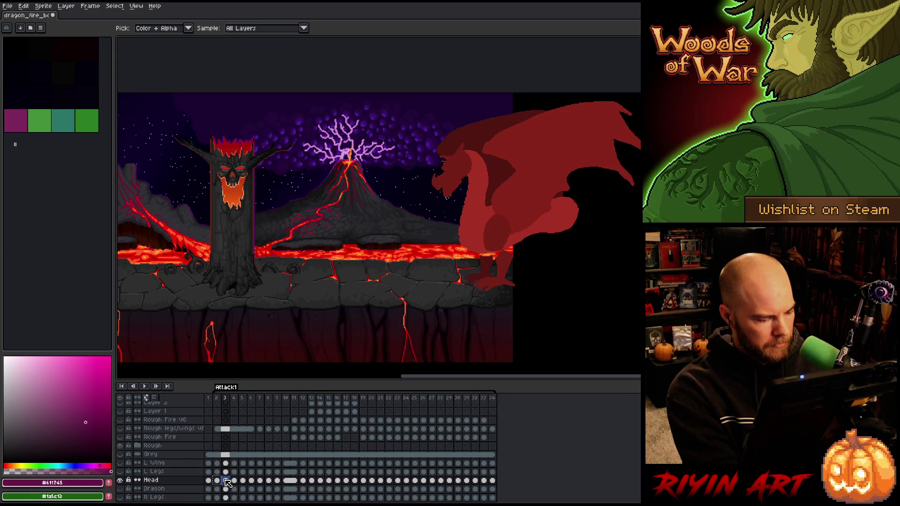
{"action": "key", "text": "Left"}
{"action": "key", "text": "Right"}
{"action": "key", "text": "Right"}
{"action": "key", "text": "Right"}
{"action": "key", "text": "Right"}
{"action": "key", "text": "Left"}
{"action": "key", "text": "Right"}
{"action": "key", "text": "Right"}
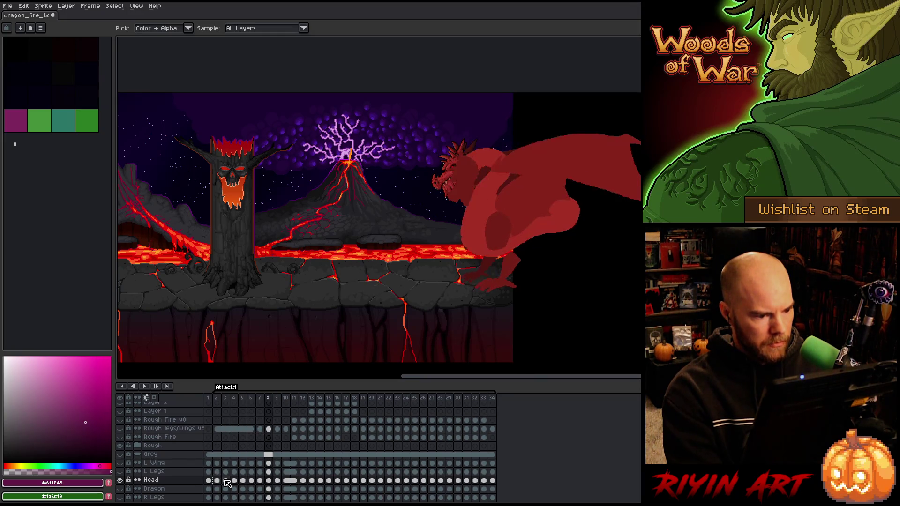
{"action": "key", "text": "Right"}
{"action": "key", "text": "Right"}
{"action": "key", "text": "Right"}
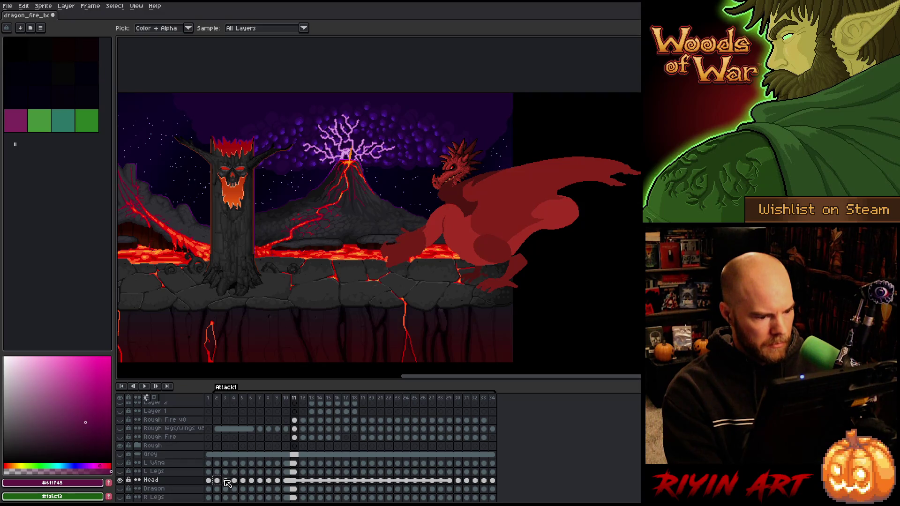
{"action": "key", "text": "Right"}
{"action": "key", "text": "Right"}
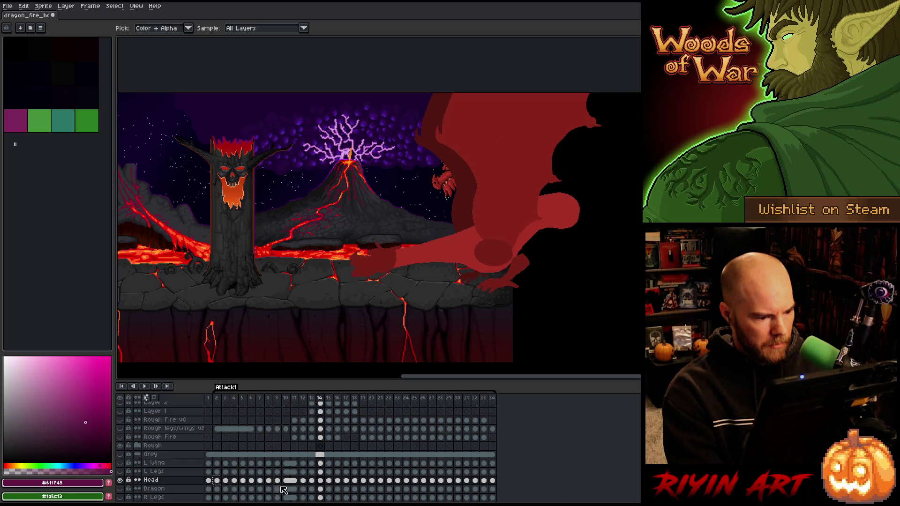
{"action": "key", "text": "Left"}
{"action": "key", "text": "Right"}
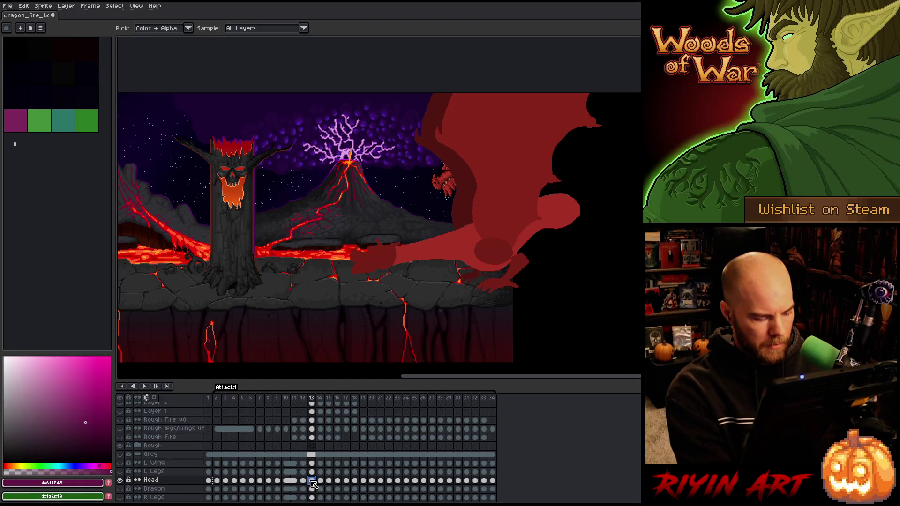
{"action": "key", "text": "ctrl+s"}
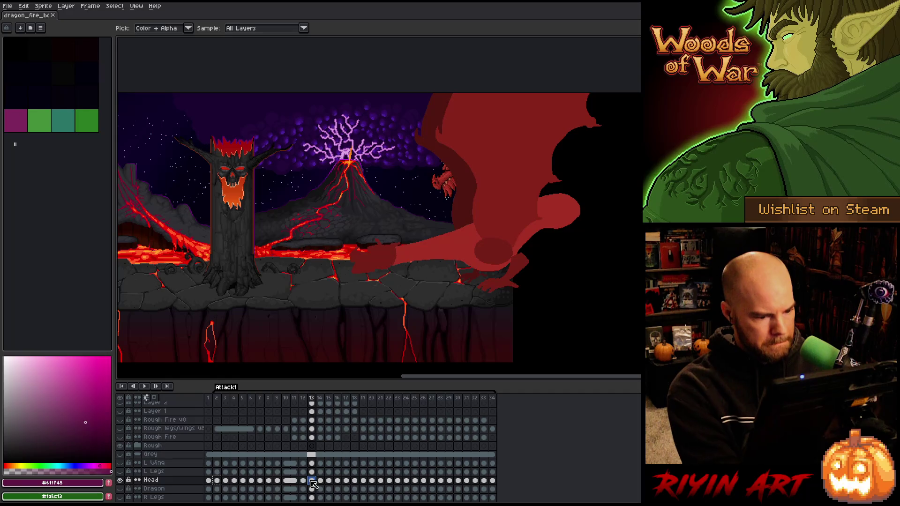
Move the dragon's head down and slightly left on frame 13 with the Move tool.
{"action": "key", "text": "v"}
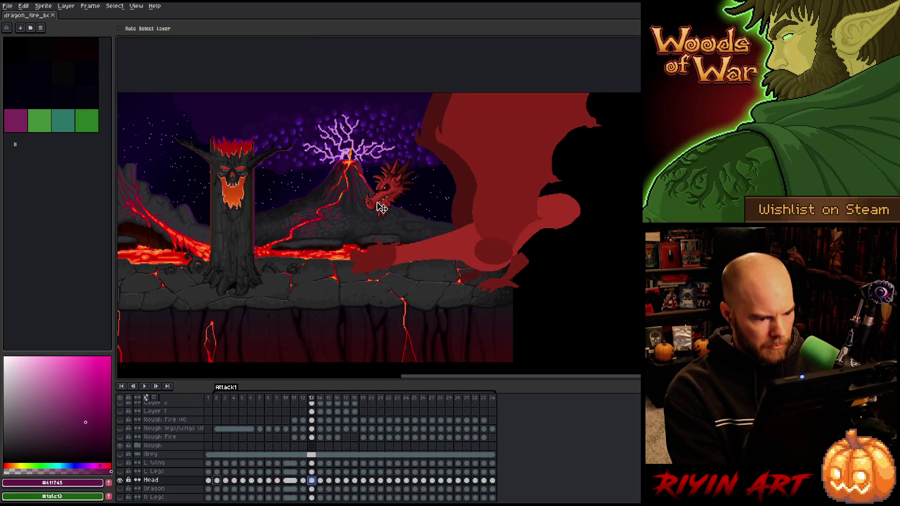
{"action": "scroll", "coordinate": [378, 204], "scroll_direction": "up", "scroll_amount": 3}
{"action": "scroll", "coordinate": [383, 240], "scroll_direction": "down", "scroll_amount": 3}
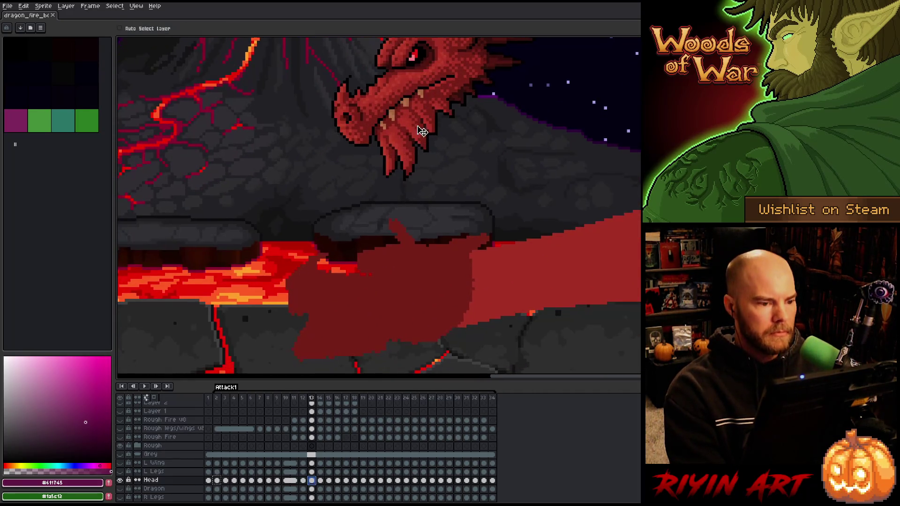
{"action": "scroll", "coordinate": [375, 197], "scroll_direction": "up", "scroll_amount": 1}
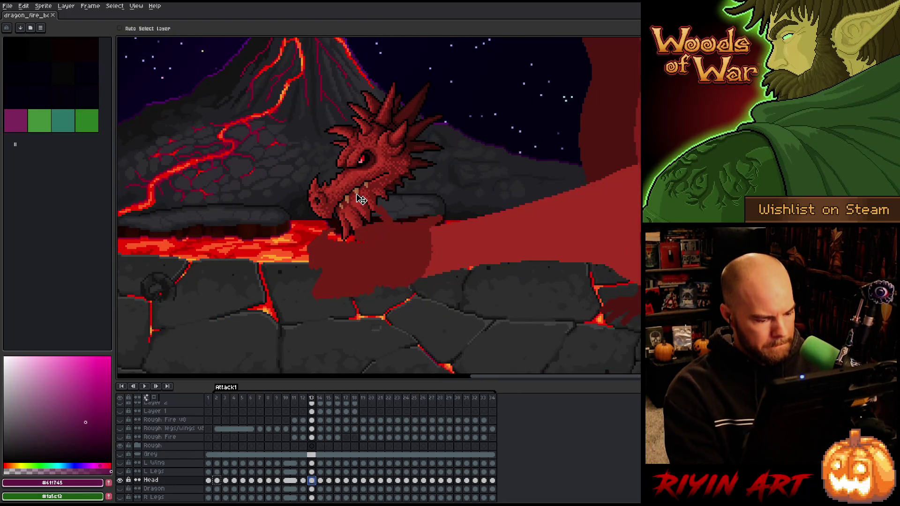
{"action": "mouse_move", "coordinate": [381, 170]}
{"action": "left_mouse_down"}
{"action": "mouse_move", "coordinate": [382, 255]}
{"action": "mouse_move", "coordinate": [354, 181]}
{"action": "mouse_move", "coordinate": [372, 129]}
{"action": "left_mouse_up"}
{"action": "scroll", "coordinate": [373, 129], "scroll_direction": "up", "scroll_amount": 1}
{"action": "scroll", "coordinate": [353, 216], "scroll_direction": "down", "scroll_amount": 1}
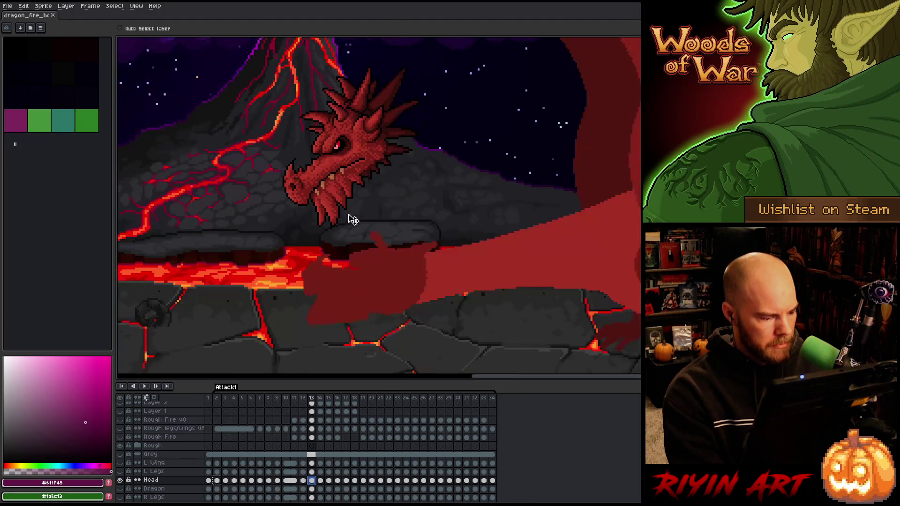
Add a new layer named Jaw above Dragon, save the file, and select Head's frame 13 cel.
{"action": "left_click", "coordinate": [161, 490]}
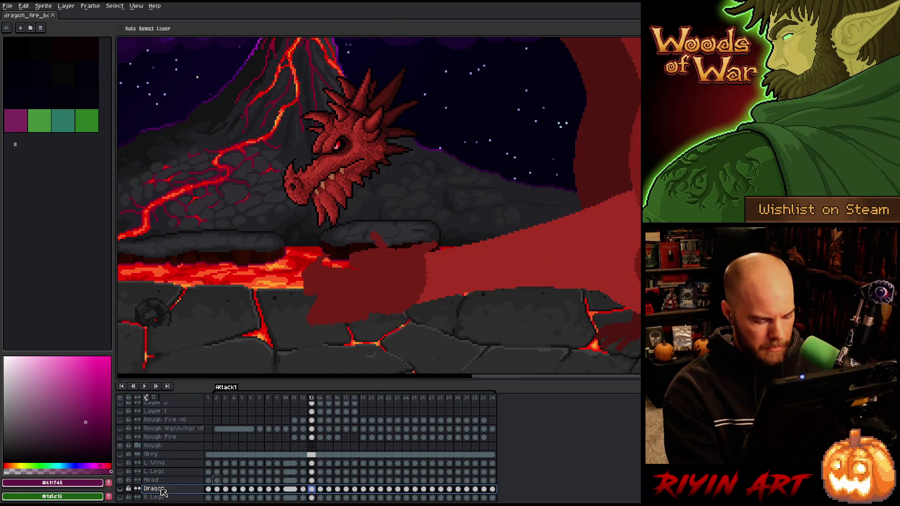
{"action": "key", "text": "shift+n"}
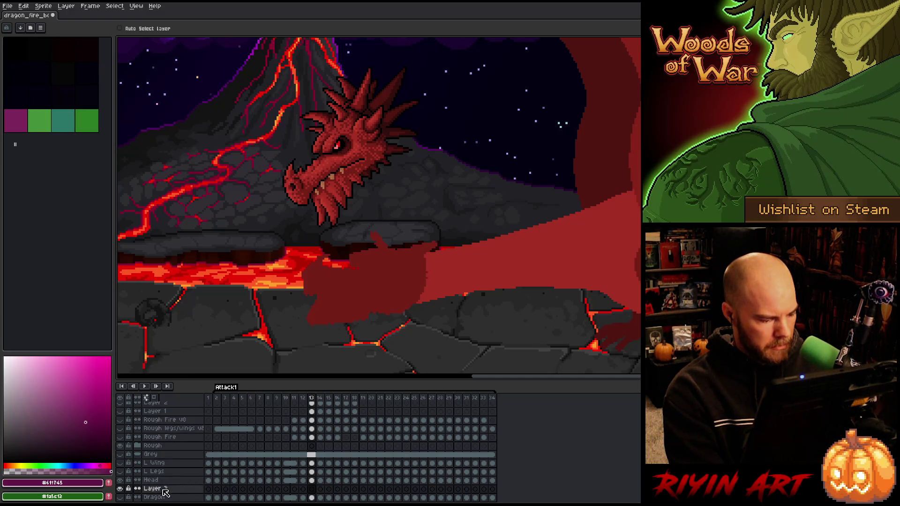
{"action": "double_click", "coordinate": [159, 494]}
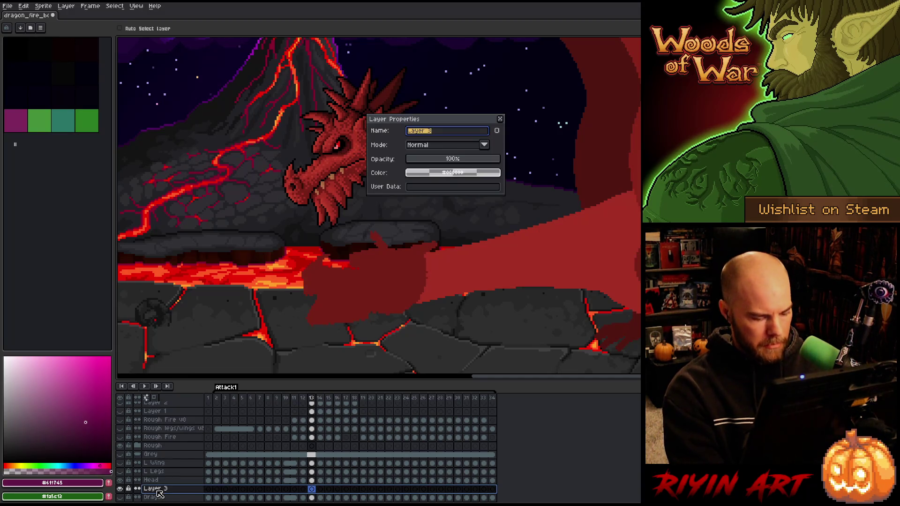
{"action": "type", "text": "Jaw"}
{"action": "key", "text": "Return"}
{"action": "key", "text": "ctrl+s"}
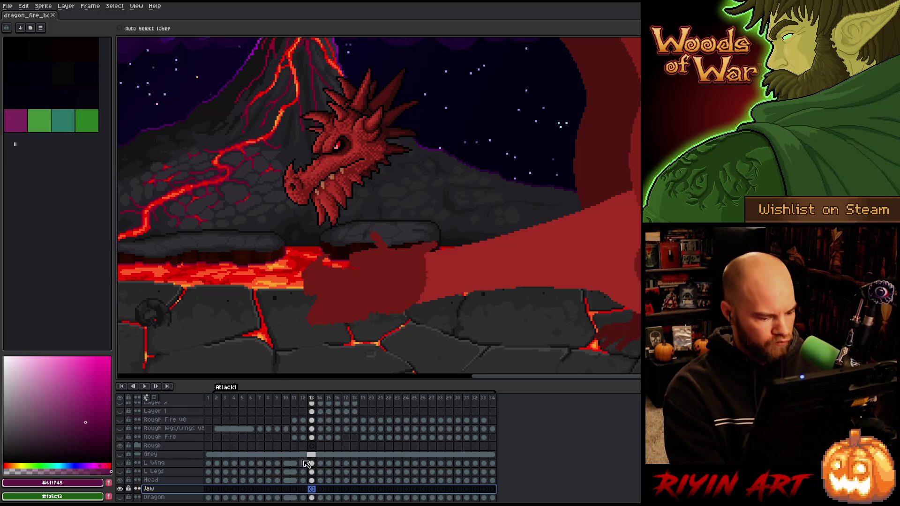
{"action": "left_click", "coordinate": [312, 481]}
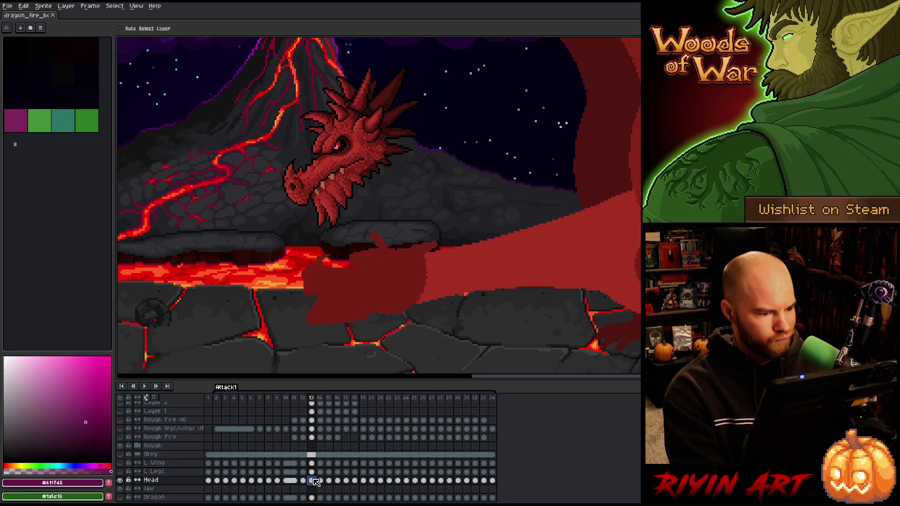
{"action": "scroll", "coordinate": [292, 170], "scroll_direction": "up", "scroll_amount": 2}
{"action": "scroll", "coordinate": [296, 141], "scroll_direction": "down", "scroll_amount": 1}
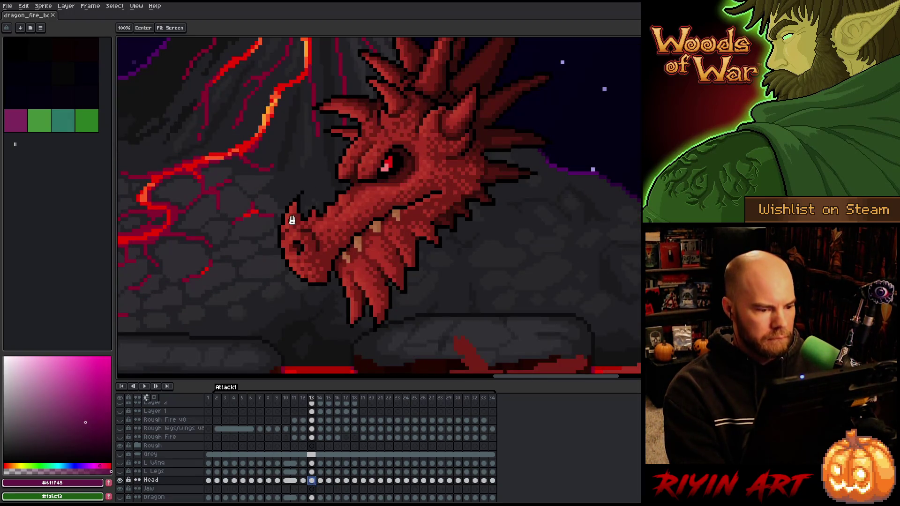
On the Head layer at frame 13, lasso a selection around the whole lower jaw and teeth.
{"action": "left_click_drag", "start_coordinate": [291, 220], "coordinate": [336, 233]}
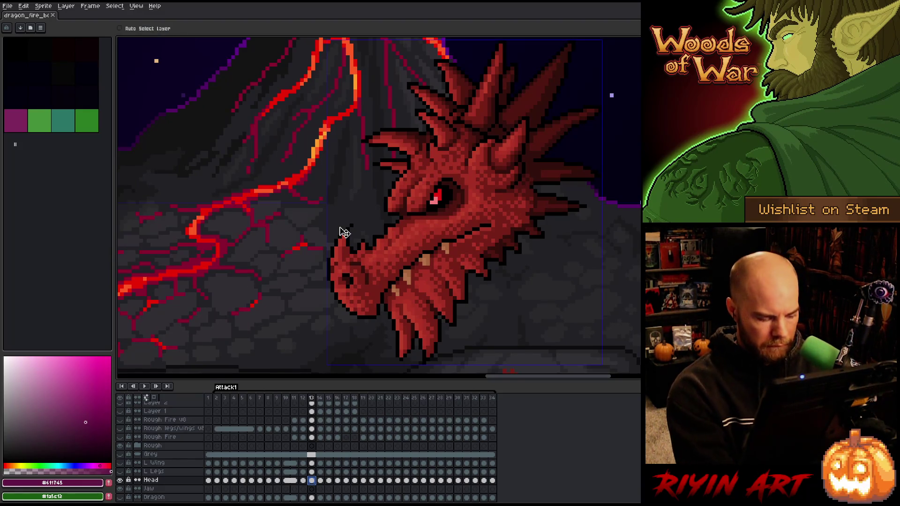
{"action": "left_click", "coordinate": [312, 489]}
{"action": "left_click", "coordinate": [312, 481]}
{"action": "key", "text": "m"}
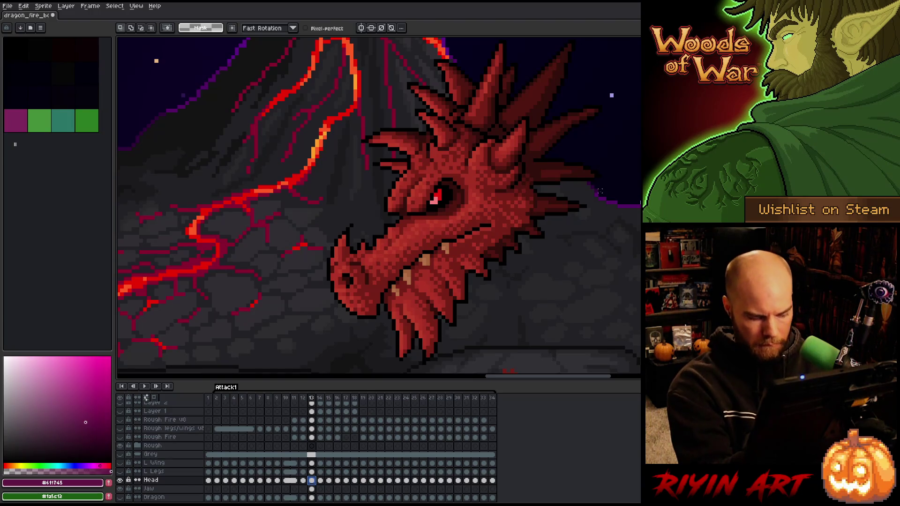
{"action": "left_click", "coordinate": [627, 175]}
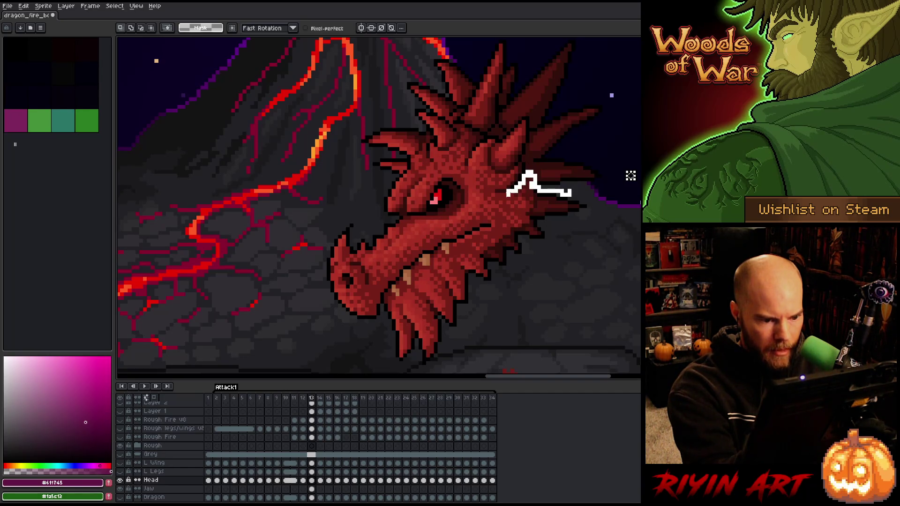
{"action": "left_click", "coordinate": [500, 198]}
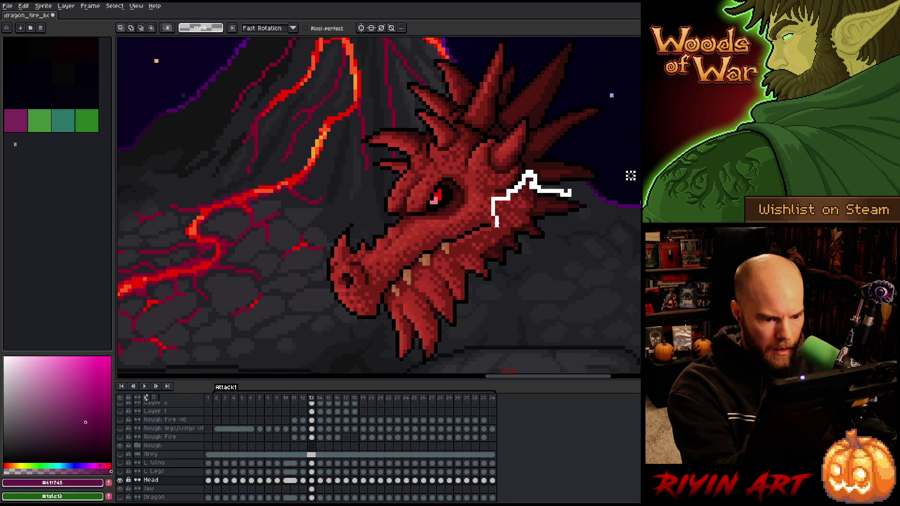
{"action": "left_click_drag", "start_coordinate": [494, 226], "coordinate": [484, 226]}
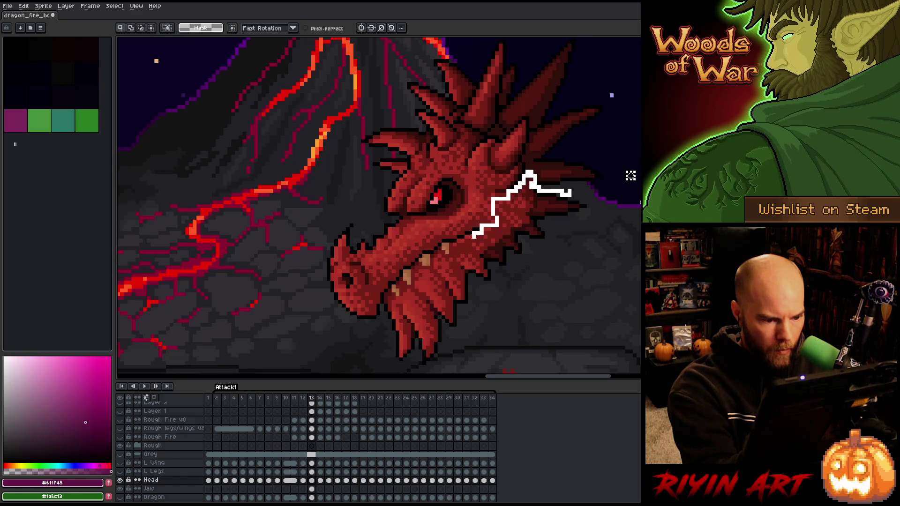
{"action": "mouse_move", "coordinate": [631, 176]}
{"action": "left_mouse_down"}
{"action": "mouse_move", "coordinate": [493, 225]}
{"action": "mouse_move", "coordinate": [486, 326]}
{"action": "left_mouse_up"}
{"action": "left_click_drag", "start_coordinate": [467, 240], "coordinate": [462, 240]}
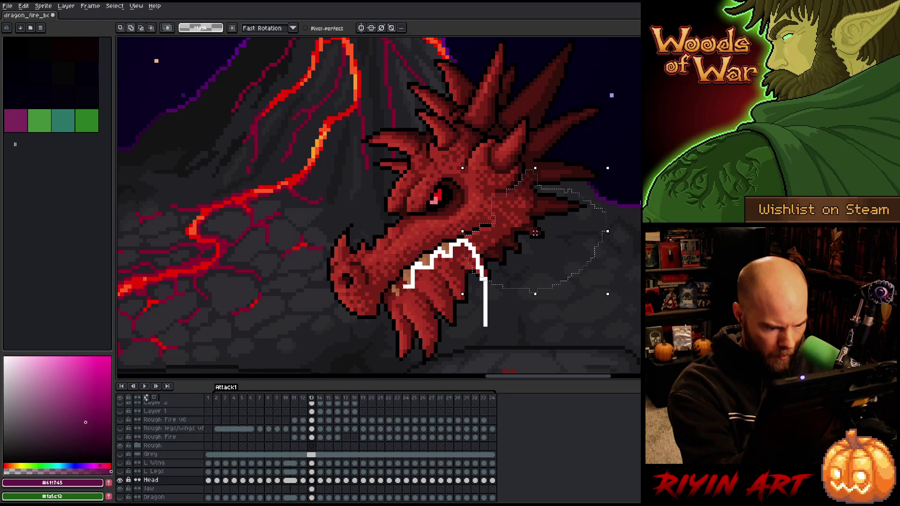
{"action": "left_click", "coordinate": [400, 284]}
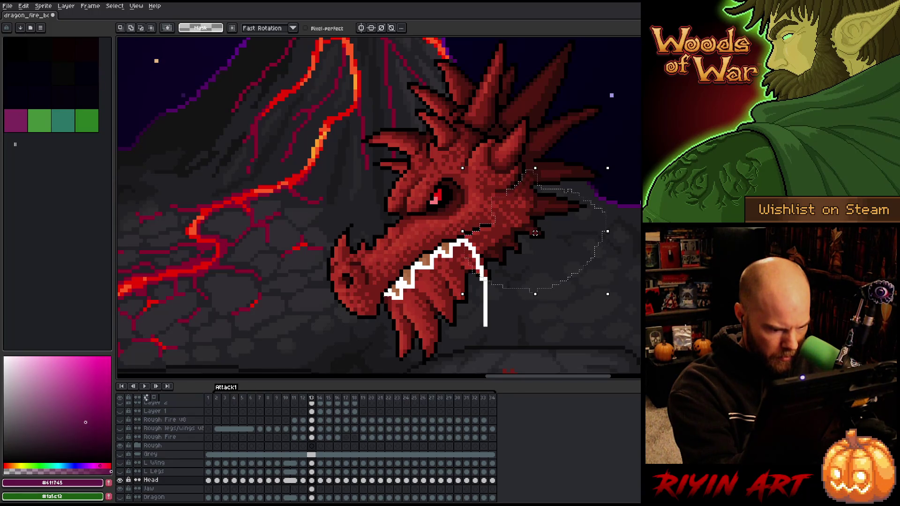
{"action": "mouse_move", "coordinate": [385, 307]}
{"action": "left_mouse_down"}
{"action": "mouse_move", "coordinate": [384, 362]}
{"action": "mouse_move", "coordinate": [434, 371]}
{"action": "mouse_move", "coordinate": [580, 315]}
{"action": "mouse_move", "coordinate": [506, 285]}
{"action": "left_mouse_up"}
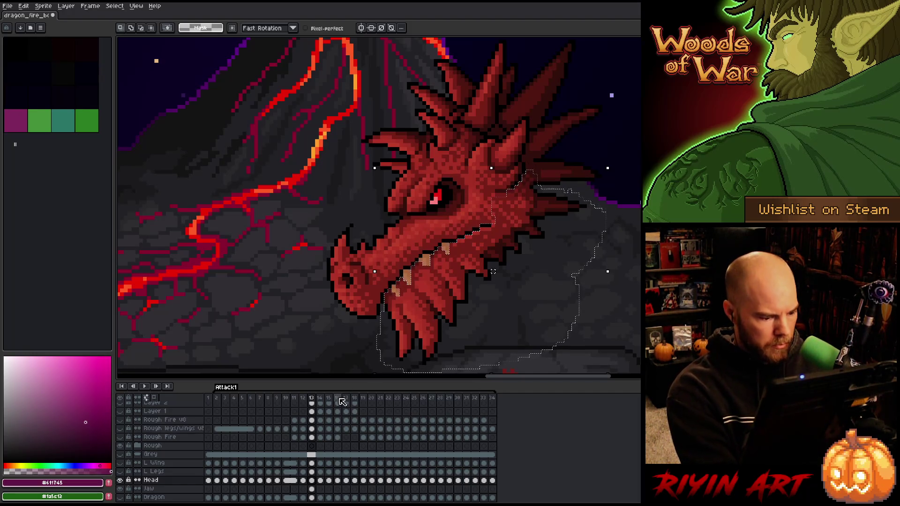
Cut the lower jaw from the head and paste it in place on the Jaw layer's frame 13.
{"action": "key", "text": "ctrl+d"}
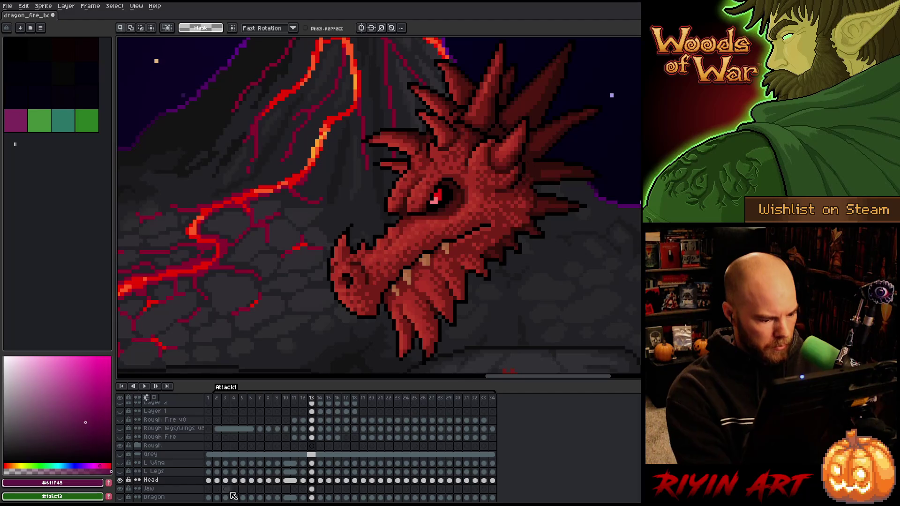
{"action": "left_click_drag", "start_coordinate": [121, 481], "coordinate": [121, 489]}
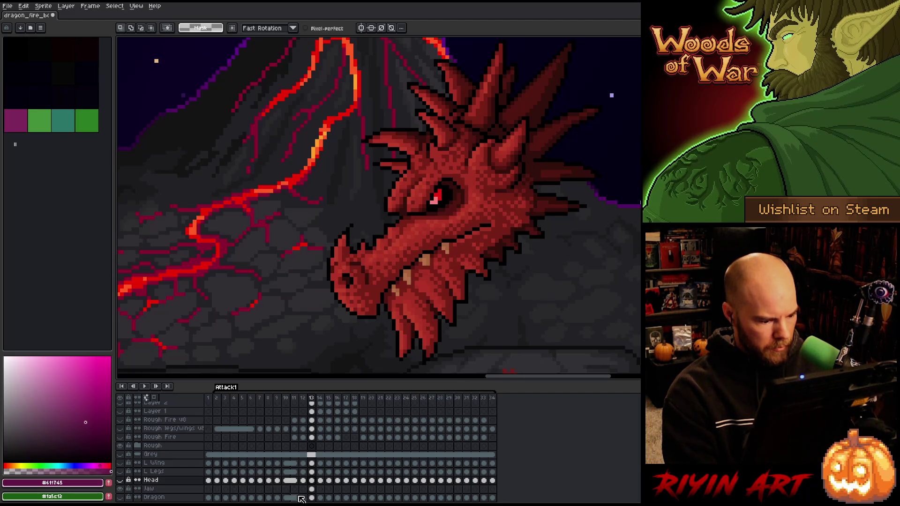
{"action": "left_click", "coordinate": [312, 489]}
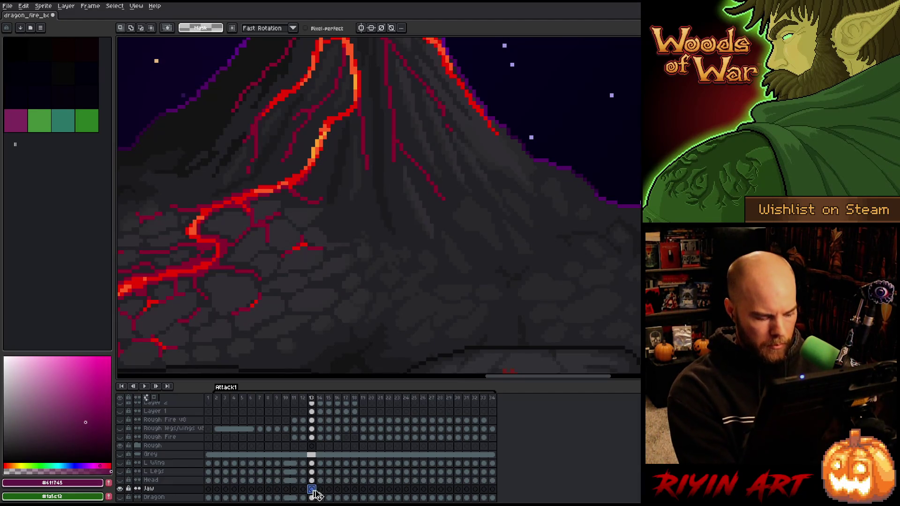
{"action": "key", "text": "ctrl+v"}
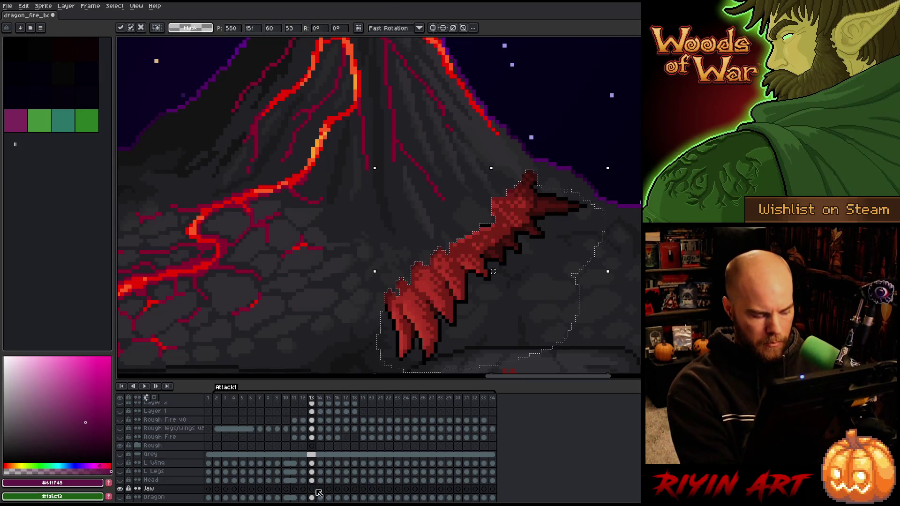
{"action": "key", "text": "Return"}
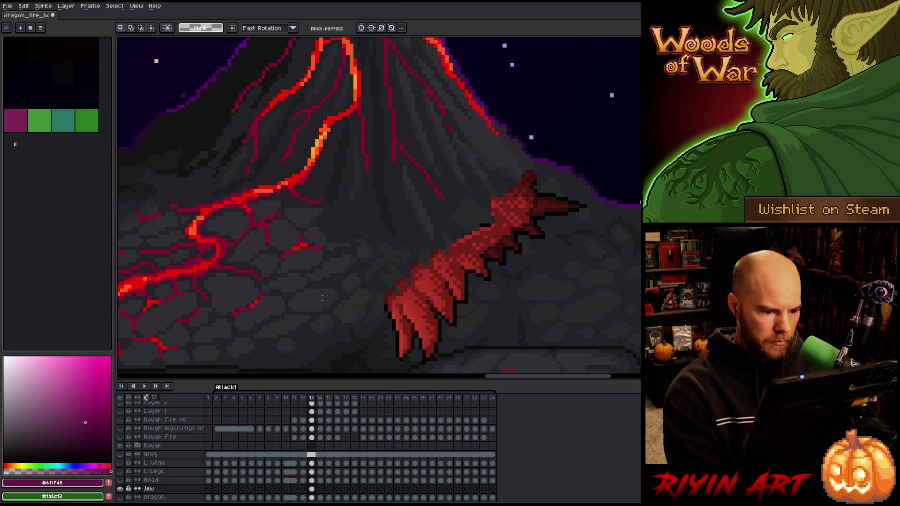
Toggle the Head and Jaw layers' visibility to check the jaw split cleanly.
{"action": "left_click", "coordinate": [121, 489]}
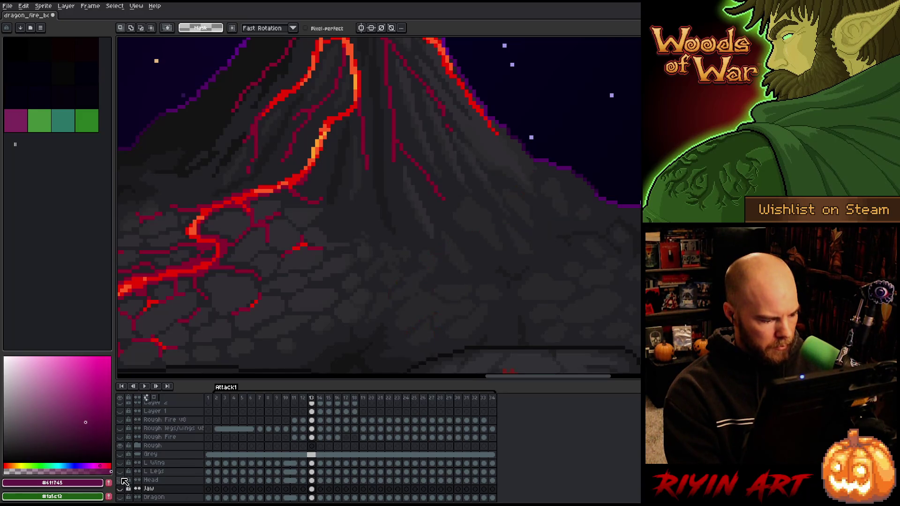
{"action": "left_click", "coordinate": [121, 481]}
{"action": "left_click", "coordinate": [121, 480]}
{"action": "left_click", "coordinate": [121, 481]}
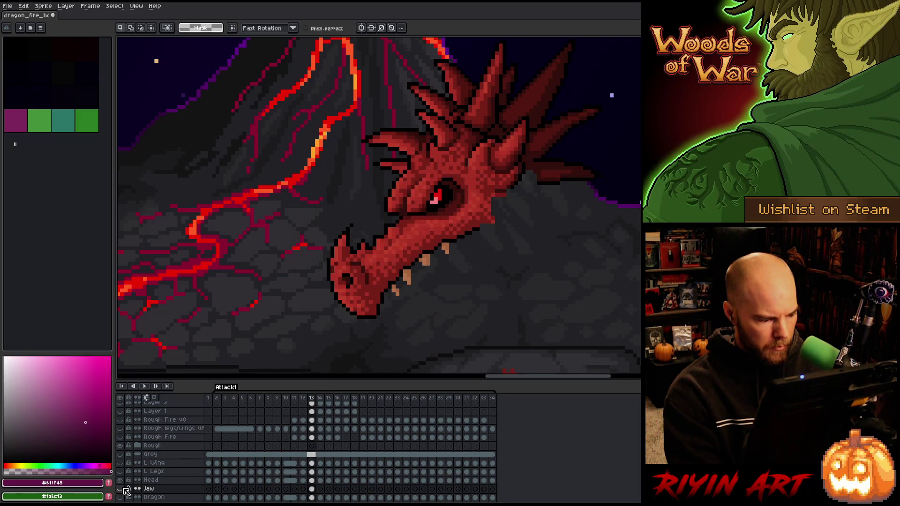
{"action": "left_click", "coordinate": [121, 489]}
{"action": "scroll", "coordinate": [125, 490], "scroll_direction": "down", "scroll_amount": 1}
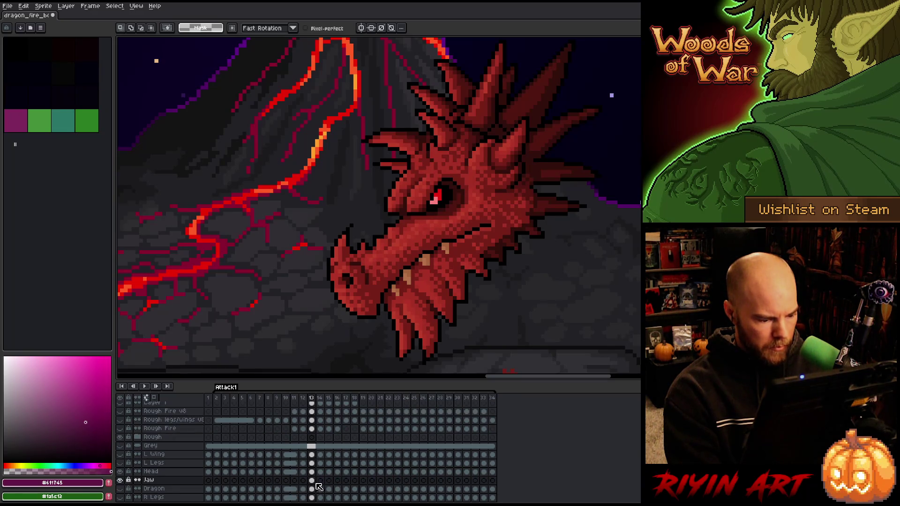
{"action": "left_click", "coordinate": [121, 480]}
{"action": "left_click", "coordinate": [121, 481]}
{"action": "left_click", "coordinate": [121, 481]}
{"action": "left_click", "coordinate": [121, 481]}
Select the black mouth-line pixels with the Magic Wand on frame 13.
{"action": "left_click", "coordinate": [312, 480]}
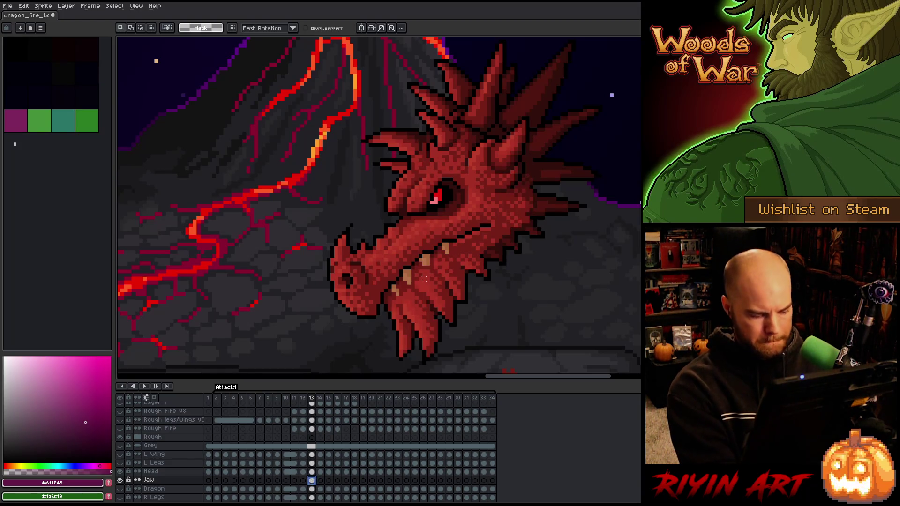
{"action": "key", "text": "w"}
{"action": "scroll", "coordinate": [485, 226], "scroll_direction": "up", "scroll_amount": 3}
{"action": "left_click", "coordinate": [489, 224]}
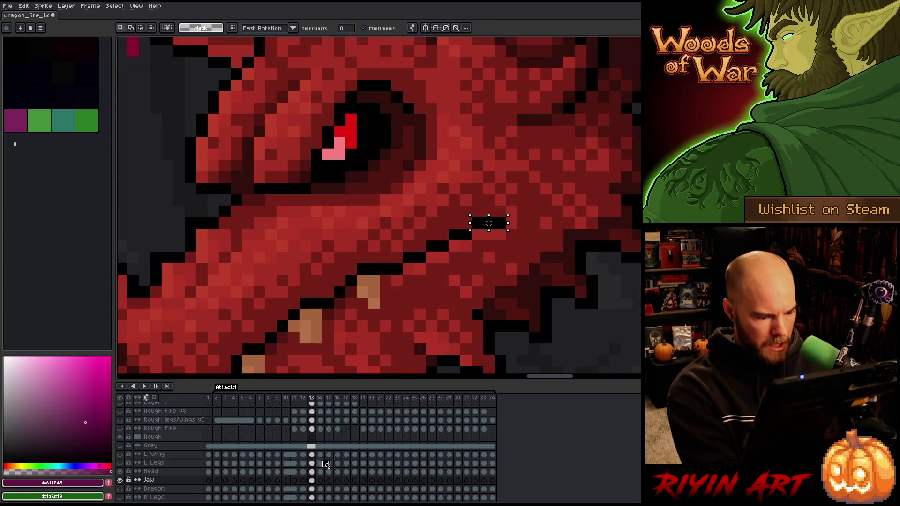
Switch to the Head layer on frame 13 and pan the black mouth line into view.
{"action": "left_click", "coordinate": [311, 473]}
{"action": "key", "text": "ctrl+t"}
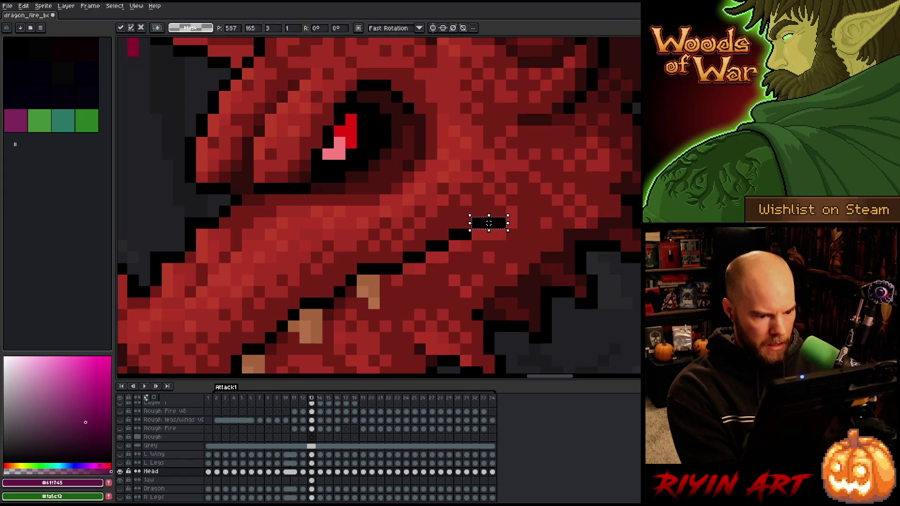
{"action": "left_click", "coordinate": [311, 481]}
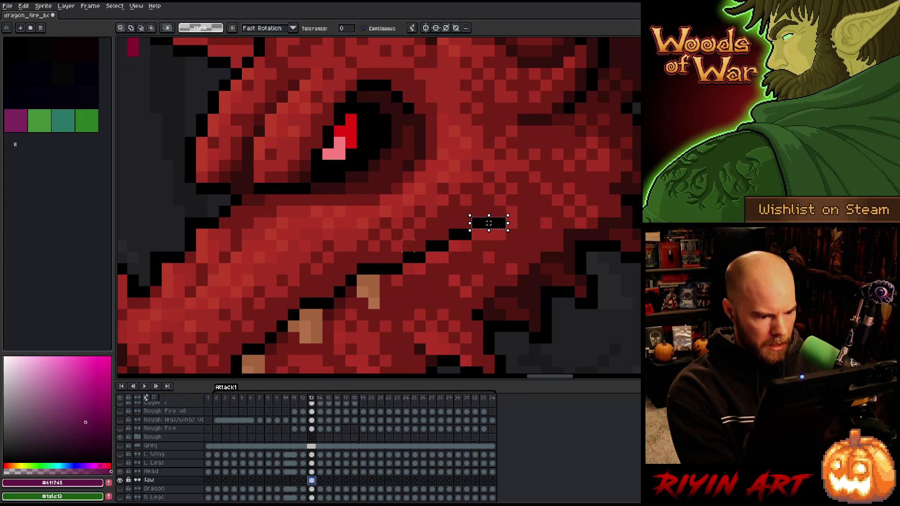
{"action": "left_click", "coordinate": [311, 472]}
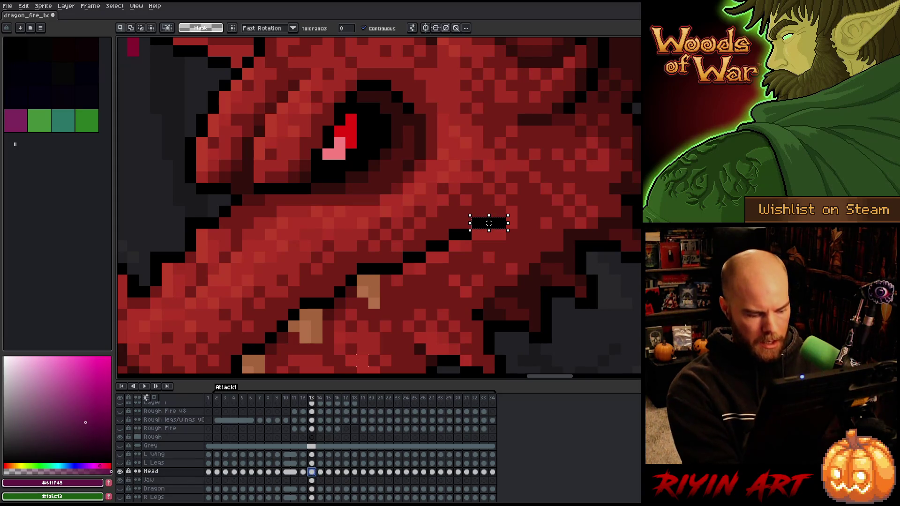
{"action": "scroll", "coordinate": [489, 223], "scroll_direction": "down", "scroll_amount": 3}
{"action": "scroll", "coordinate": [489, 223], "scroll_direction": "up", "scroll_amount": 2}
{"action": "key", "text": "h"}
{"action": "left_click_drag", "start_coordinate": [385, 269], "coordinate": [473, 179]}
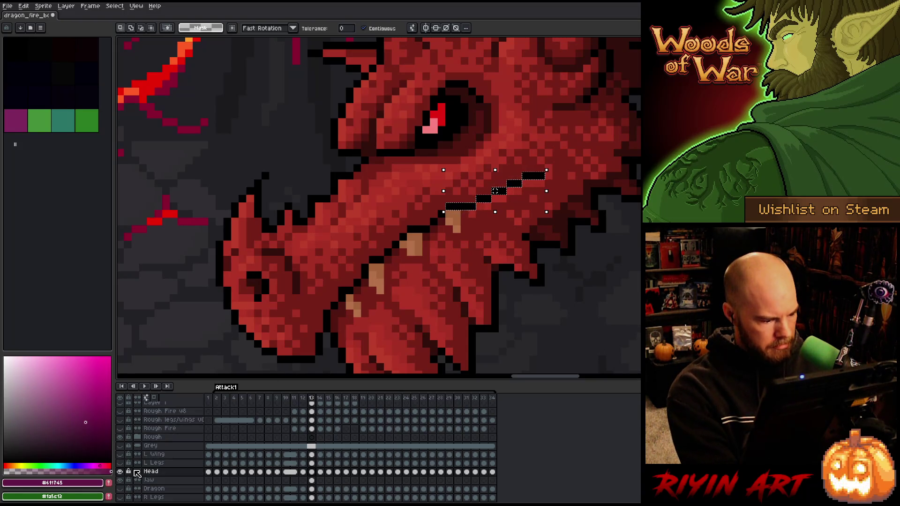
{"action": "scroll", "coordinate": [136, 474], "scroll_direction": "up", "scroll_amount": 1}
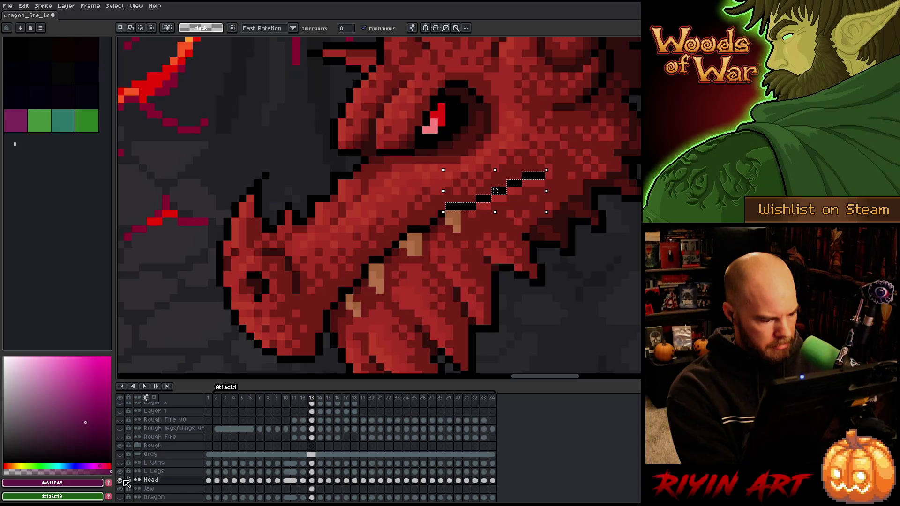
Hide Head, paste the black mouth line onto the Jaw layer, commit it, and set a 1px pencil.
{"action": "left_click", "coordinate": [122, 481]}
{"action": "left_click", "coordinate": [312, 489]}
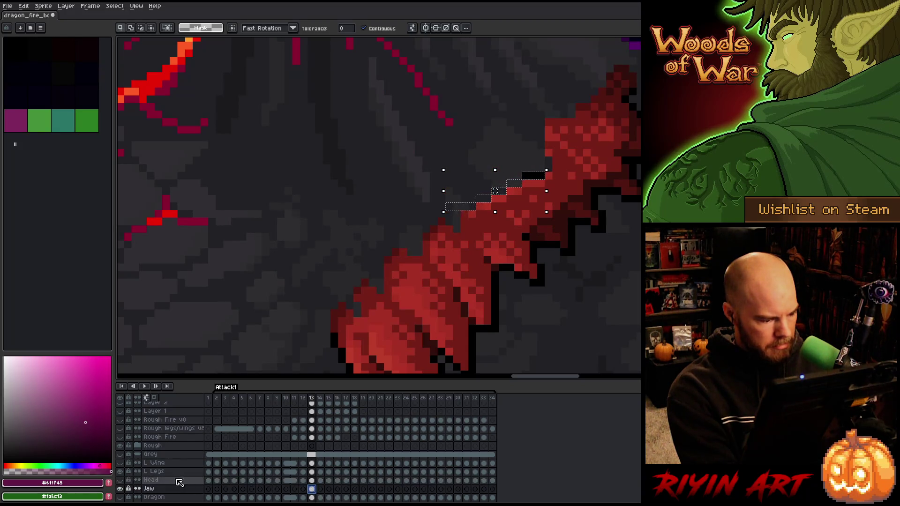
{"action": "key", "text": "ctrl+t"}
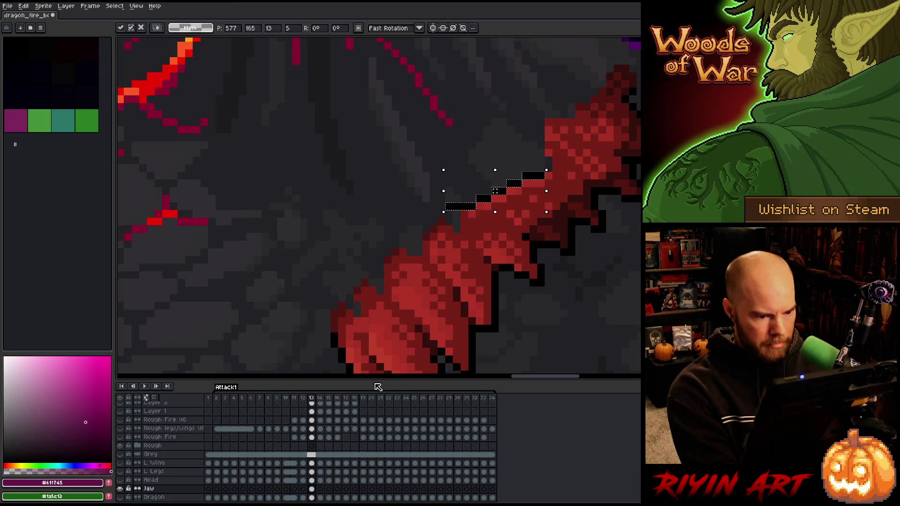
{"action": "scroll", "coordinate": [418, 222], "scroll_direction": "down", "scroll_amount": 3}
{"action": "scroll", "coordinate": [424, 169], "scroll_direction": "up", "scroll_amount": 3}
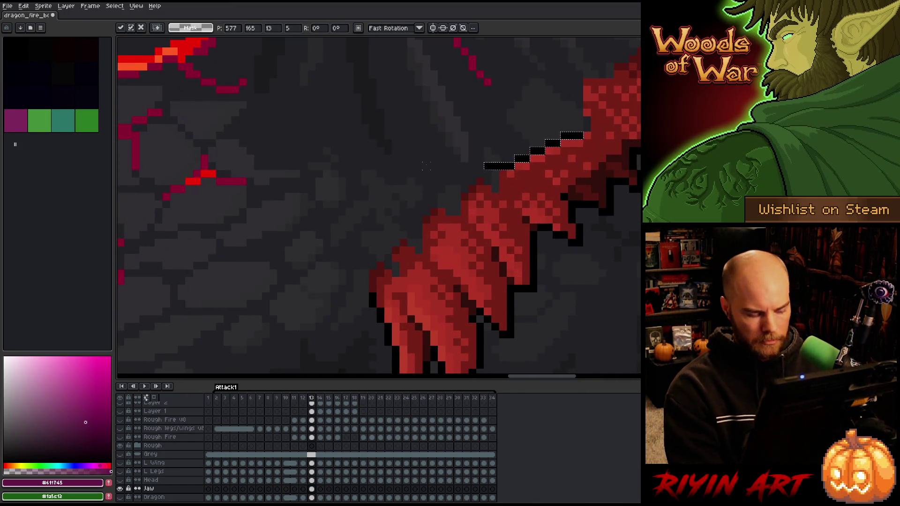
{"action": "key", "text": "ctrl+d"}
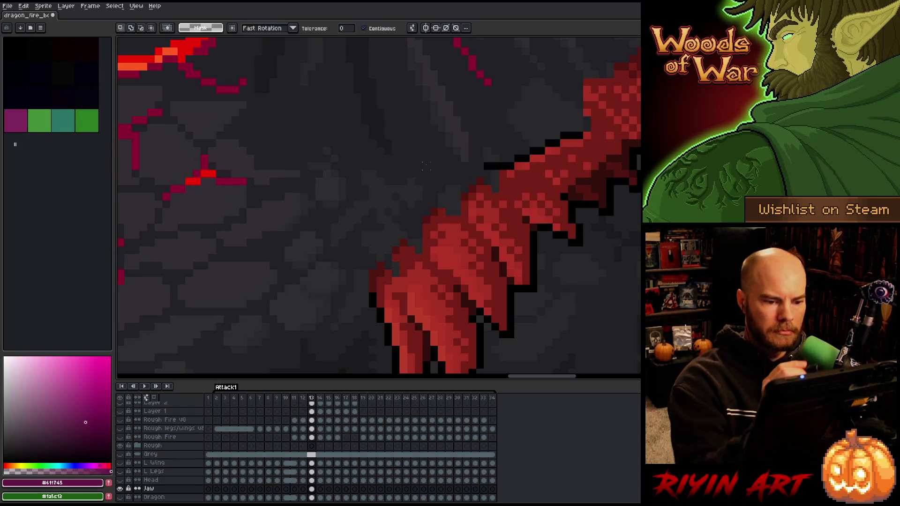
{"action": "key", "text": "b"}
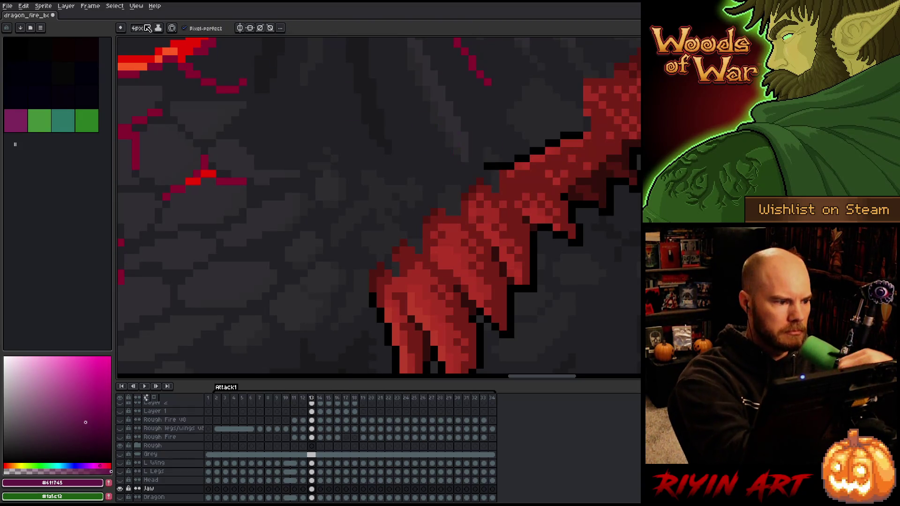
{"action": "key", "text": "minus"}
{"action": "key", "text": "minus"}
{"action": "key", "text": "minus"}
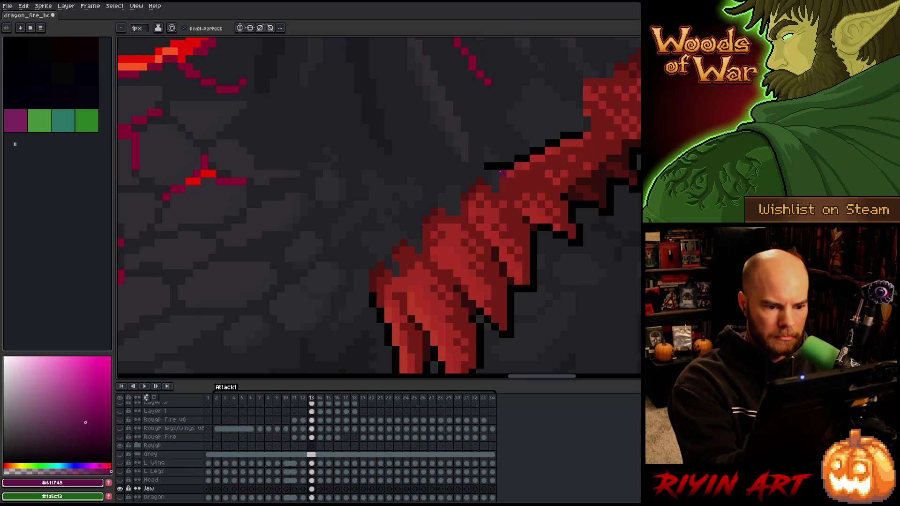
Draw the jaw's black outline down-left, erasing two extra pixels and checking it against the head.
{"action": "left_click", "coordinate": [488, 166], "text": "alt"}
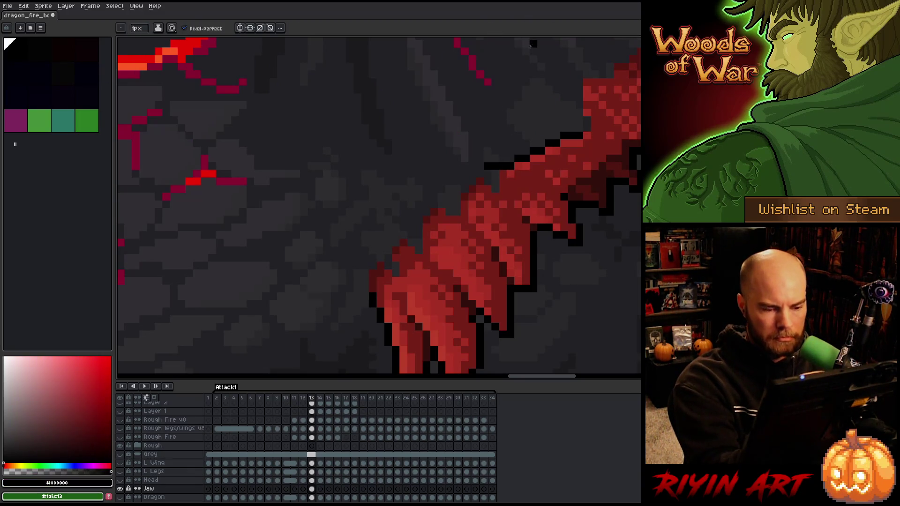
{"action": "left_click_drag", "start_coordinate": [473, 174], "coordinate": [435, 200]}
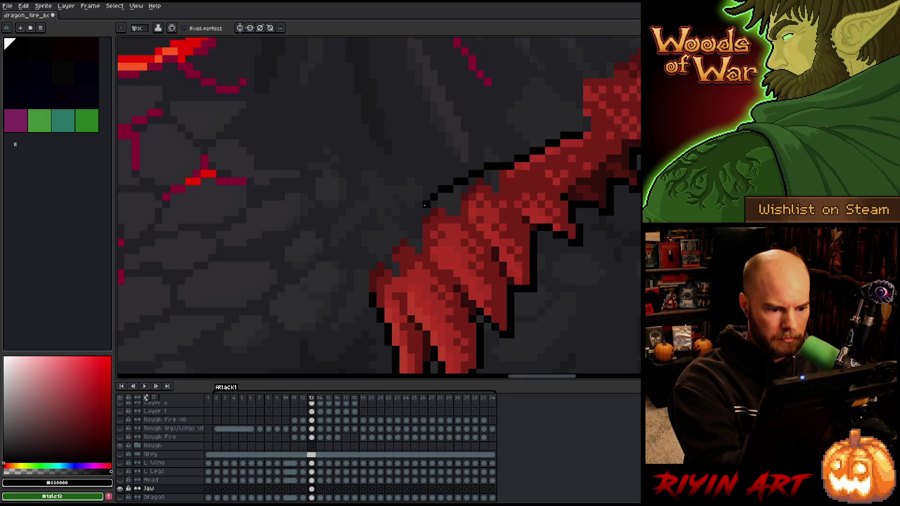
{"action": "left_click", "coordinate": [419, 205]}
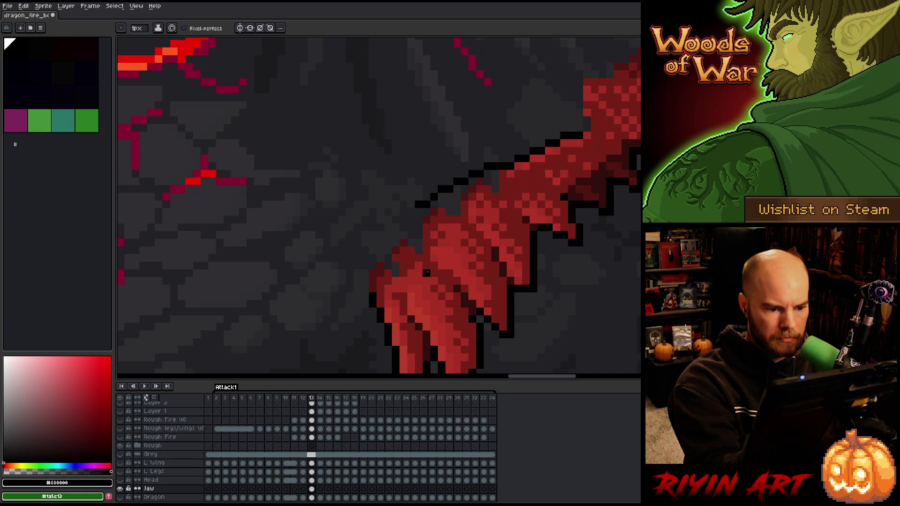
{"action": "right_click", "coordinate": [418, 204]}
{"action": "right_click", "coordinate": [426, 204]}
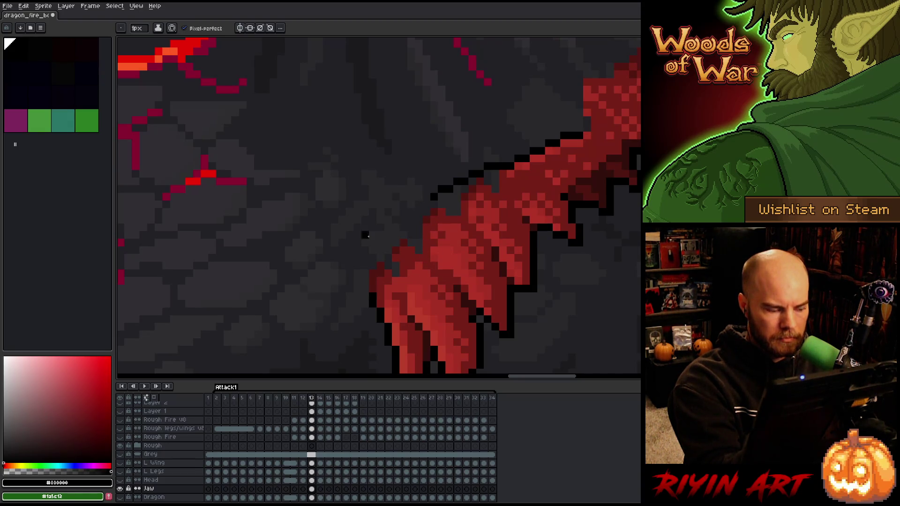
{"action": "left_click", "coordinate": [120, 481]}
{"action": "left_click", "coordinate": [121, 480]}
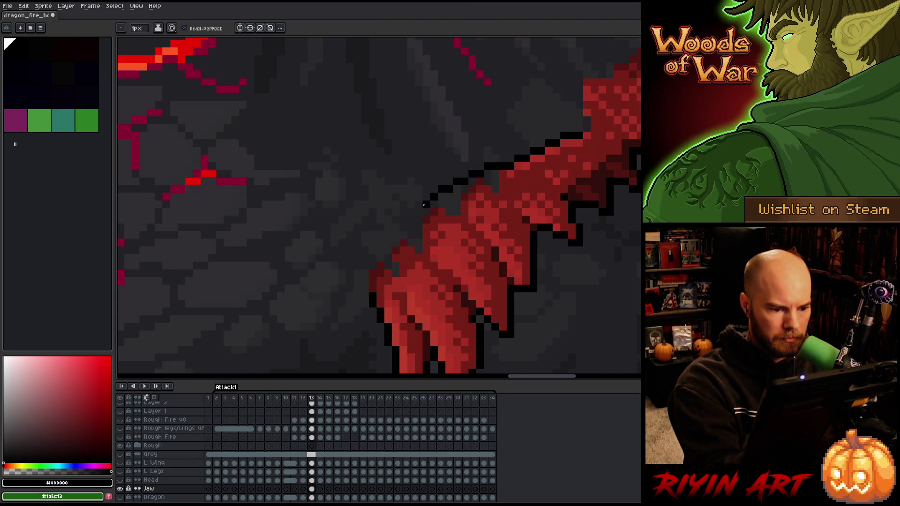
Extend the black jaw outline further down-left to its lower front tip, comparing with the head.
{"action": "left_click", "coordinate": [380, 245], "text": "shift"}
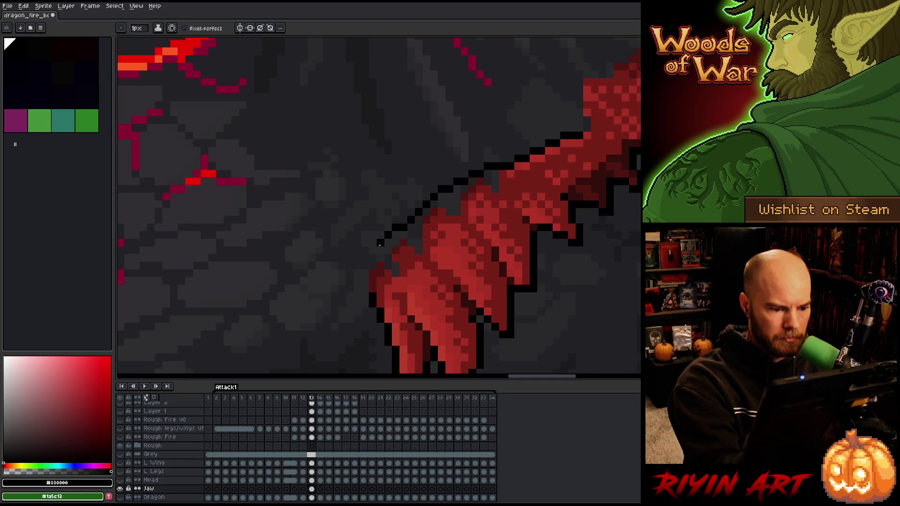
{"action": "left_click", "coordinate": [388, 242]}
{"action": "left_click", "coordinate": [381, 242]}
{"action": "left_click", "coordinate": [373, 250]}
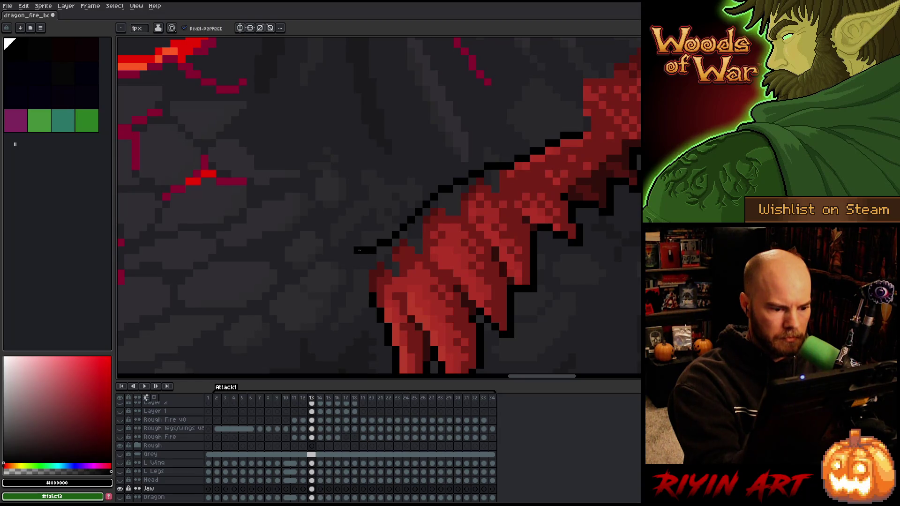
{"action": "left_click", "coordinate": [350, 257]}
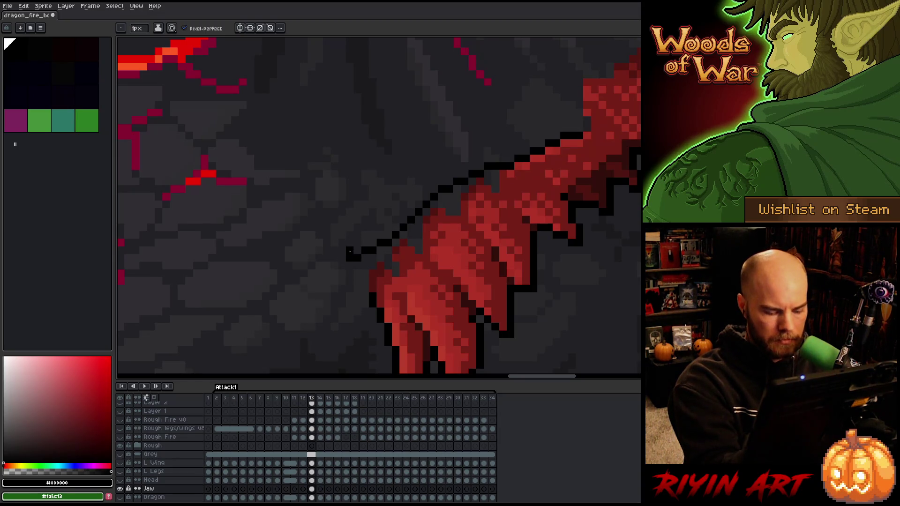
{"action": "left_click", "coordinate": [120, 480]}
{"action": "left_click", "coordinate": [120, 481]}
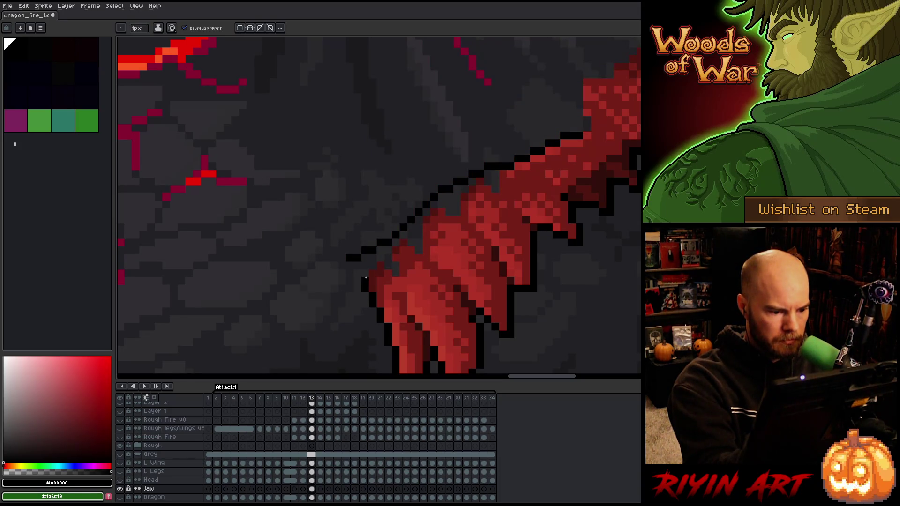
{"action": "left_click", "coordinate": [358, 272]}
Erase a stray outline pixel with a 1px Eraser and sample the dark red #501612.
{"action": "key", "text": "e"}
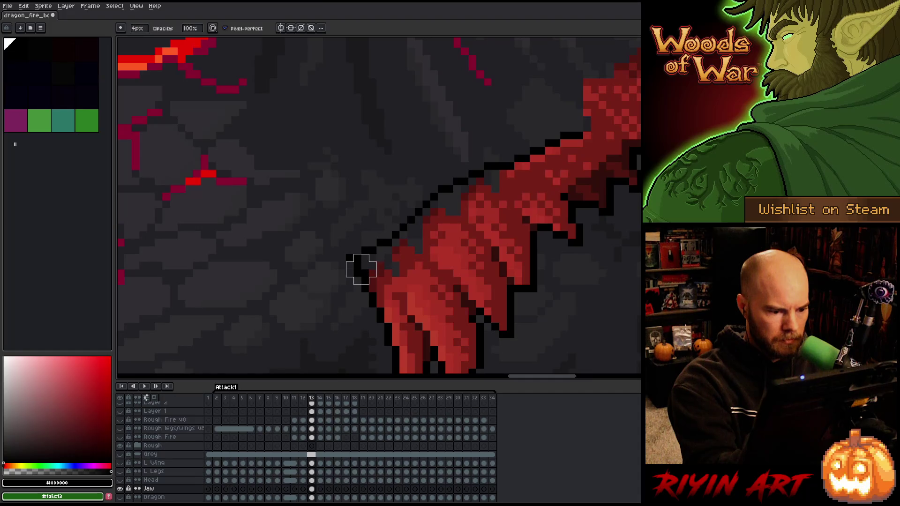
{"action": "left_click", "coordinate": [138, 28]}
{"action": "left_click_drag", "start_coordinate": [143, 42], "coordinate": [132, 42]}
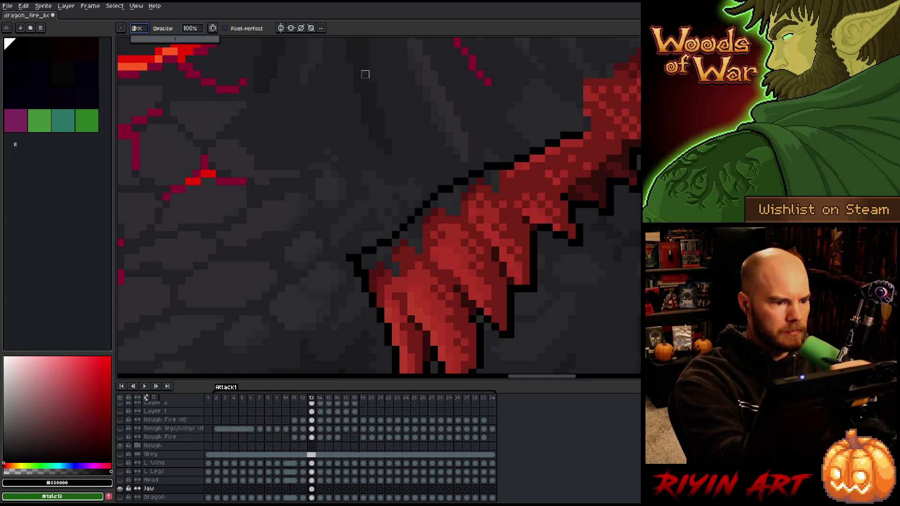
{"action": "left_click", "coordinate": [350, 257]}
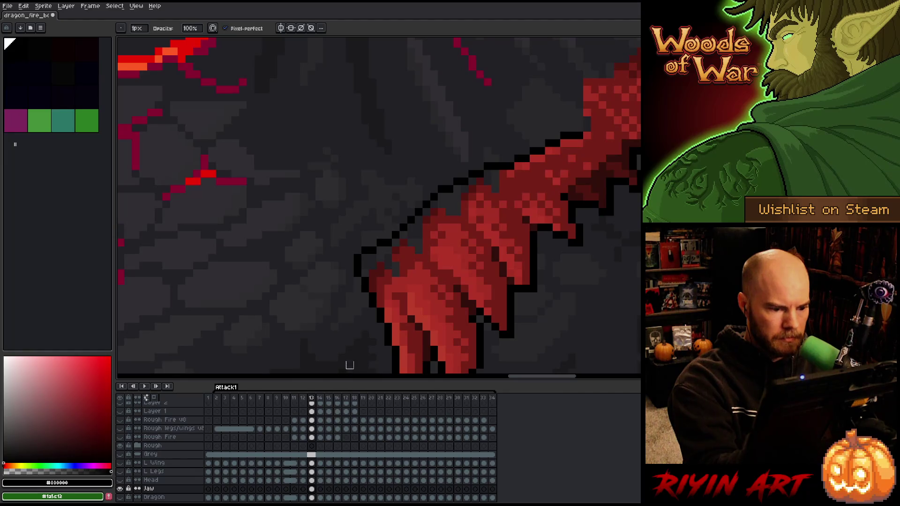
{"action": "left_click", "coordinate": [382, 251], "text": "alt"}
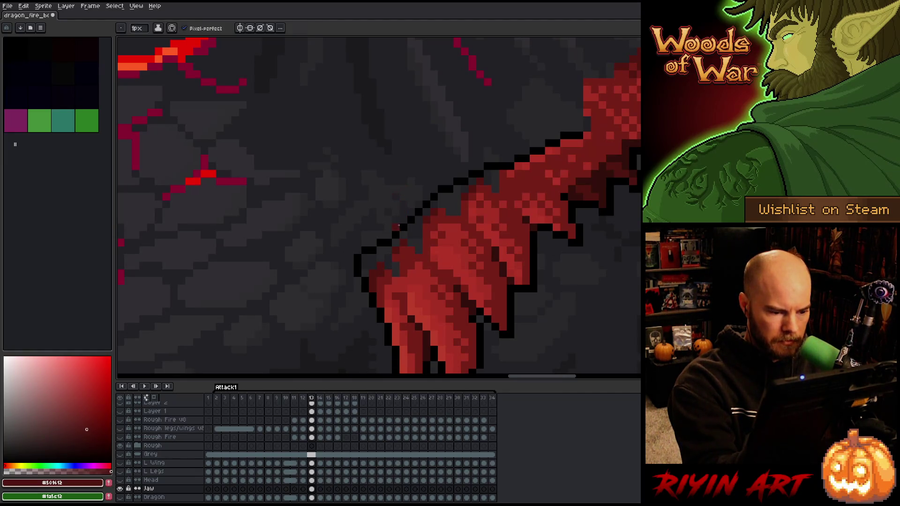
Bucket-fill the outlined jaw with red and sample the dragon's mid and dark reds, ending on #741f18.
{"action": "key", "text": "g"}
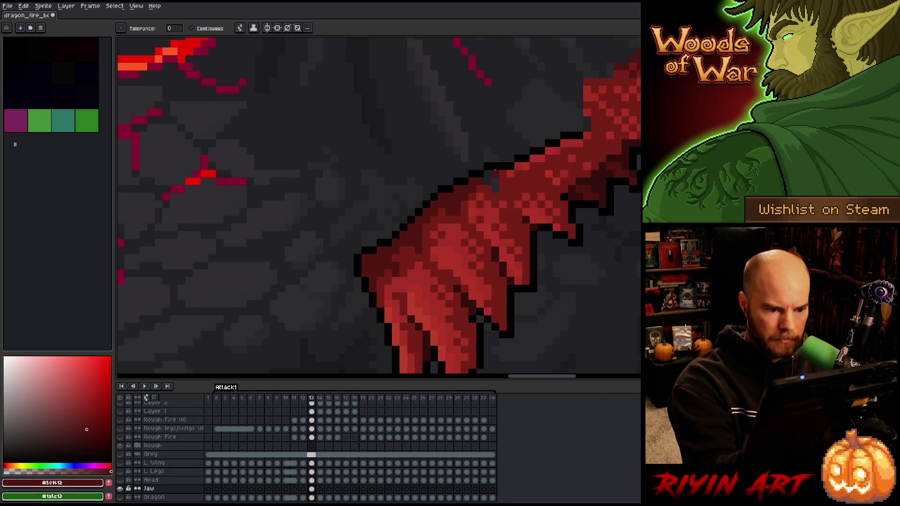
{"action": "left_click", "coordinate": [492, 179], "text": "alt"}
{"action": "key", "text": "b"}
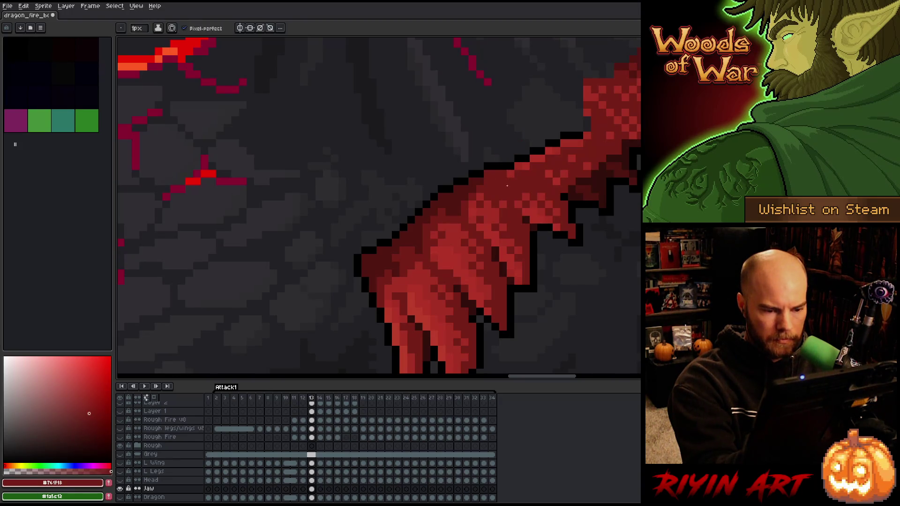
{"action": "left_click", "coordinate": [505, 175], "text": "alt"}
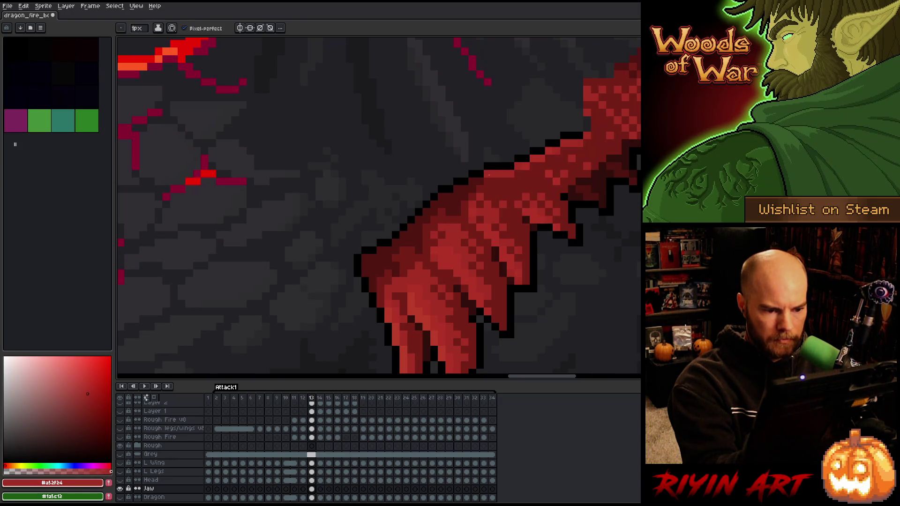
{"action": "key", "text": "alt"}
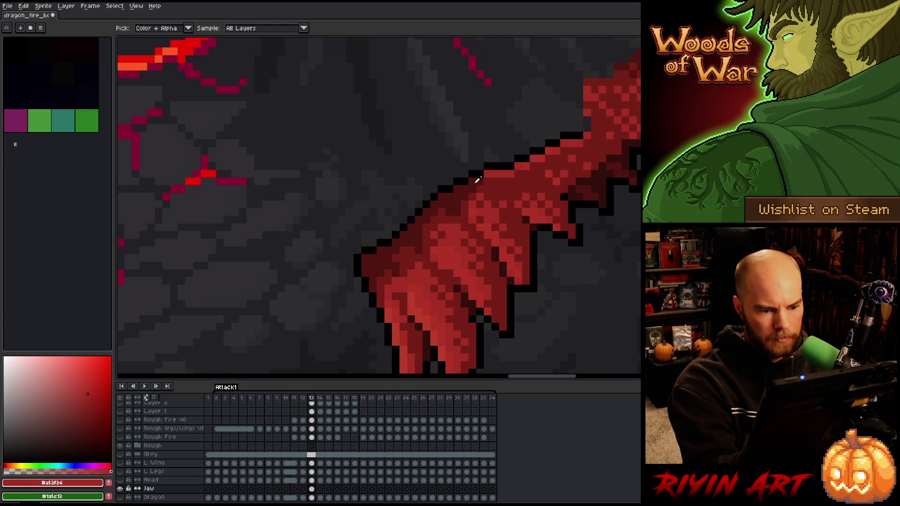
{"action": "left_click", "coordinate": [492, 180], "text": "alt"}
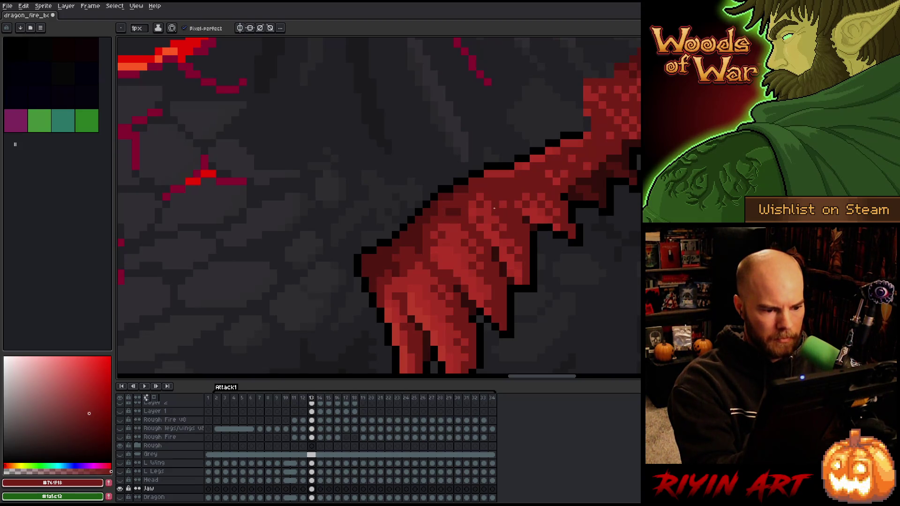
{"action": "left_click", "coordinate": [468, 186], "text": "alt"}
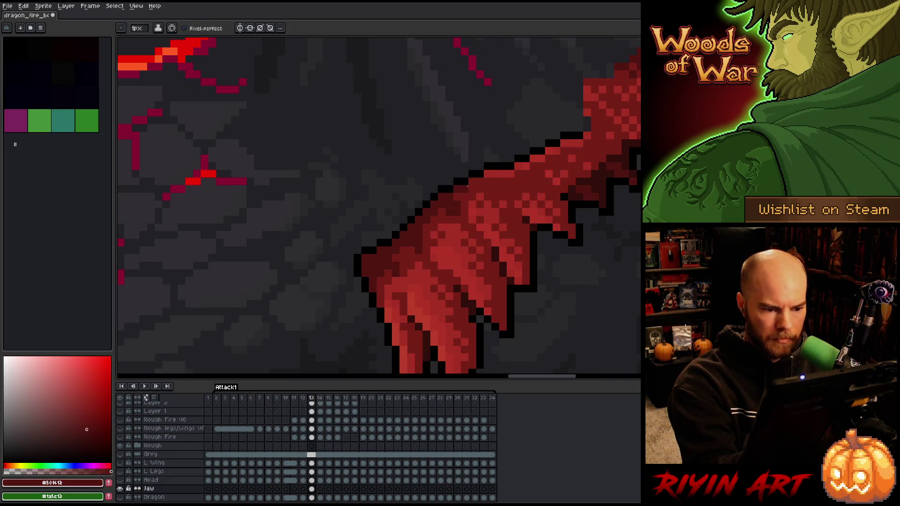
{"action": "left_click", "coordinate": [500, 176], "text": "alt"}
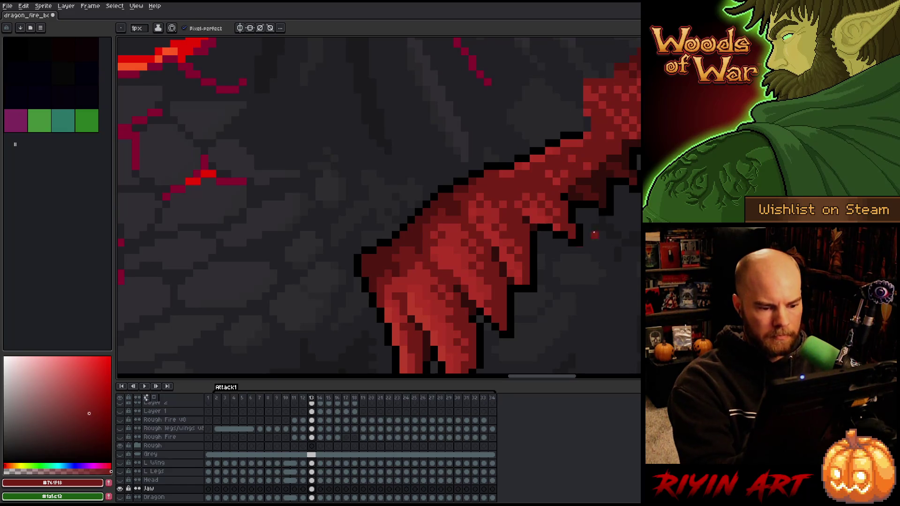
{"action": "scroll", "coordinate": [519, 333], "scroll_direction": "down", "scroll_amount": 3}
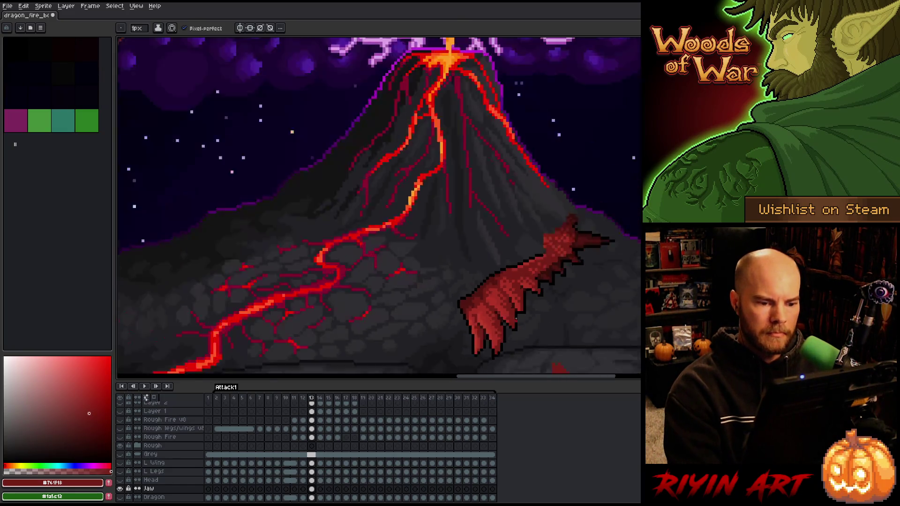
Zoom in on the dragon's head and check the Head and Jaw cels on frame 13.
{"action": "scroll", "coordinate": [515, 319], "scroll_direction": "up", "scroll_amount": 3}
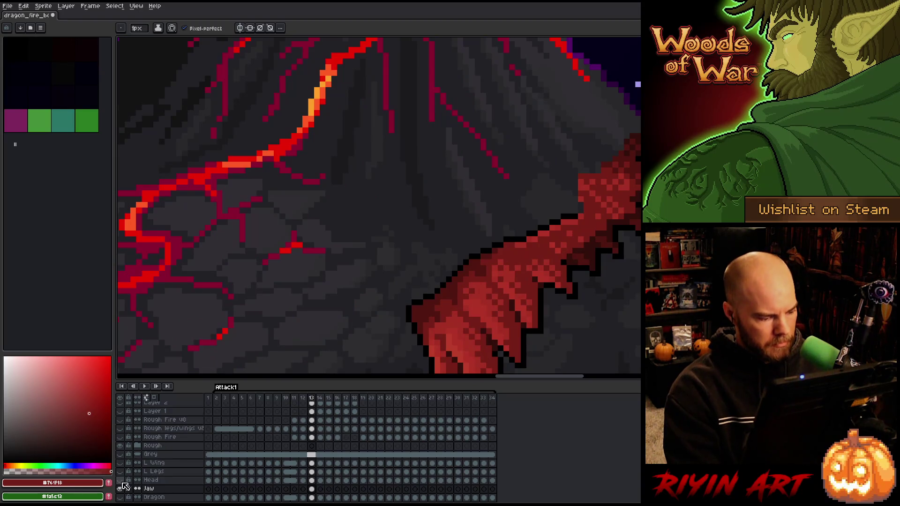
{"action": "left_click", "coordinate": [121, 480]}
{"action": "left_click", "coordinate": [311, 481]}
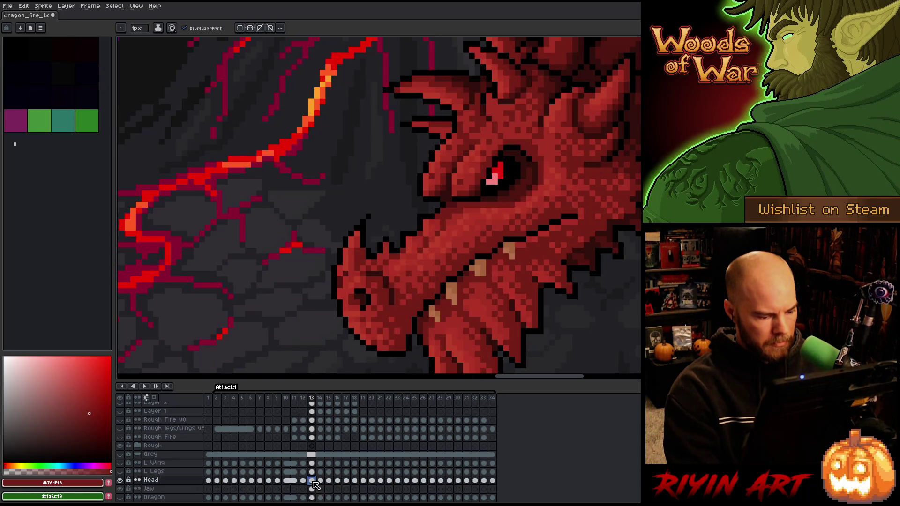
{"action": "left_click", "coordinate": [120, 480]}
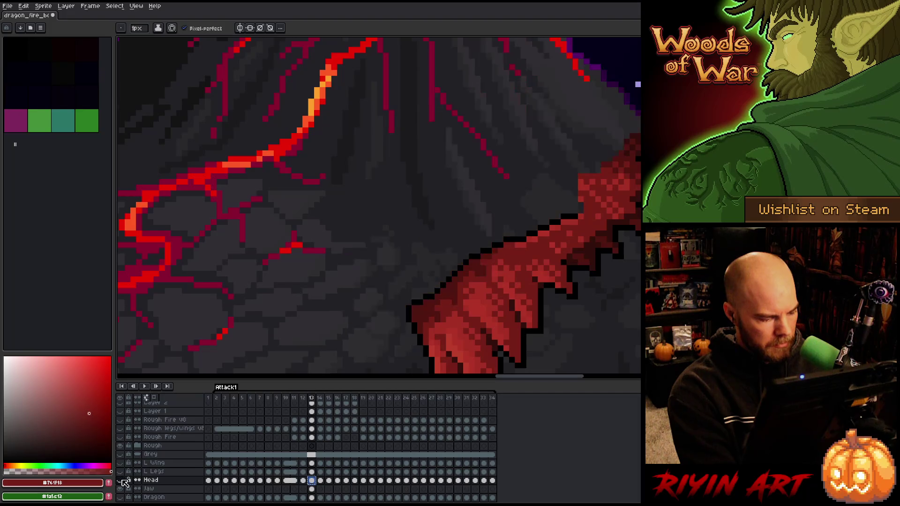
{"action": "left_click", "coordinate": [312, 489]}
Paste a copy of the head, cancel it, and add a new Layer 3 above Jaw.
{"action": "key", "text": "ctrl+v"}
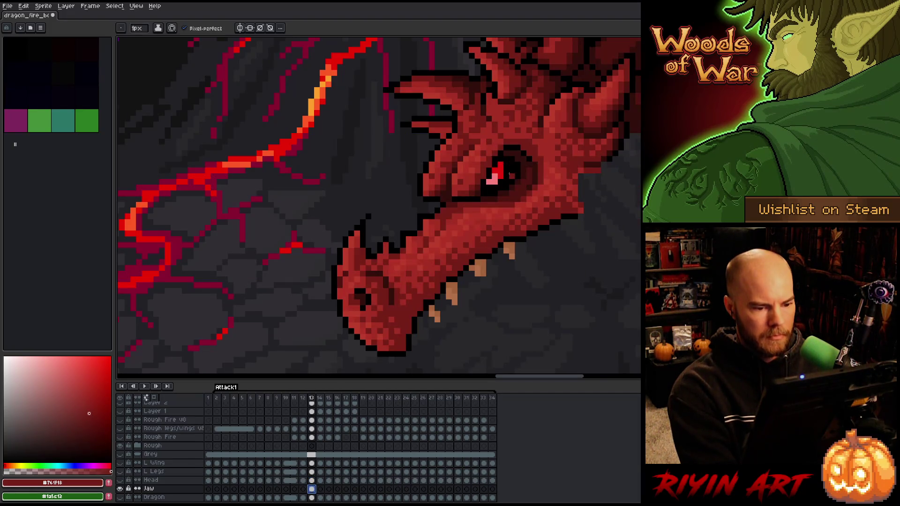
{"action": "scroll", "coordinate": [503, 155], "scroll_direction": "down", "scroll_amount": 3}
{"action": "key", "text": "Escape"}
{"action": "key", "text": "shift+n"}
{"action": "key", "text": "b"}
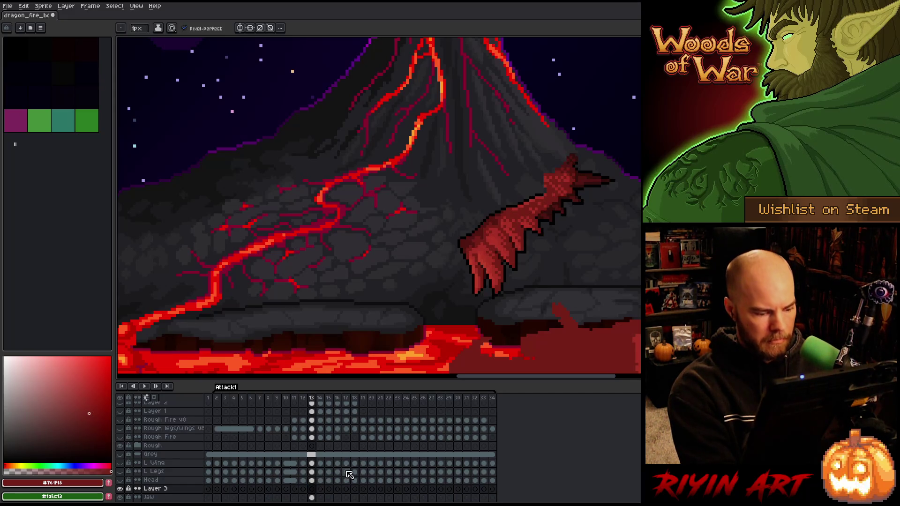
Move the head content up and left on frame 13, then select the Jaw cel.
{"action": "left_click", "coordinate": [313, 481]}
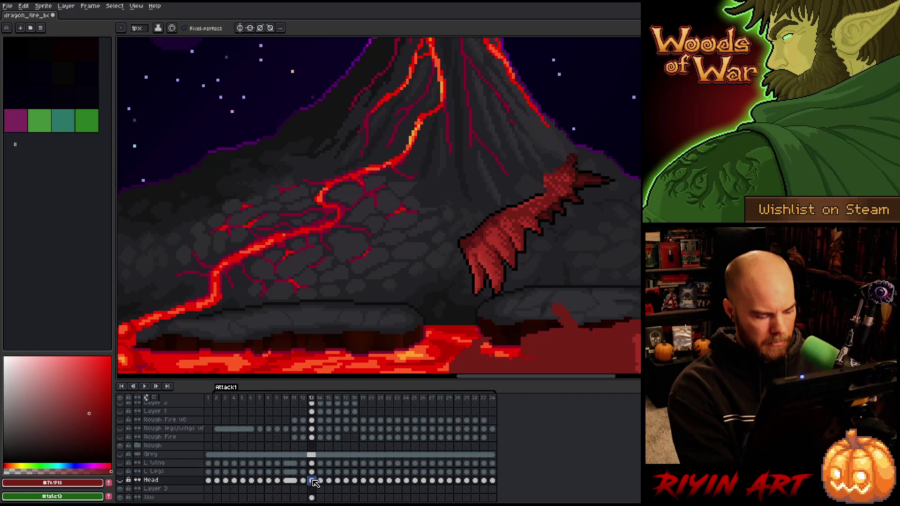
{"action": "left_click", "coordinate": [313, 489]}
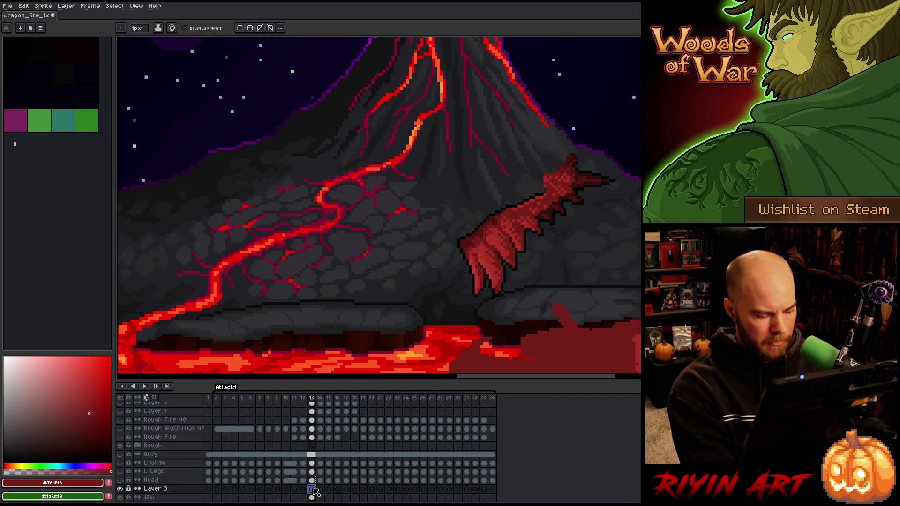
{"action": "key", "text": "v"}
{"action": "mouse_move", "coordinate": [506, 177]}
{"action": "left_mouse_down"}
{"action": "mouse_move", "coordinate": [484, 171]}
{"action": "mouse_move", "coordinate": [487, 148]}
{"action": "mouse_move", "coordinate": [488, 157]}
{"action": "left_mouse_up"}
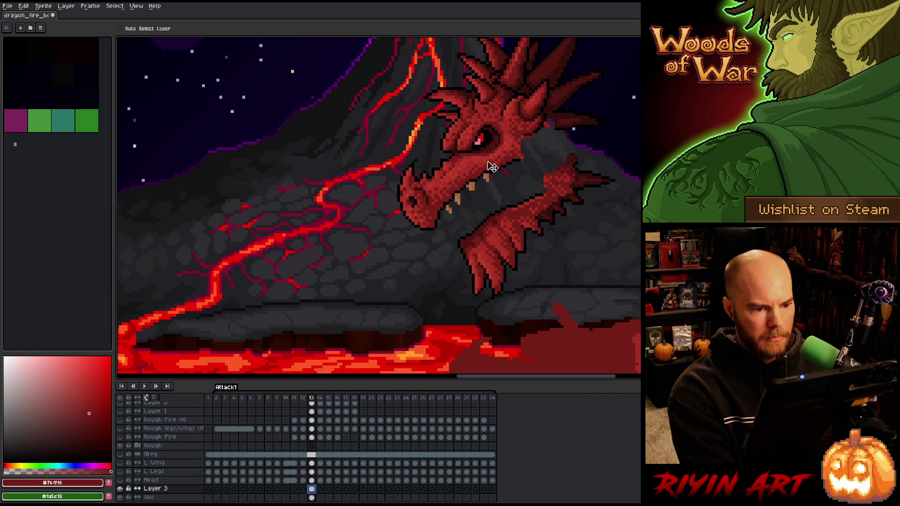
{"action": "scroll", "coordinate": [490, 164], "scroll_direction": "down", "scroll_amount": 2}
{"action": "scroll", "coordinate": [469, 263], "scroll_direction": "up", "scroll_amount": 5}
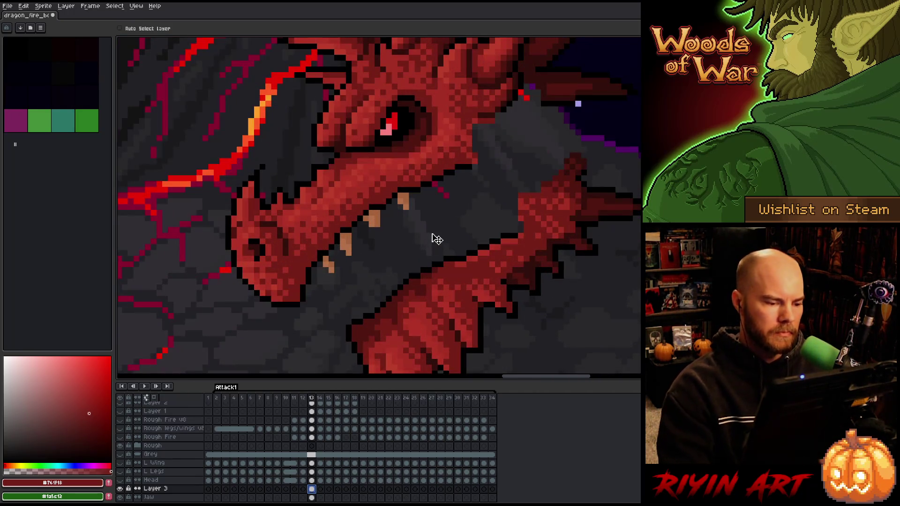
{"action": "left_click", "coordinate": [312, 498]}
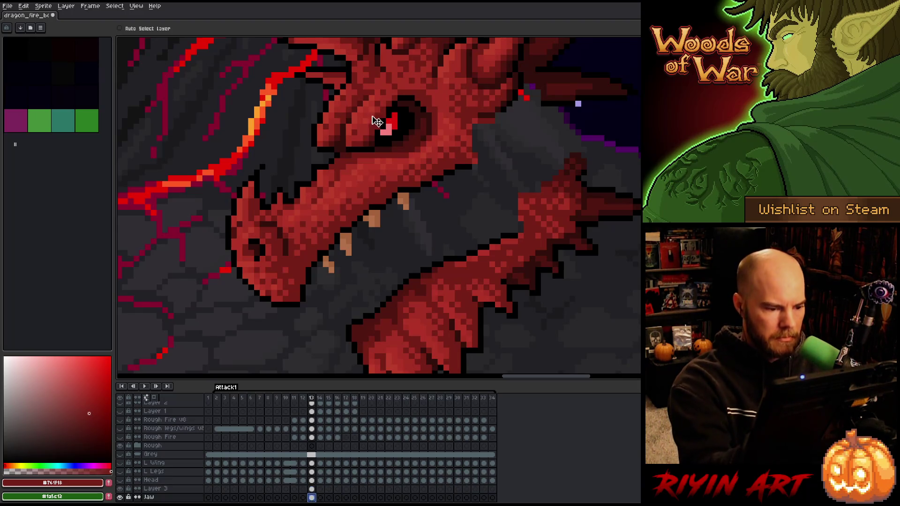
Draw tan lower teeth along the lower jaw, trimming the edge with a darker tan.
{"action": "key", "text": "b"}
{"action": "left_click", "coordinate": [347, 242], "text": "alt"}
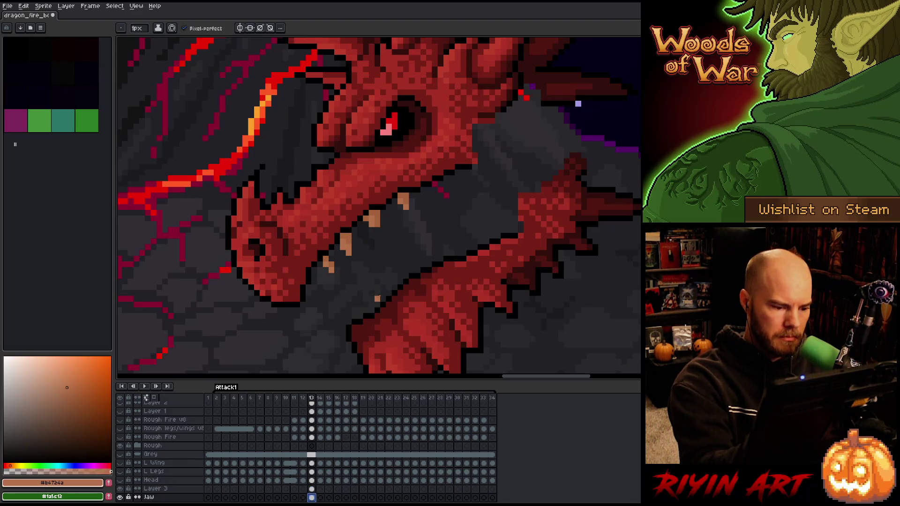
{"action": "left_click_drag", "start_coordinate": [382, 297], "coordinate": [378, 280]}
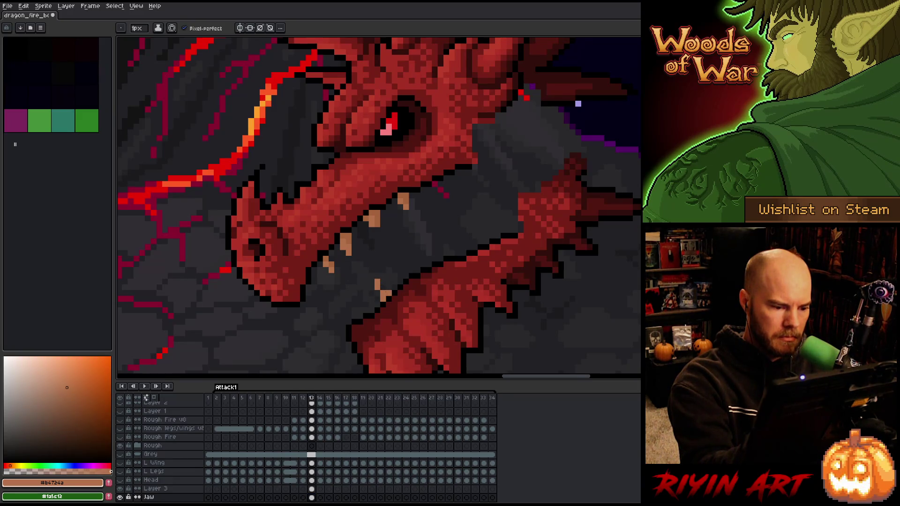
{"action": "left_click", "coordinate": [354, 310]}
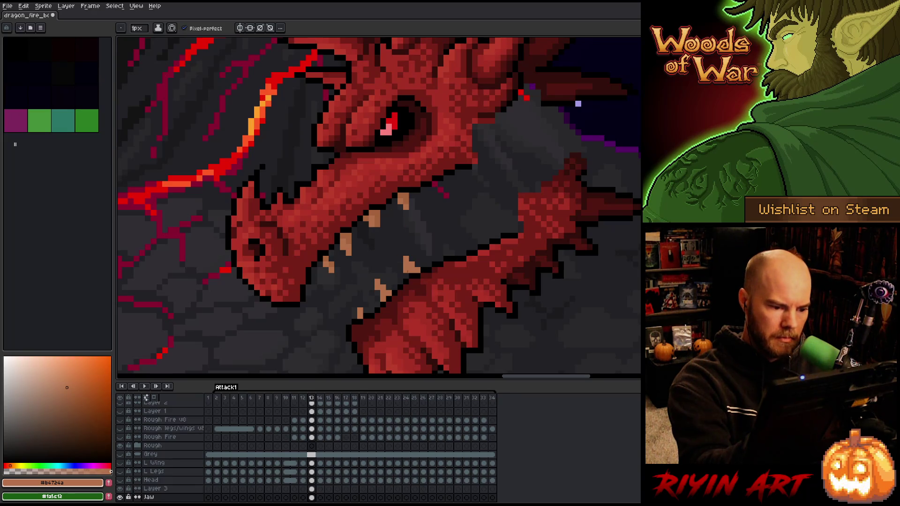
{"action": "left_click", "coordinate": [380, 217], "text": "alt"}
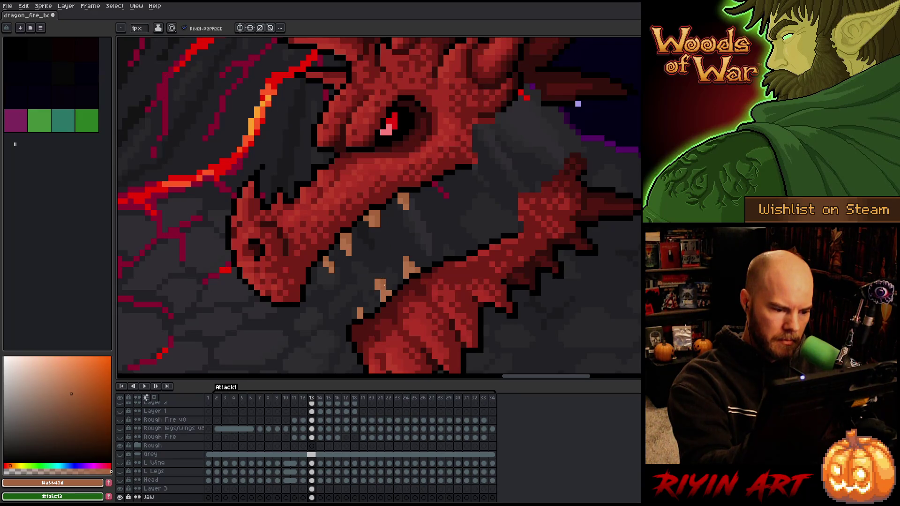
{"action": "left_click", "coordinate": [394, 288]}
{"action": "left_click", "coordinate": [392, 288]}
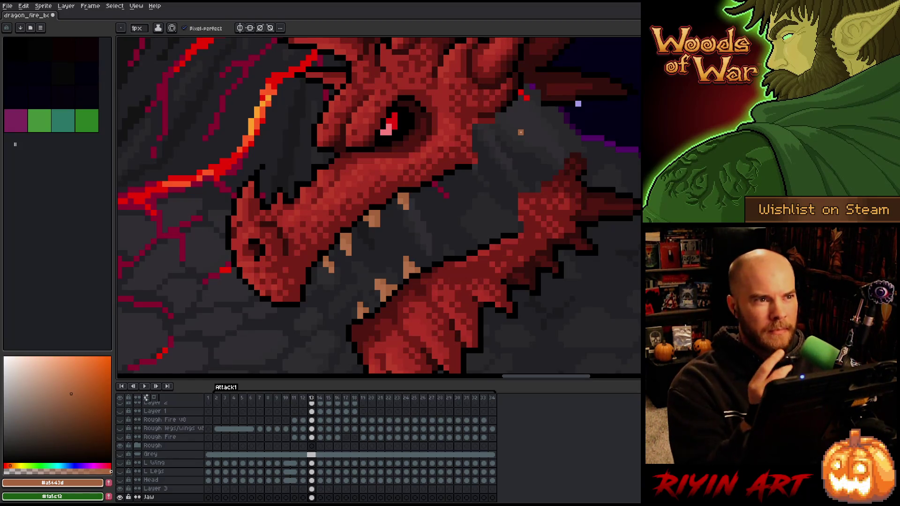
Add one more tan tooth pixel and cover the stray tan pixel with the dragon's red.
{"action": "left_click", "coordinate": [411, 269], "text": "alt"}
{"action": "left_click", "coordinate": [441, 253]}
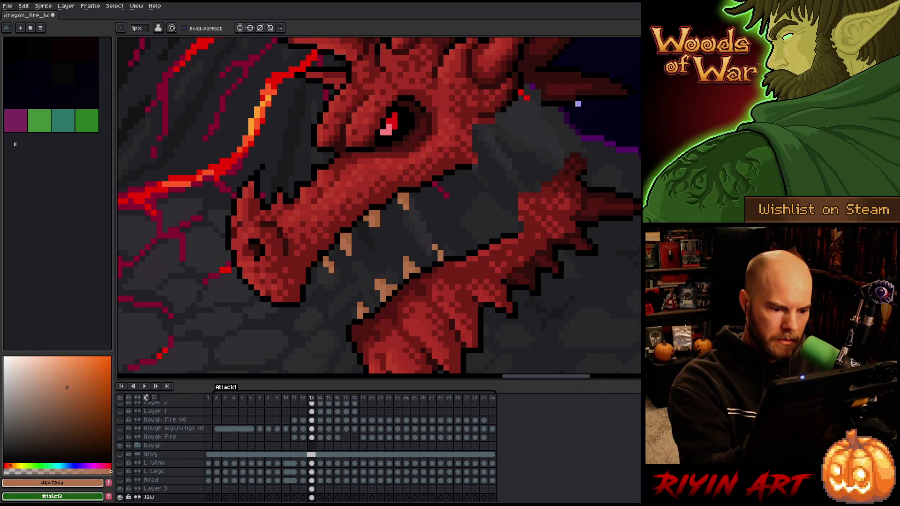
{"action": "key", "text": "ctrl+z"}
{"action": "left_click", "coordinate": [441, 246], "text": "alt"}
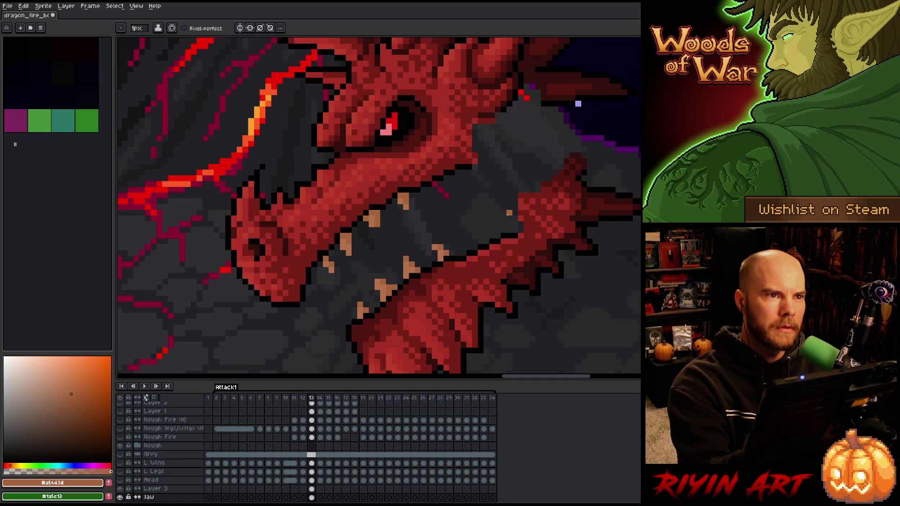
{"action": "left_click_drag", "start_coordinate": [532, 265], "coordinate": [480, 286]}
{"action": "key", "text": "i"}
{"action": "left_click", "coordinate": [417, 185]}
Draw a black outline line behind the jaw and start a dark red column there.
{"action": "key", "text": "b"}
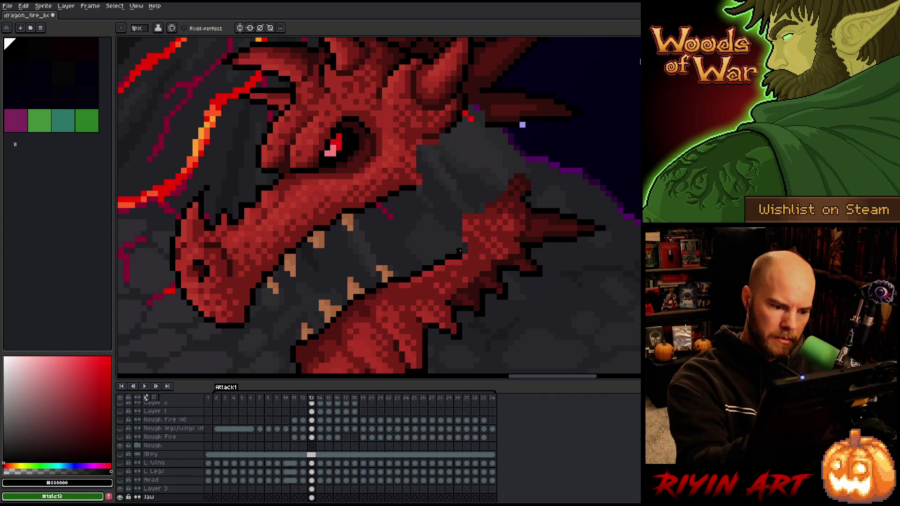
{"action": "mouse_move", "coordinate": [461, 250]}
{"action": "left_mouse_down"}
{"action": "mouse_move", "coordinate": [444, 204]}
{"action": "mouse_move", "coordinate": [418, 185]}
{"action": "left_mouse_up"}
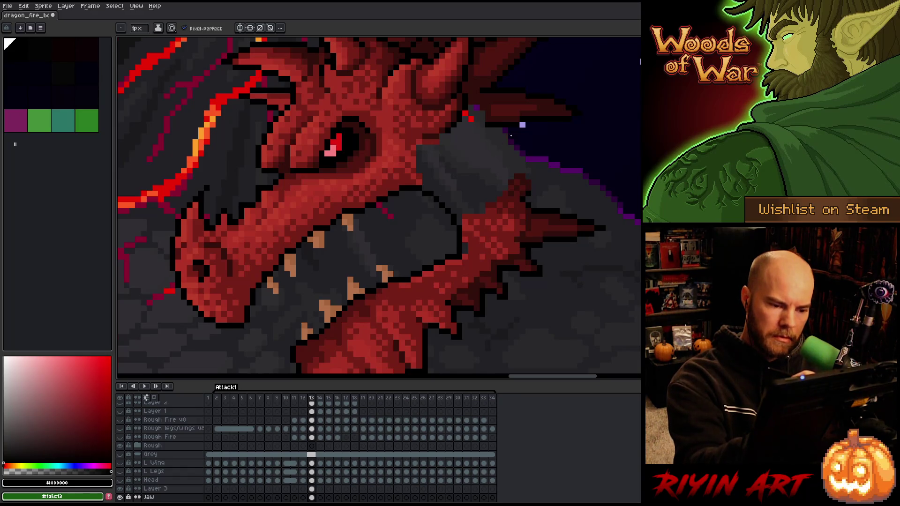
{"action": "mouse_move", "coordinate": [519, 121]}
{"action": "left_mouse_down"}
{"action": "mouse_move", "coordinate": [589, 211]}
{"action": "mouse_move", "coordinate": [595, 245]}
{"action": "mouse_move", "coordinate": [568, 312]}
{"action": "left_mouse_up"}
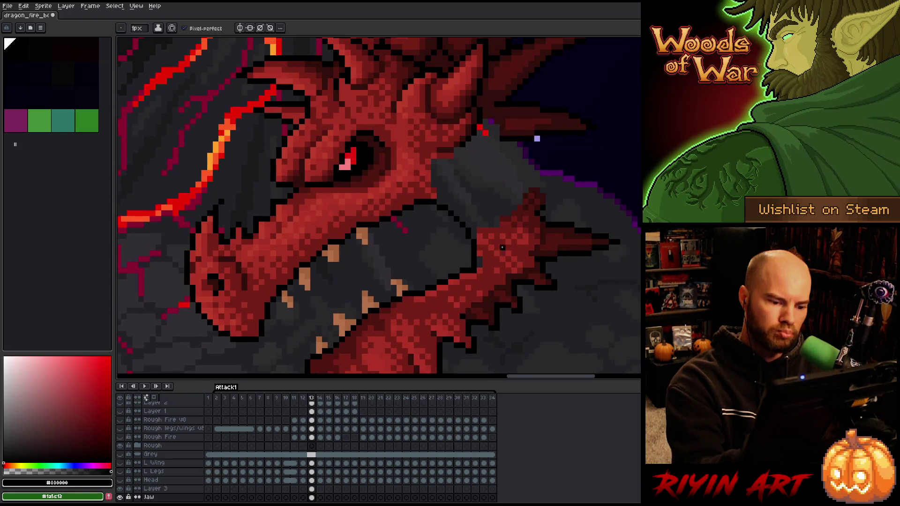
{"action": "left_click", "coordinate": [481, 264], "text": "alt"}
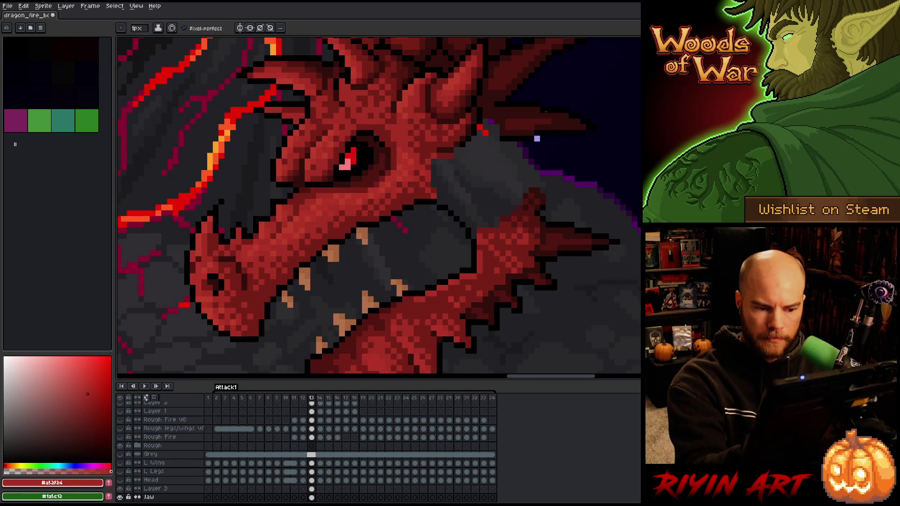
{"action": "left_click", "coordinate": [537, 187], "text": "alt"}
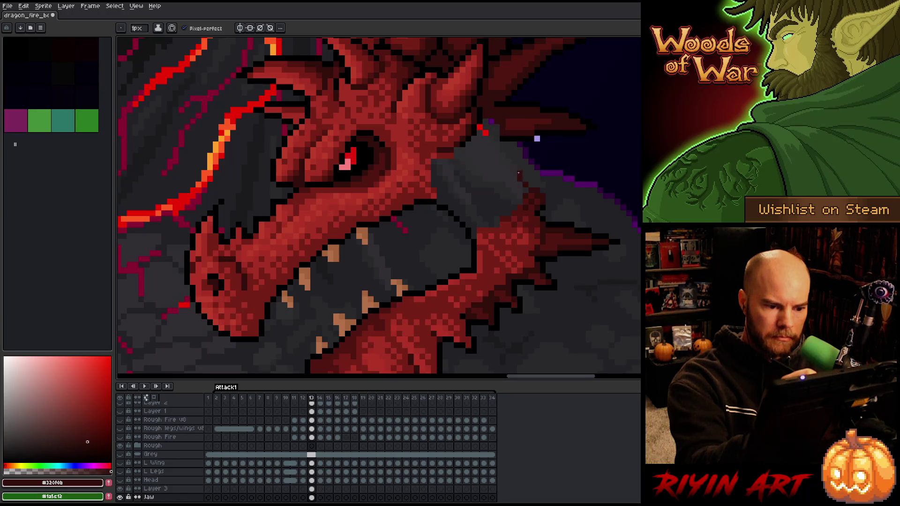
{"action": "left_click", "coordinate": [523, 192], "text": "alt"}
{"action": "mouse_move", "coordinate": [515, 174]}
{"action": "left_mouse_down"}
{"action": "mouse_move", "coordinate": [517, 206]}
{"action": "mouse_move", "coordinate": [500, 166]}
{"action": "left_mouse_up"}
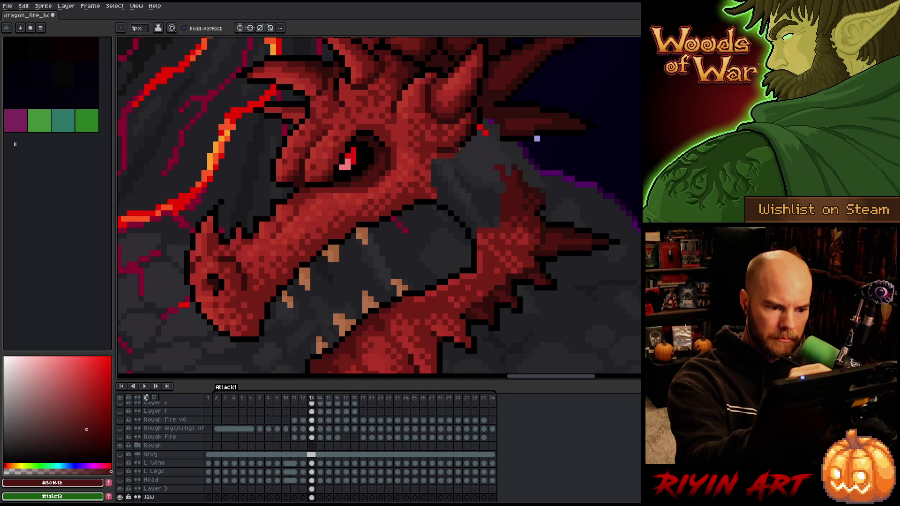
Cover the grey gap with dark red and darker diagonal shadow strokes, trying reds #761f18 and #a52f24.
{"action": "left_click_drag", "start_coordinate": [450, 143], "coordinate": [492, 186]}
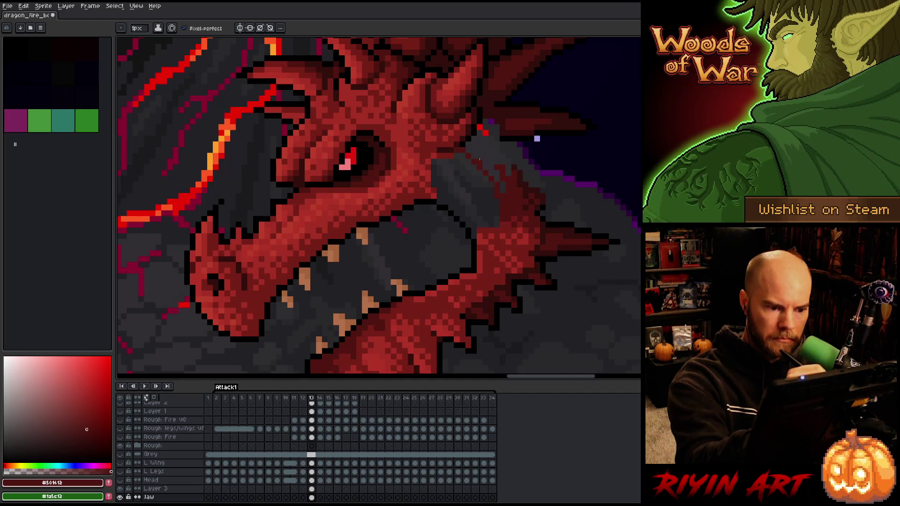
{"action": "left_click", "coordinate": [497, 126], "text": "alt"}
{"action": "left_click_drag", "start_coordinate": [493, 125], "coordinate": [515, 163]}
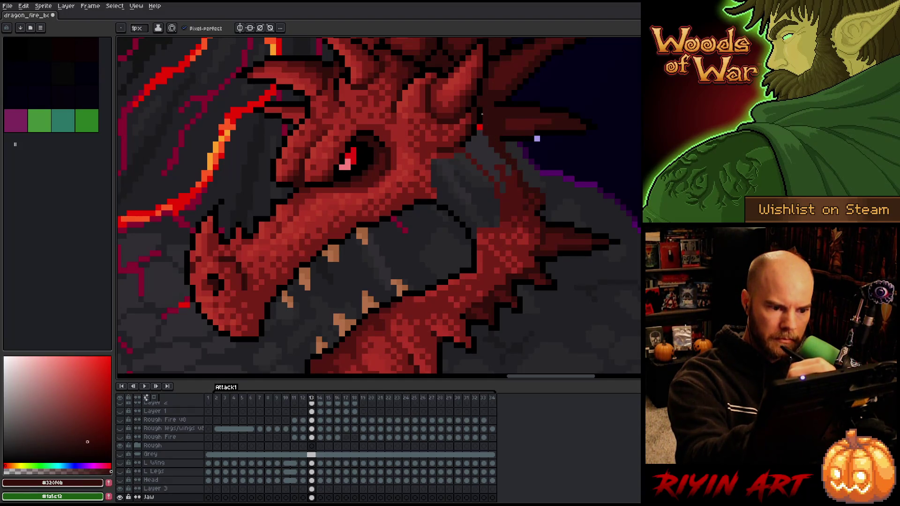
{"action": "left_click", "coordinate": [467, 154], "text": "alt"}
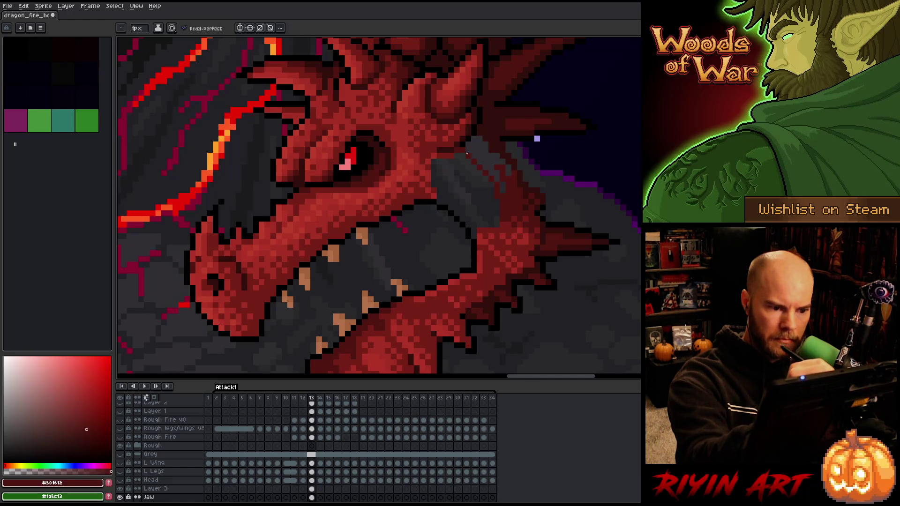
{"action": "left_click_drag", "start_coordinate": [469, 145], "coordinate": [502, 178]}
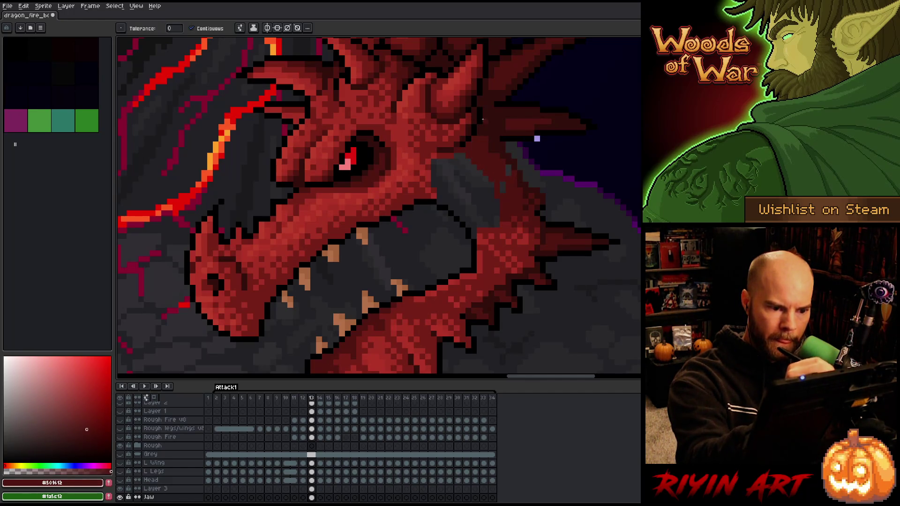
{"action": "left_click", "coordinate": [480, 129], "text": "alt"}
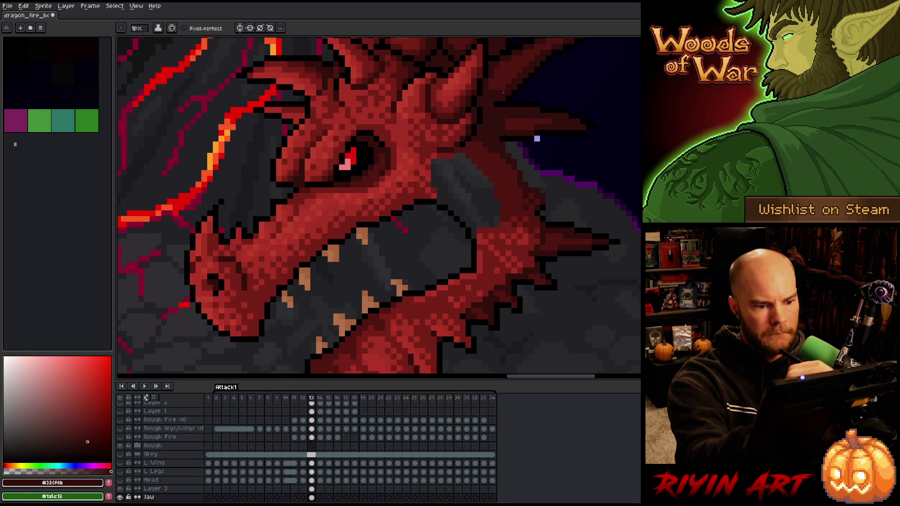
{"action": "left_click", "coordinate": [502, 196], "text": "alt"}
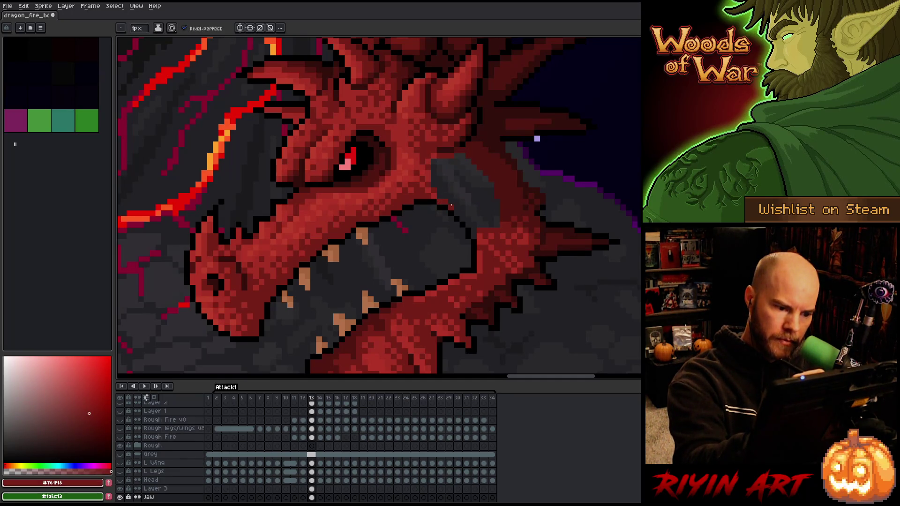
{"action": "left_click", "coordinate": [439, 196], "text": "alt"}
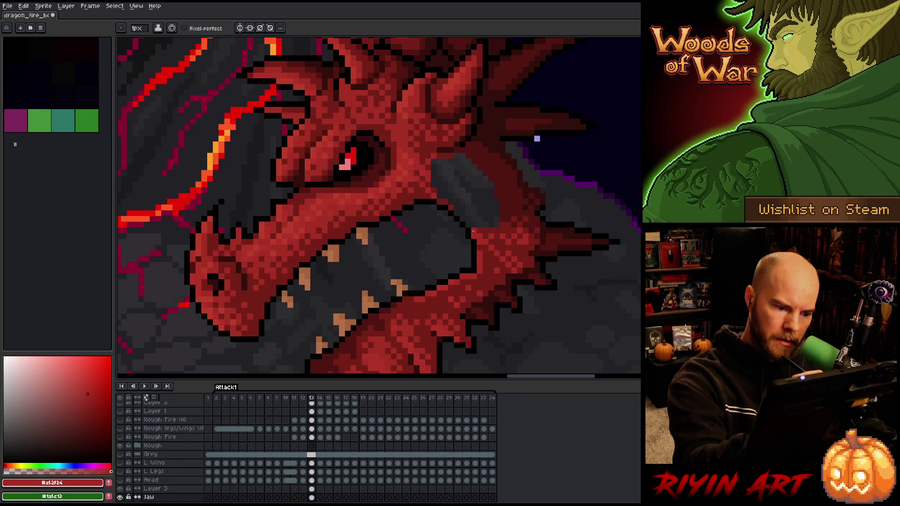
{"action": "left_click", "coordinate": [451, 196], "text": "alt"}
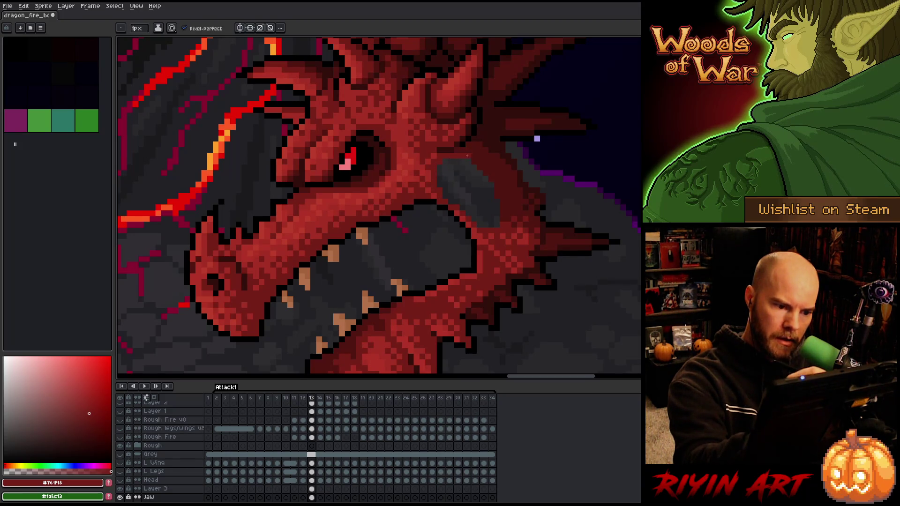
Sample the dragon's reds and tune the colour picker to a pinkish red.
{"action": "left_click", "coordinate": [494, 232], "text": "alt"}
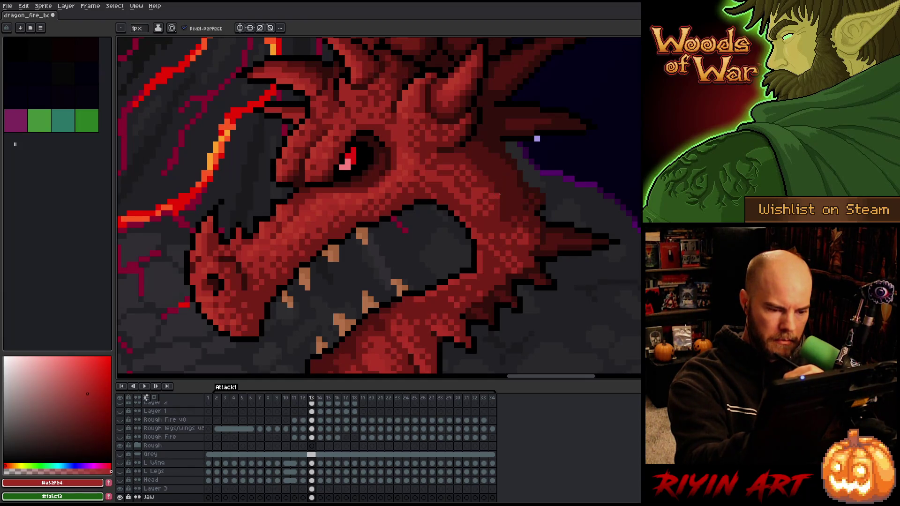
{"action": "key", "text": "alt"}
{"action": "left_click", "coordinate": [499, 207], "text": "alt"}
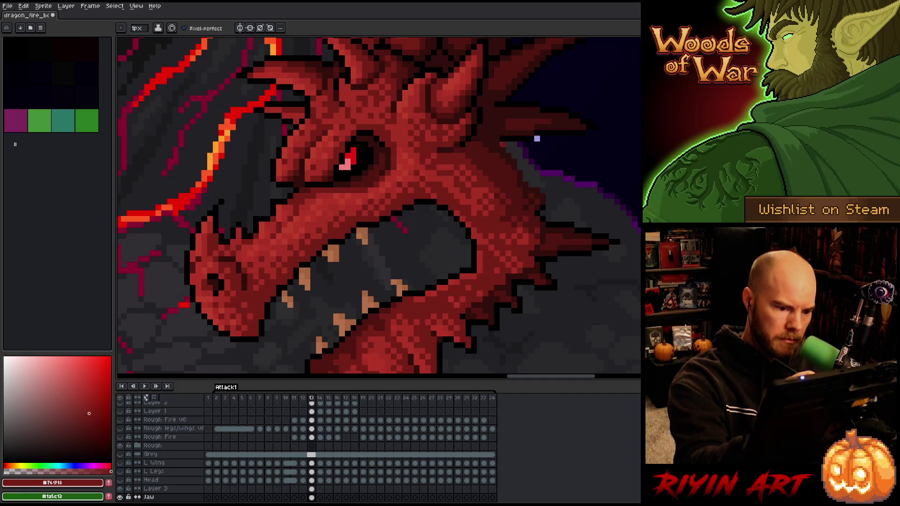
{"action": "left_click", "coordinate": [506, 208], "text": "alt"}
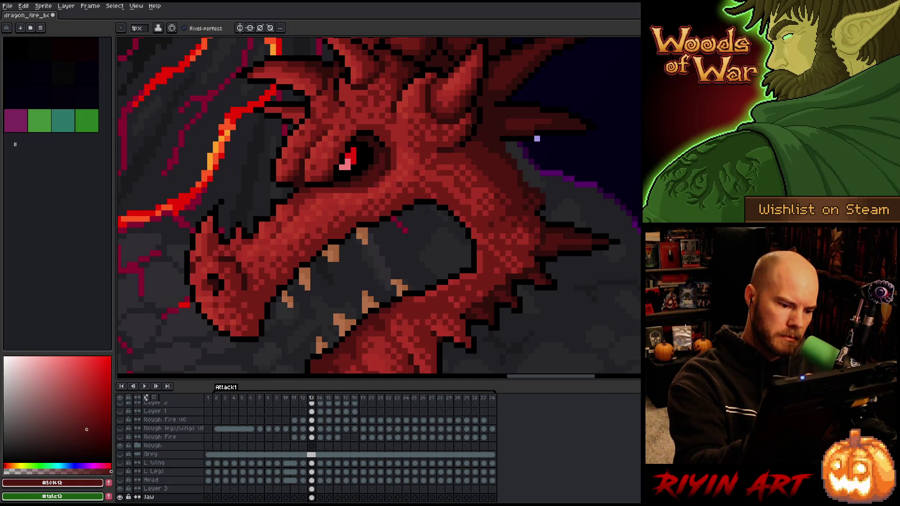
{"action": "left_click", "coordinate": [397, 187], "text": "alt"}
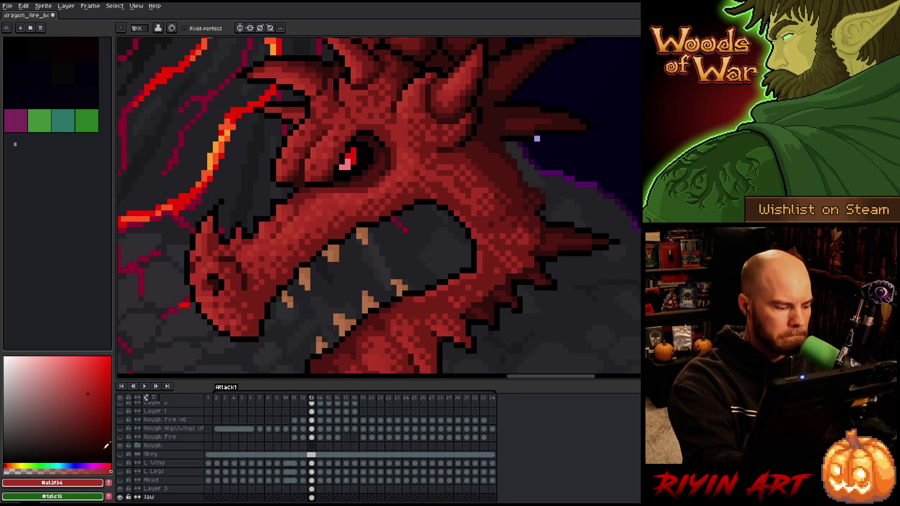
{"action": "left_click", "coordinate": [11, 466]}
{"action": "left_click_drag", "start_coordinate": [11, 466], "coordinate": [12, 466]}
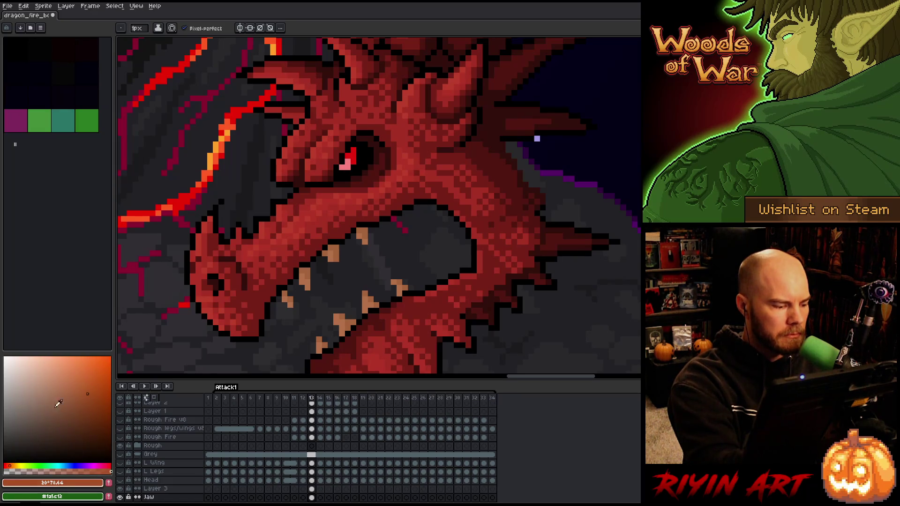
{"action": "left_click", "coordinate": [74, 386]}
{"action": "left_click", "coordinate": [105, 463]}
{"action": "left_click_drag", "start_coordinate": [104, 463], "coordinate": [109, 466]}
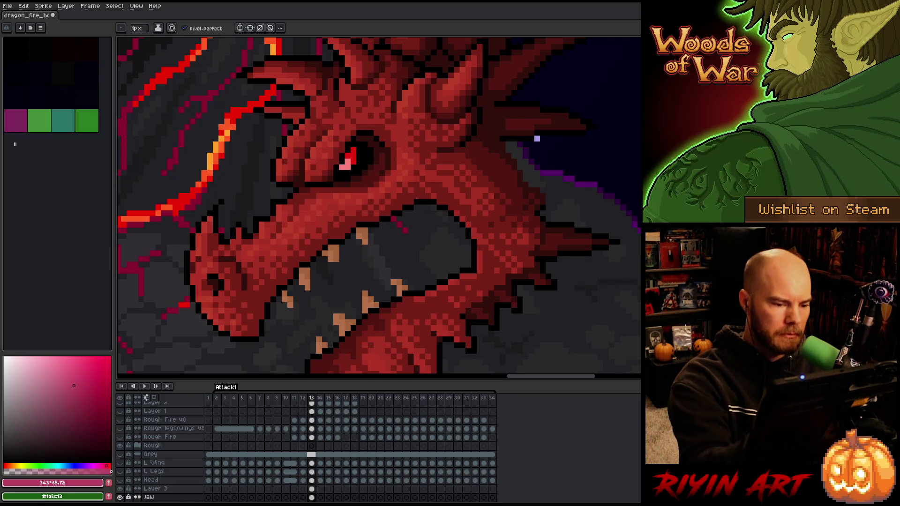
Draw a darker pink line along the tongue's edge, redoing the stray stroke and adding a brighter top pixel.
{"action": "mouse_move", "coordinate": [402, 218]}
{"action": "left_mouse_down"}
{"action": "mouse_move", "coordinate": [421, 229]}
{"action": "mouse_move", "coordinate": [444, 284]}
{"action": "left_mouse_up"}
{"action": "left_click_drag", "start_coordinate": [99, 392], "coordinate": [72, 411]}
{"action": "mouse_move", "coordinate": [402, 218]}
{"action": "left_mouse_down"}
{"action": "mouse_move", "coordinate": [439, 248]}
{"action": "mouse_move", "coordinate": [443, 275]}
{"action": "mouse_move", "coordinate": [409, 223]}
{"action": "mouse_move", "coordinate": [393, 216]}
{"action": "left_mouse_up"}
{"action": "key", "text": "ctrl+z"}
{"action": "mouse_move", "coordinate": [441, 277]}
{"action": "left_mouse_down"}
{"action": "mouse_move", "coordinate": [421, 231]}
{"action": "mouse_move", "coordinate": [397, 217]}
{"action": "left_mouse_up"}
{"action": "left_click", "coordinate": [394, 219]}
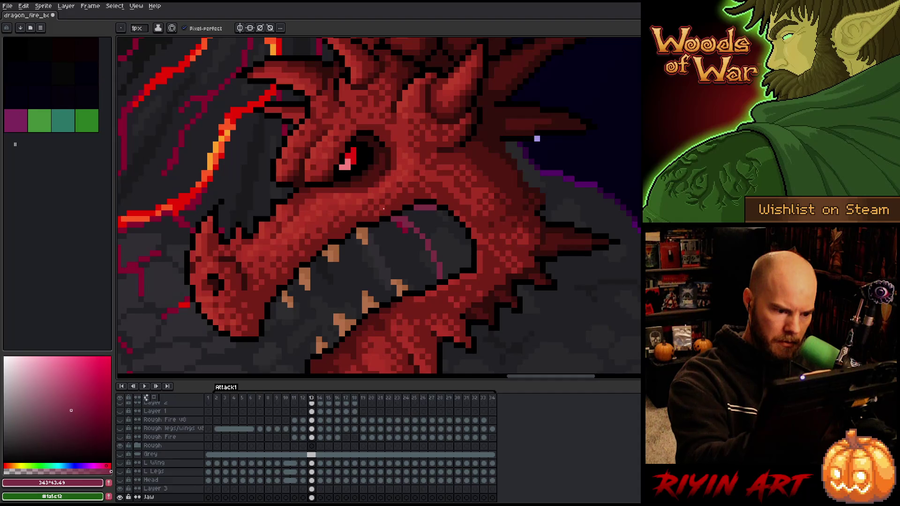
Bucket-fill the upper mouth interior with pink, then sample the dragon's darker reds.
{"action": "key", "text": "g"}
{"action": "left_click", "coordinate": [448, 246]}
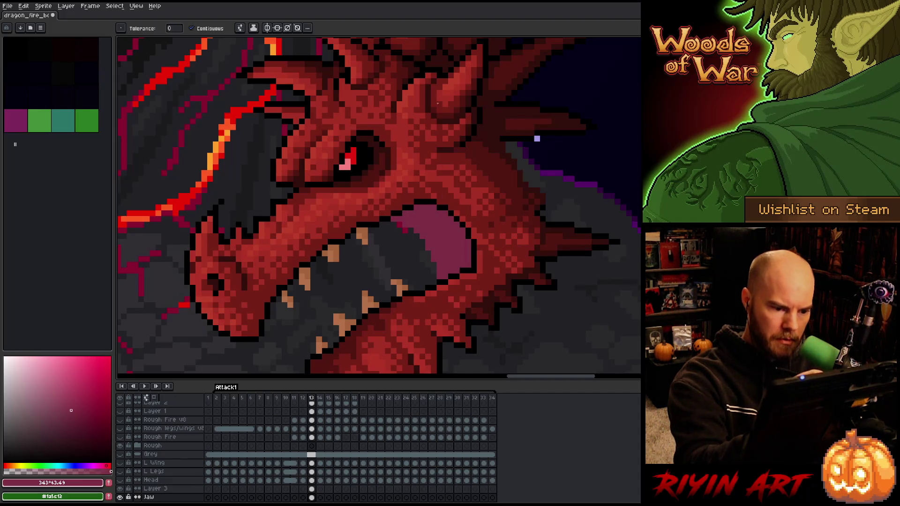
{"action": "left_click_drag", "start_coordinate": [491, 263], "coordinate": [518, 195]}
{"action": "key", "text": "i"}
{"action": "left_click", "coordinate": [498, 185]}
{"action": "key", "text": "b"}
{"action": "left_click", "coordinate": [496, 190], "text": "alt"}
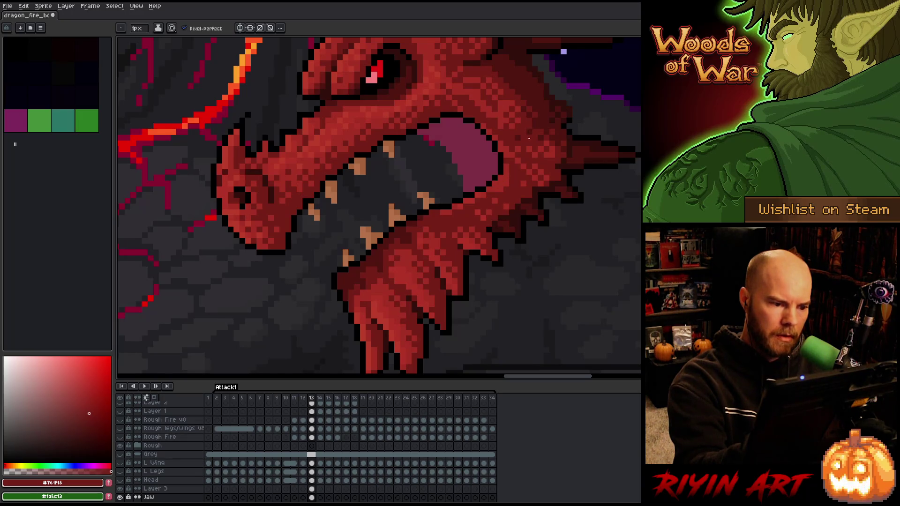
{"action": "left_click_drag", "start_coordinate": [517, 161], "coordinate": [555, 173]}
{"action": "scroll", "coordinate": [547, 196], "scroll_direction": "down", "scroll_amount": 1}
Try lighter pink highlights across the upper tongue, undo them, and sample the tongue's pinks.
{"action": "scroll", "coordinate": [460, 233], "scroll_direction": "up", "scroll_amount": 1}
{"action": "left_click", "coordinate": [371, 196], "text": "alt"}
{"action": "left_click", "coordinate": [424, 217], "text": "alt"}
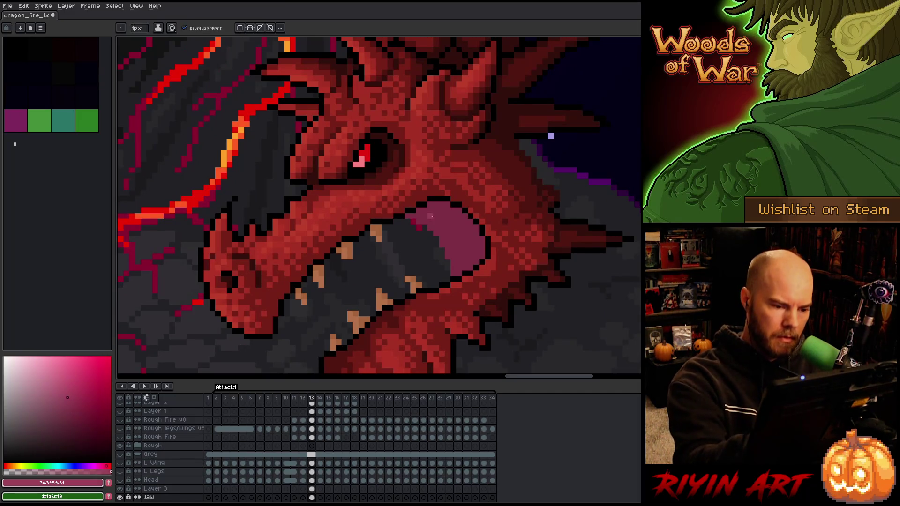
{"action": "mouse_move", "coordinate": [424, 216]}
{"action": "left_mouse_down"}
{"action": "mouse_move", "coordinate": [453, 256]}
{"action": "mouse_move", "coordinate": [448, 235]}
{"action": "mouse_move", "coordinate": [477, 249]}
{"action": "left_mouse_up"}
{"action": "key", "text": "ctrl+z"}
{"action": "left_click", "coordinate": [448, 216], "text": "alt"}
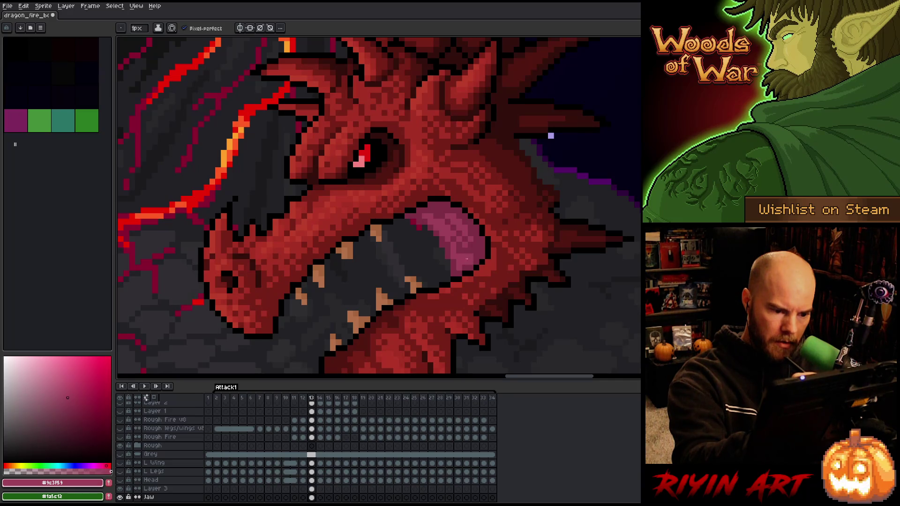
{"action": "left_click", "coordinate": [476, 242], "text": "alt"}
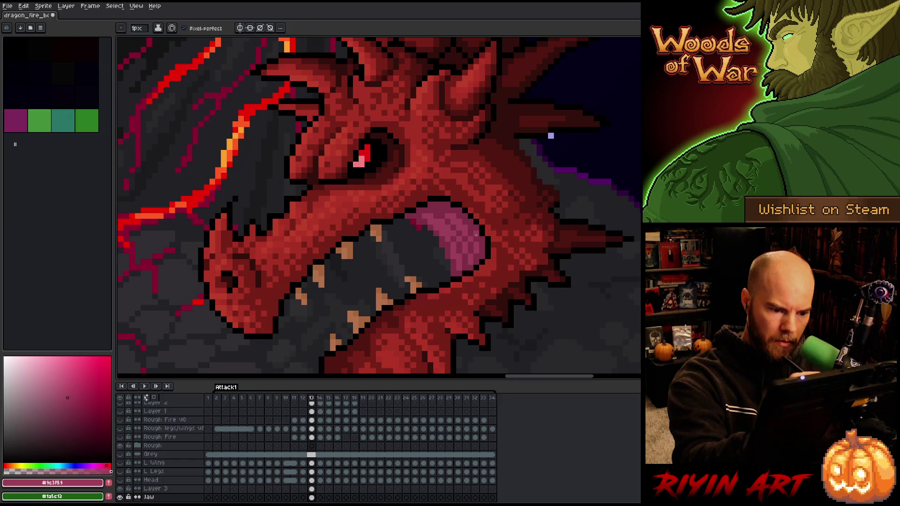
{"action": "left_click", "coordinate": [465, 224], "text": "alt"}
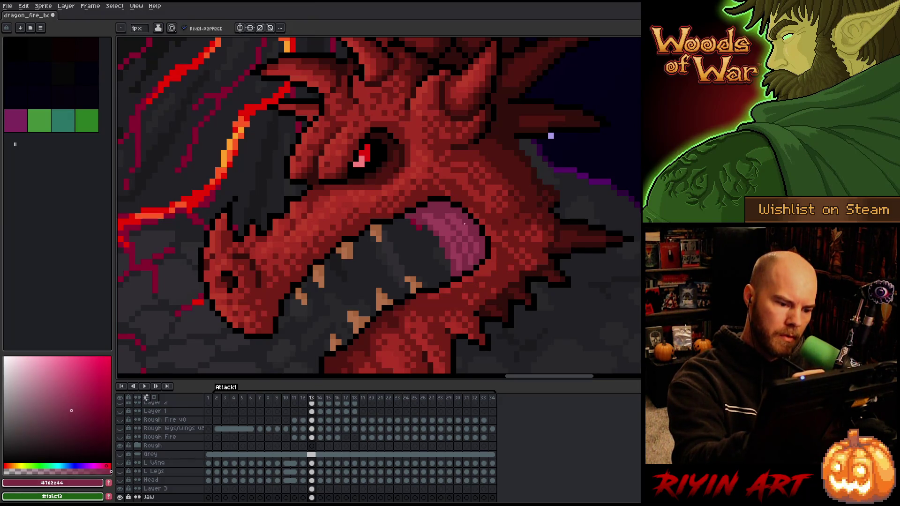
{"action": "left_click", "coordinate": [440, 212], "text": "alt"}
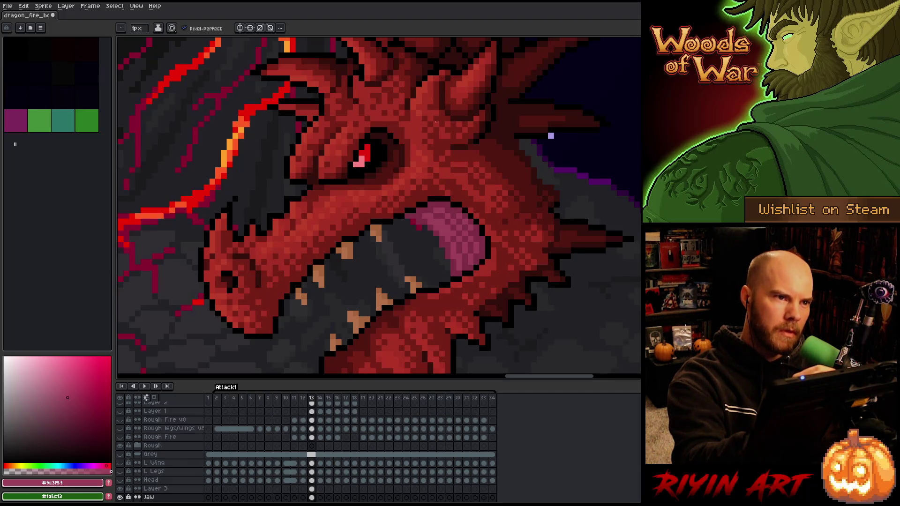
Dab darker and lighter pink pixels across the tongue for dithered shading.
{"action": "key", "text": "b"}
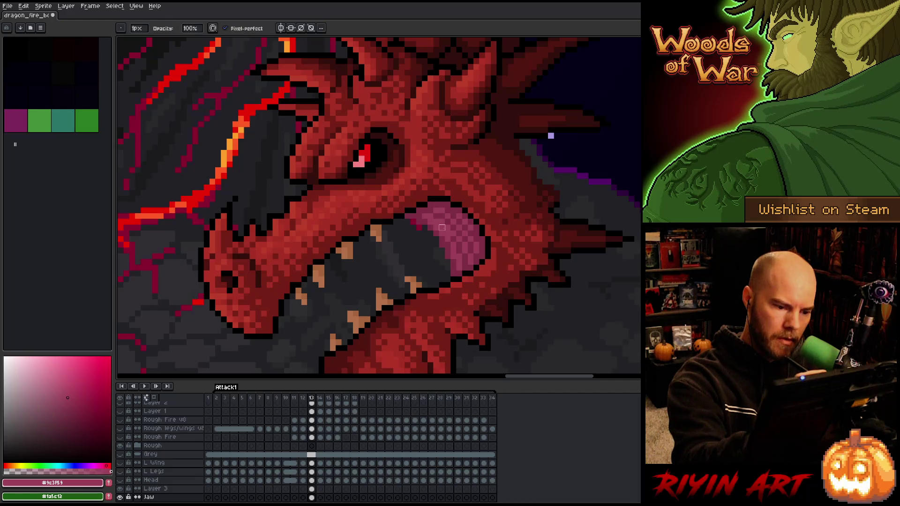
{"action": "left_click", "coordinate": [448, 233]}
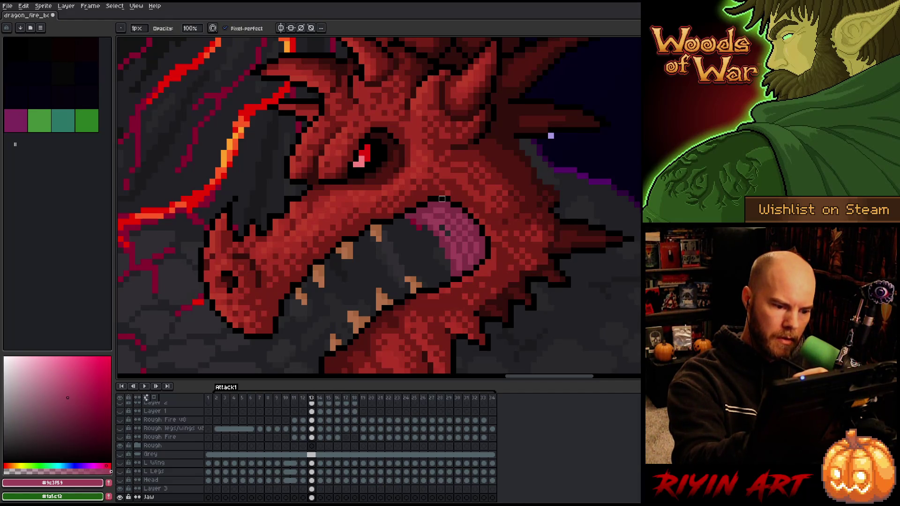
{"action": "left_click", "coordinate": [447, 233], "text": "alt"}
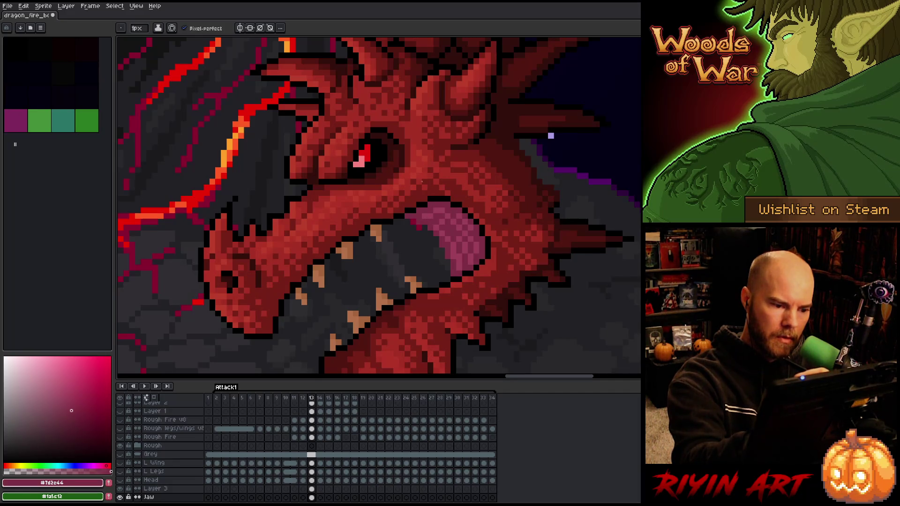
{"action": "key", "text": "alt"}
{"action": "left_click", "coordinate": [413, 216], "text": "alt"}
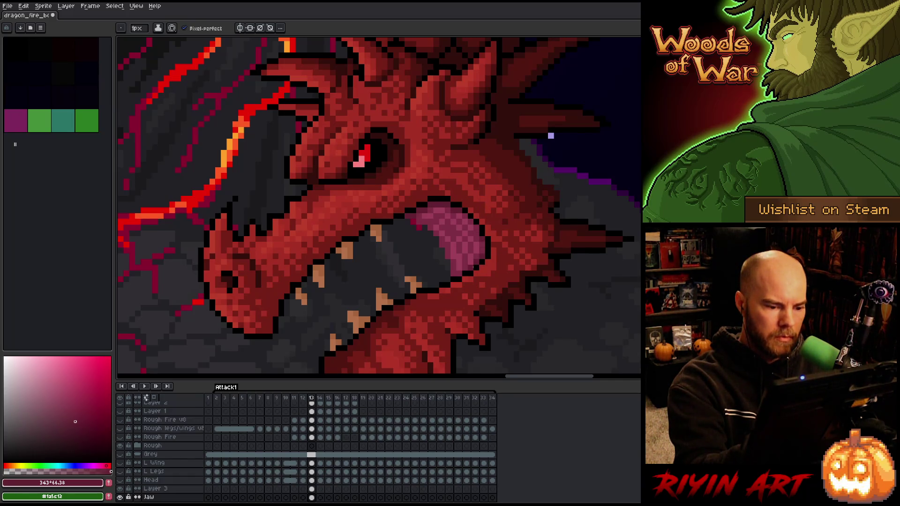
{"action": "left_click", "coordinate": [473, 249], "text": "alt"}
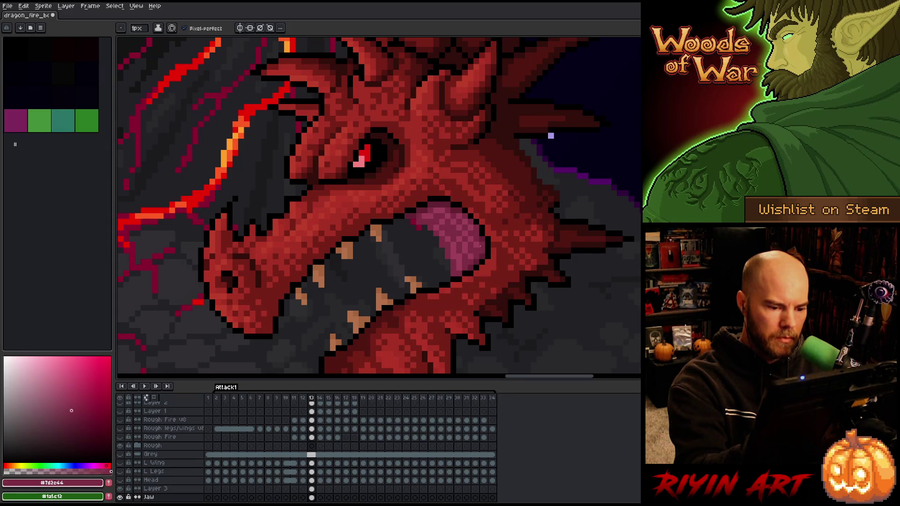
{"action": "left_click", "coordinate": [471, 260], "text": "alt"}
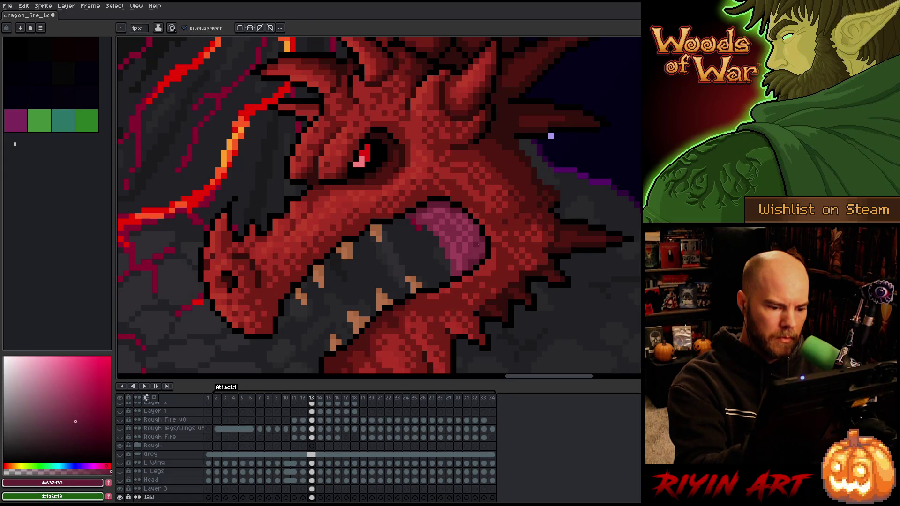
{"action": "left_click", "coordinate": [484, 241], "text": "alt"}
{"action": "left_click", "coordinate": [476, 222], "text": "alt"}
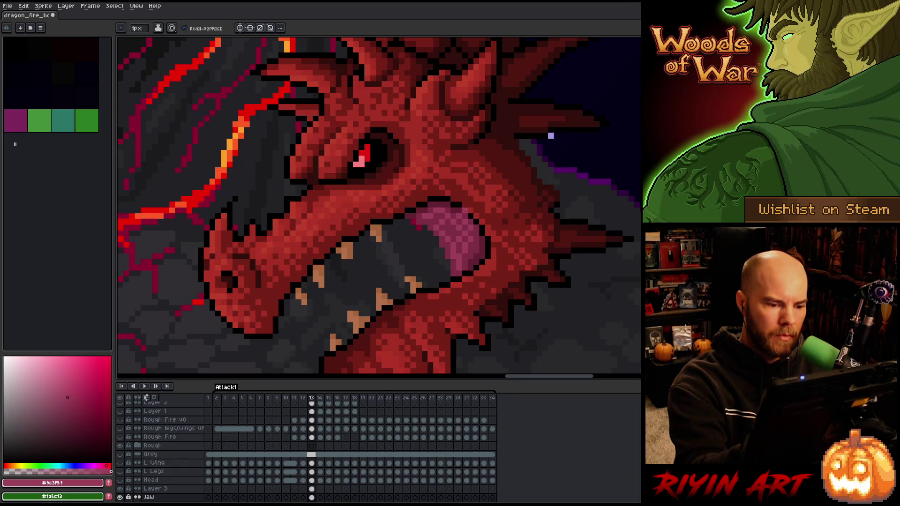
{"action": "left_click", "coordinate": [436, 211], "text": "alt"}
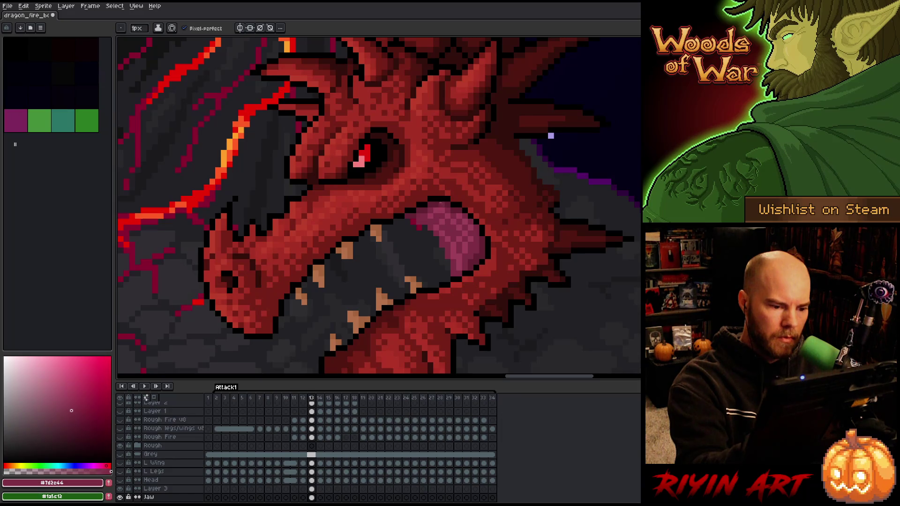
{"action": "left_click", "coordinate": [434, 218], "text": "alt"}
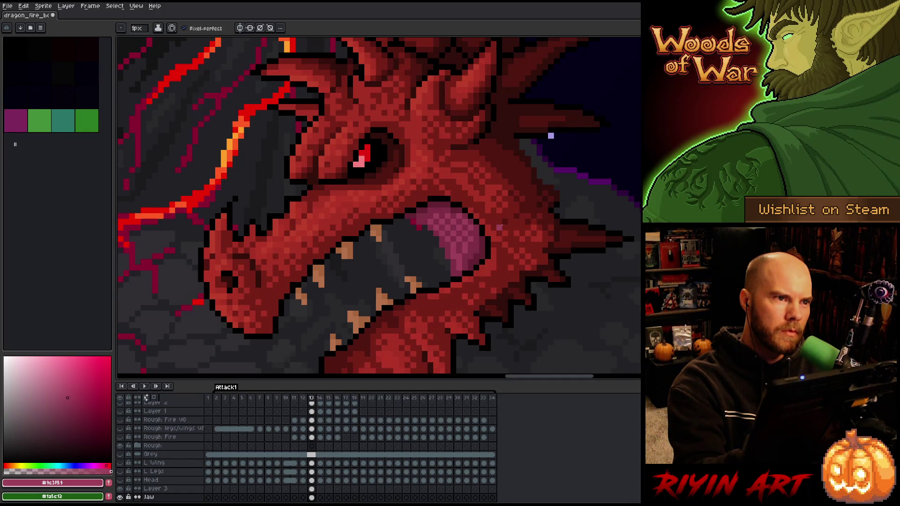
{"action": "scroll", "coordinate": [500, 227], "scroll_direction": "down", "scroll_amount": 1}
Hide the head layer and add black outline pixels along the tongue's top edge.
{"action": "scroll", "coordinate": [558, 200], "scroll_direction": "down", "scroll_amount": 1}
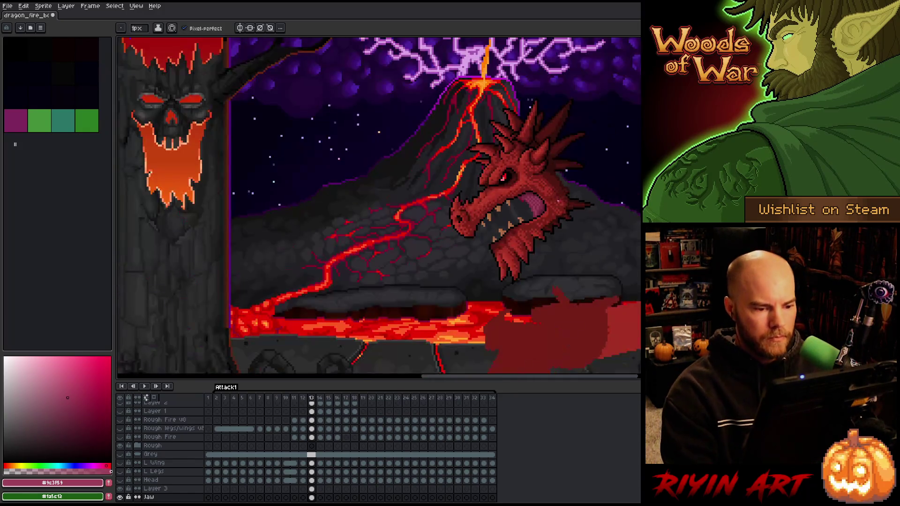
{"action": "scroll", "coordinate": [558, 200], "scroll_direction": "up", "scroll_amount": 1}
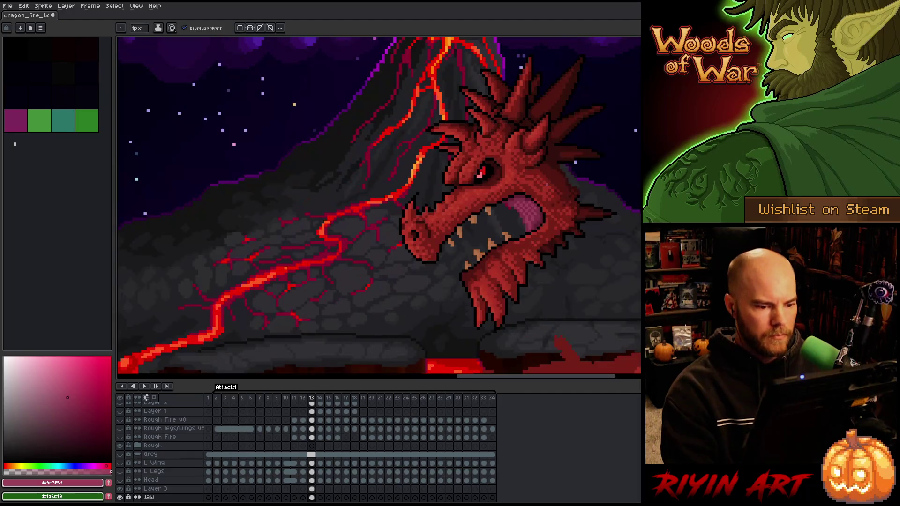
{"action": "left_click", "coordinate": [121, 489]}
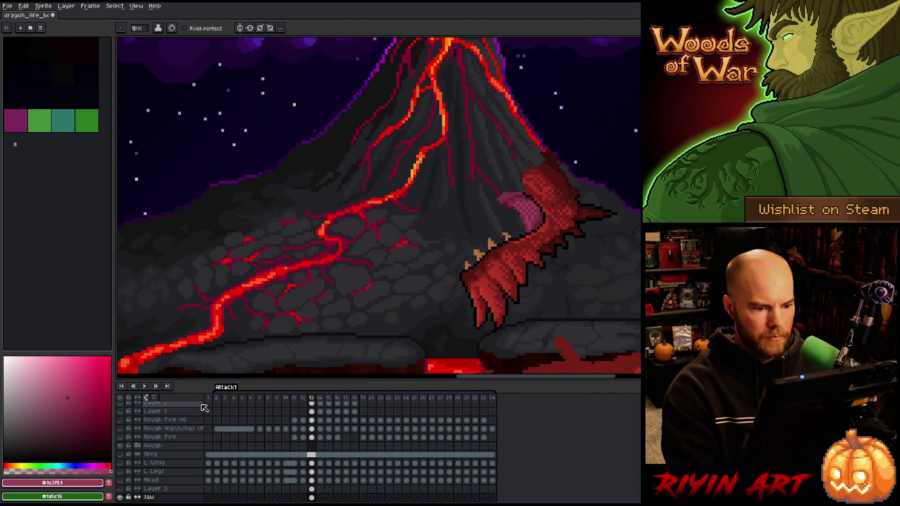
{"action": "scroll", "coordinate": [458, 209], "scroll_direction": "up", "scroll_amount": 2}
{"action": "key", "text": "g"}
{"action": "left_click", "coordinate": [593, 170], "text": "alt"}
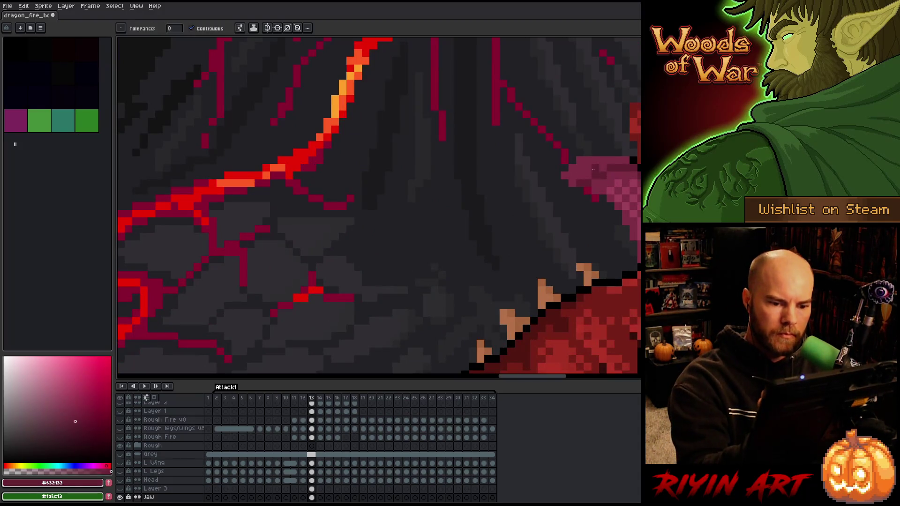
{"action": "key", "text": "h"}
{"action": "mouse_move", "coordinate": [593, 169]}
{"action": "left_mouse_down"}
{"action": "mouse_move", "coordinate": [454, 209]}
{"action": "mouse_move", "coordinate": [431, 201]}
{"action": "mouse_move", "coordinate": [462, 202]}
{"action": "left_mouse_up"}
{"action": "key", "text": "b"}
{"action": "left_click", "coordinate": [471, 209], "text": "alt"}
{"action": "left_click", "coordinate": [480, 193]}
Add dark-red pixels along the tongue's upper edge and fill a small gap near the jaw.
{"action": "left_click", "coordinate": [497, 178], "text": "alt"}
{"action": "left_click", "coordinate": [473, 178]}
{"action": "left_click", "coordinate": [464, 163]}
{"action": "left_click_drag", "start_coordinate": [464, 157], "coordinate": [434, 187]}
{"action": "left_click", "coordinate": [426, 194]}
{"action": "key", "text": "g"}
{"action": "left_click", "coordinate": [540, 148]}
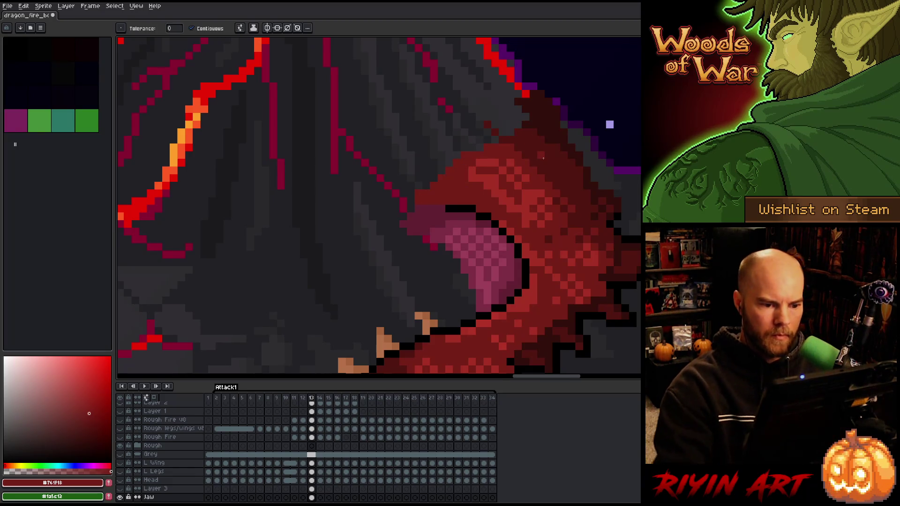
{"action": "scroll", "coordinate": [544, 158], "scroll_direction": "down", "scroll_amount": 5}
{"action": "scroll", "coordinate": [539, 207], "scroll_direction": "up", "scroll_amount": 2}
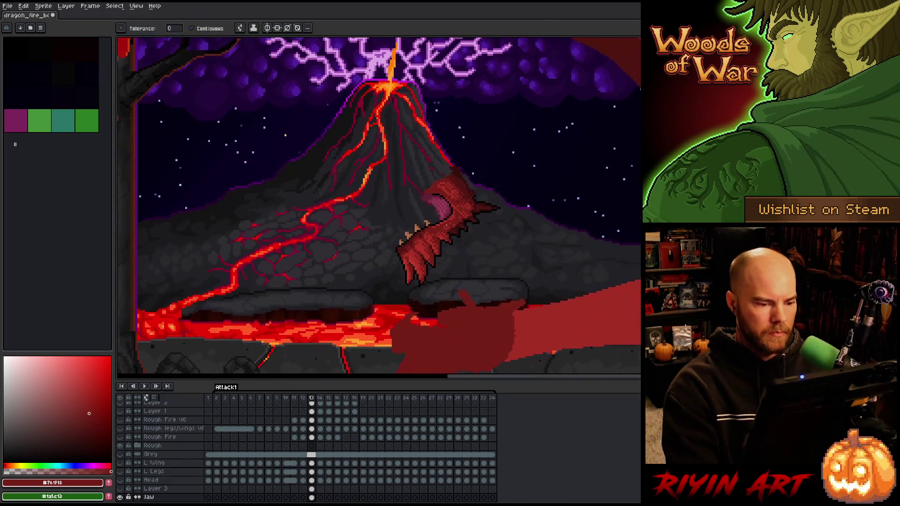
Save the dragon animation file and show the Head layer again on frame 13.
{"action": "right_click", "coordinate": [447, 225]}
{"action": "left_click", "coordinate": [457, 233]}
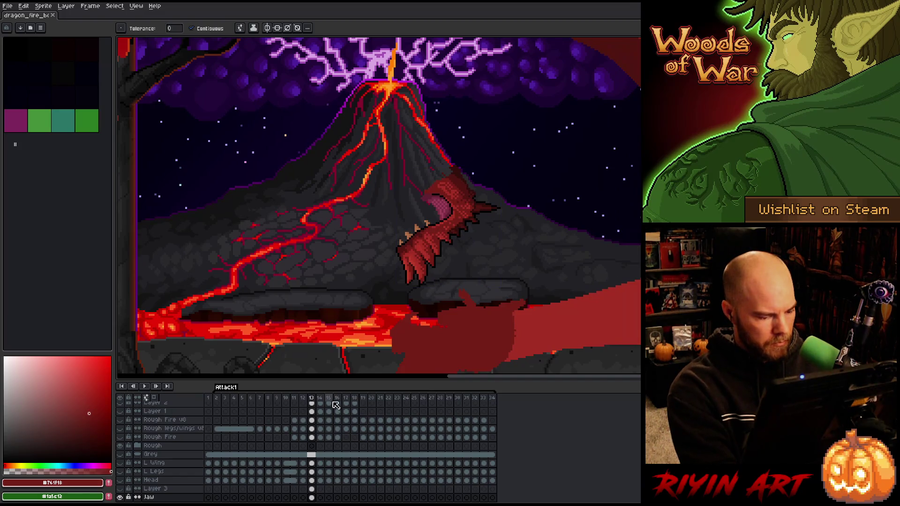
{"action": "scroll", "coordinate": [312, 470], "scroll_direction": "down", "scroll_amount": 1}
{"action": "left_click", "coordinate": [312, 471]}
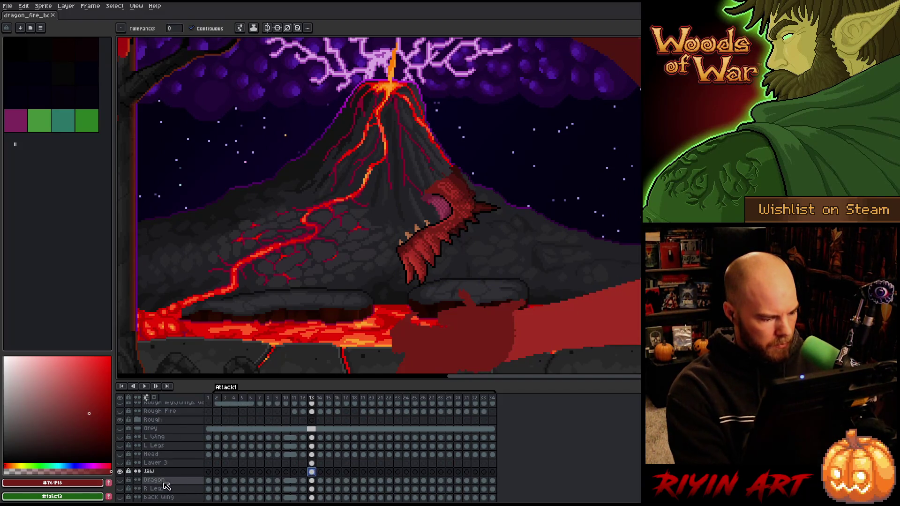
{"action": "left_click", "coordinate": [120, 455]}
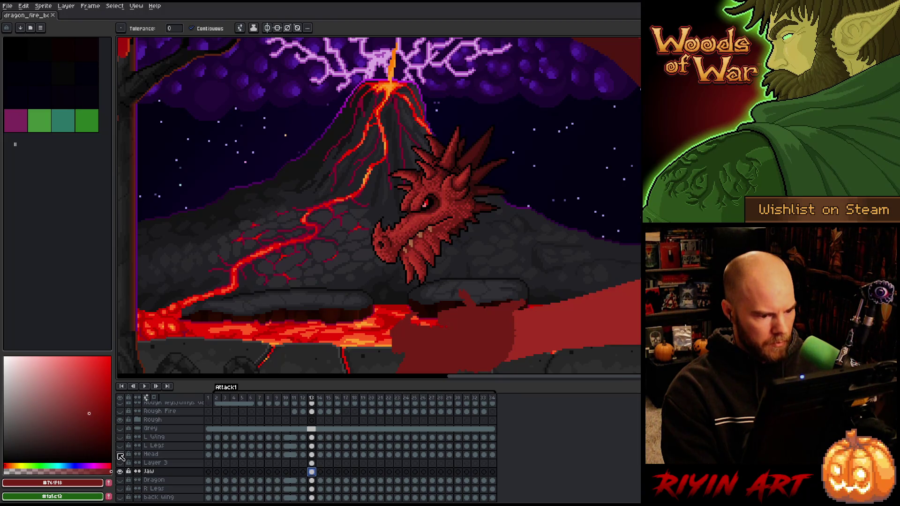
{"action": "left_click", "coordinate": [312, 455]}
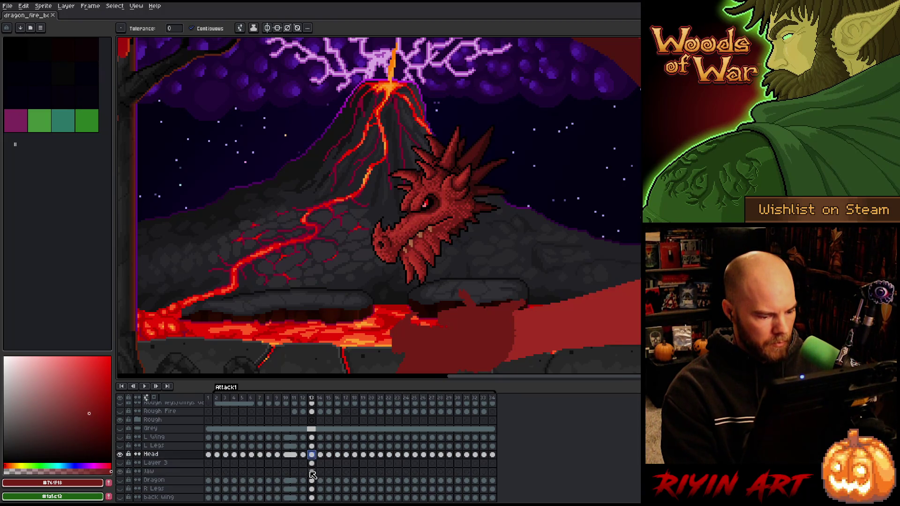